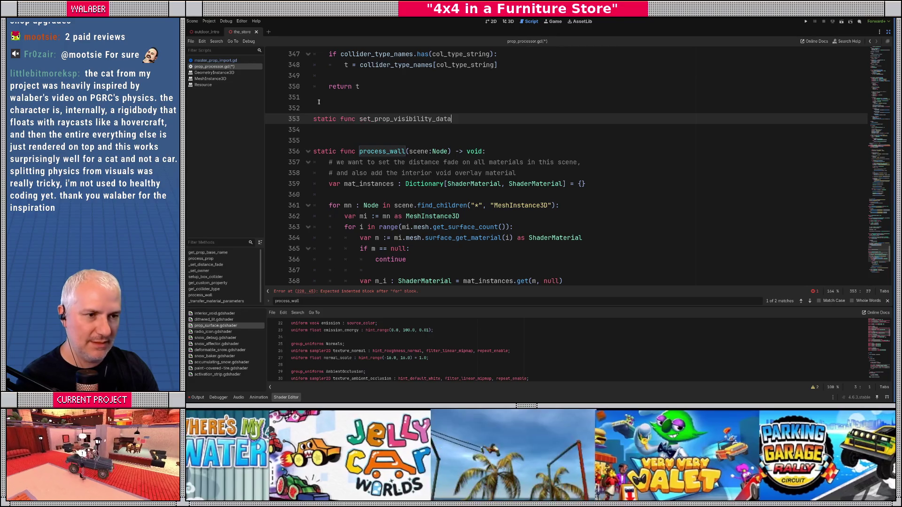
- Finish the static func set_prop_visibility_data(scene:Node, is_wall:bool) -> void signature, then search the script for the visibility range
type("ene:Node, is_")
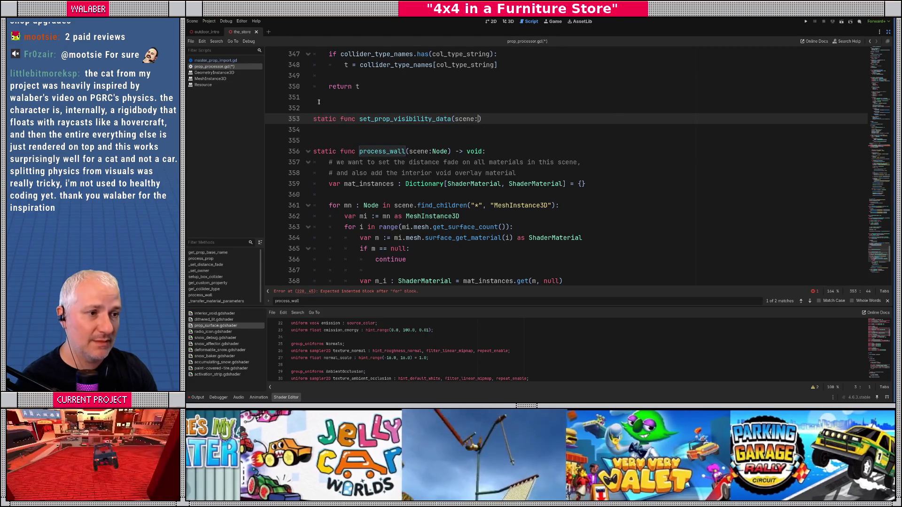
type("wall:bool) -> vo")
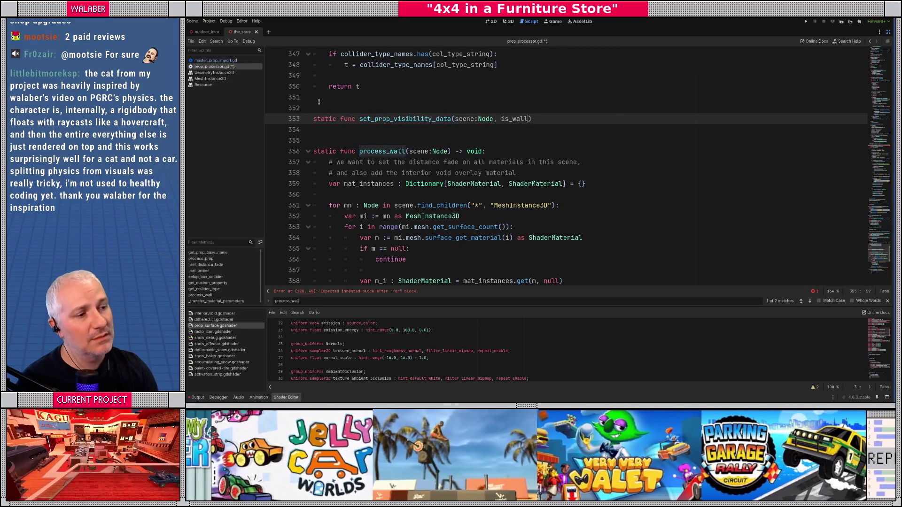
type("id:")
key("Return")
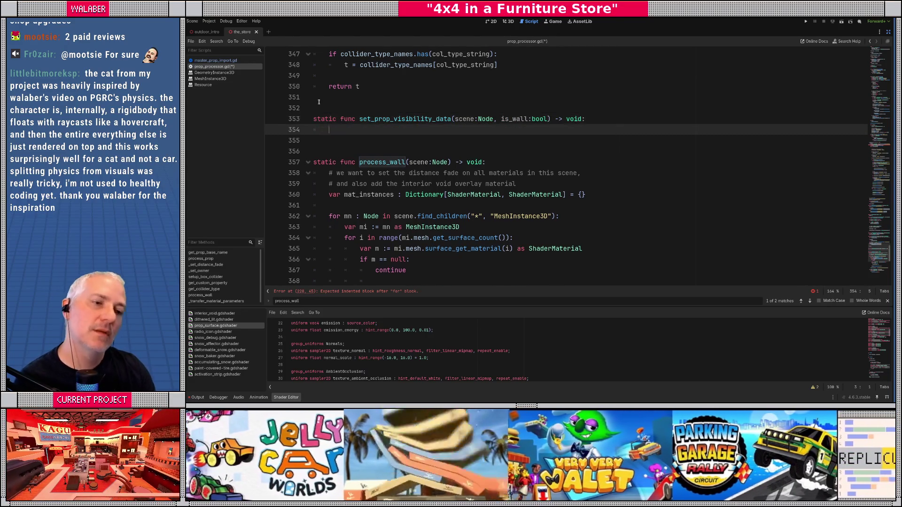
key("ctrl+f")
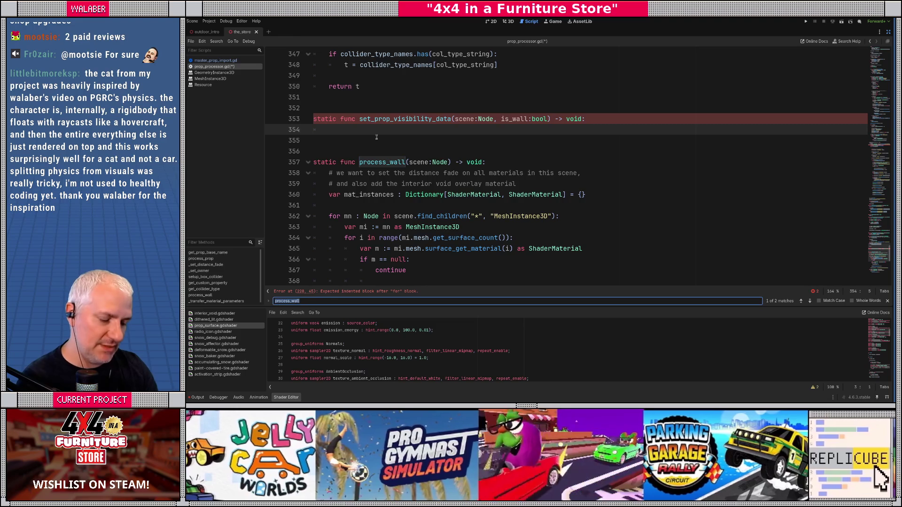
type("visibilit_r")
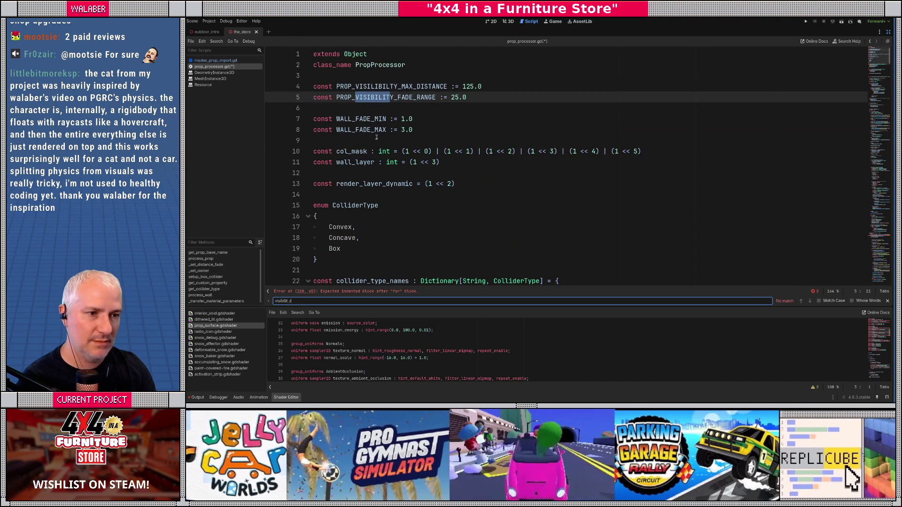
key("BackSpace")
key("BackSpace")
key("BackSpace")
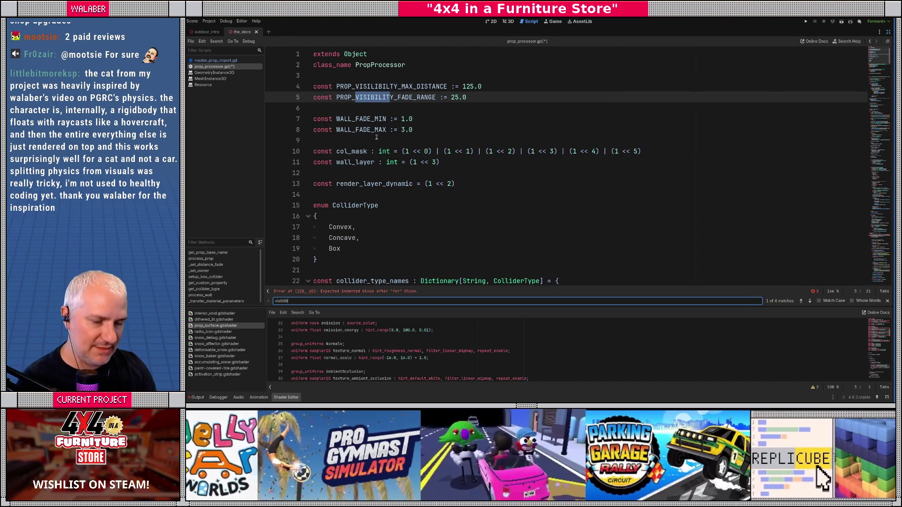
key("BackSpace")
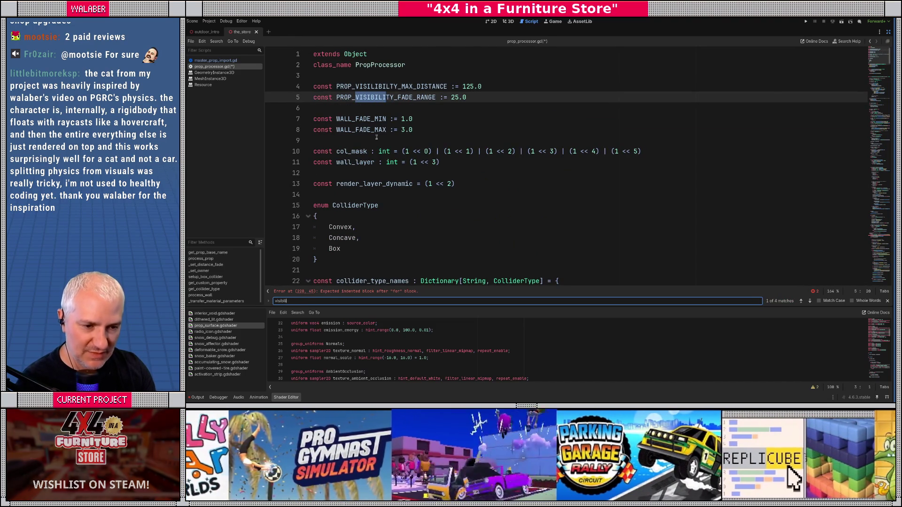
type("ty_ra")
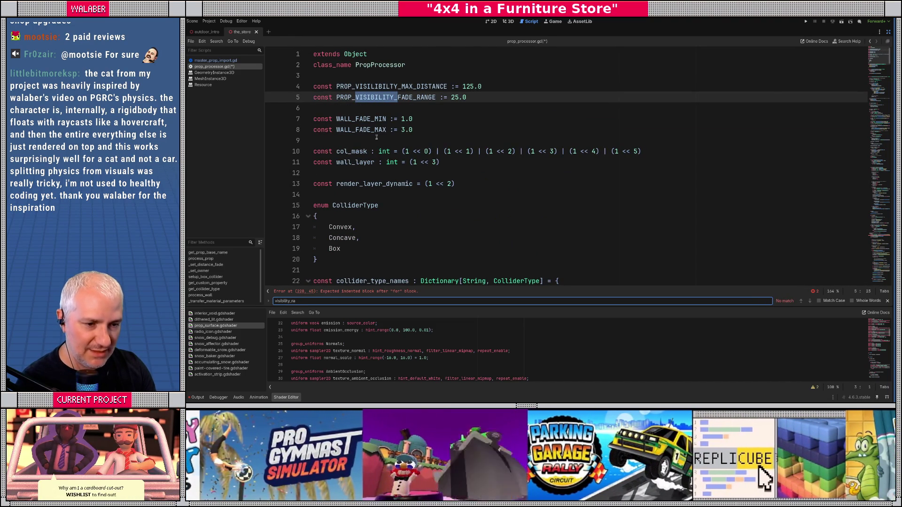
key("ctrl+a")
type("range_")
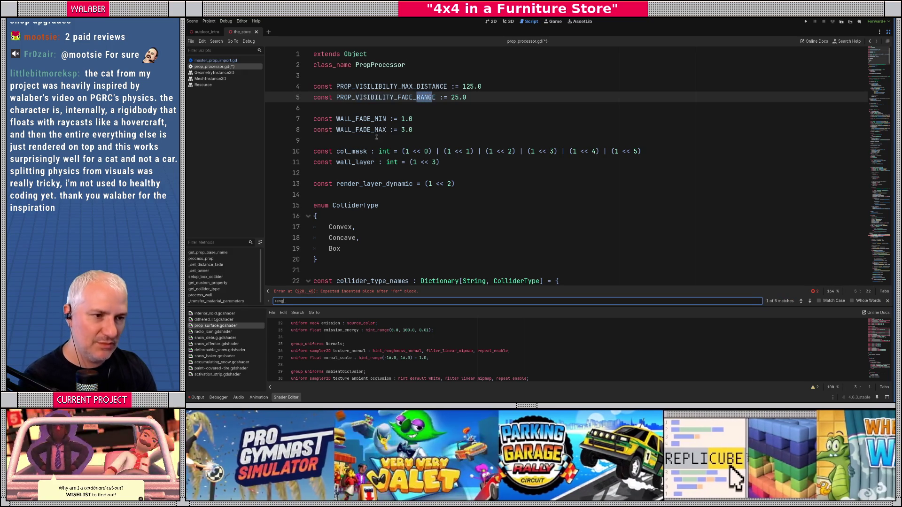
key("BackSpace")
key("BackSpace")
key("BackSpace")
key("Escape")
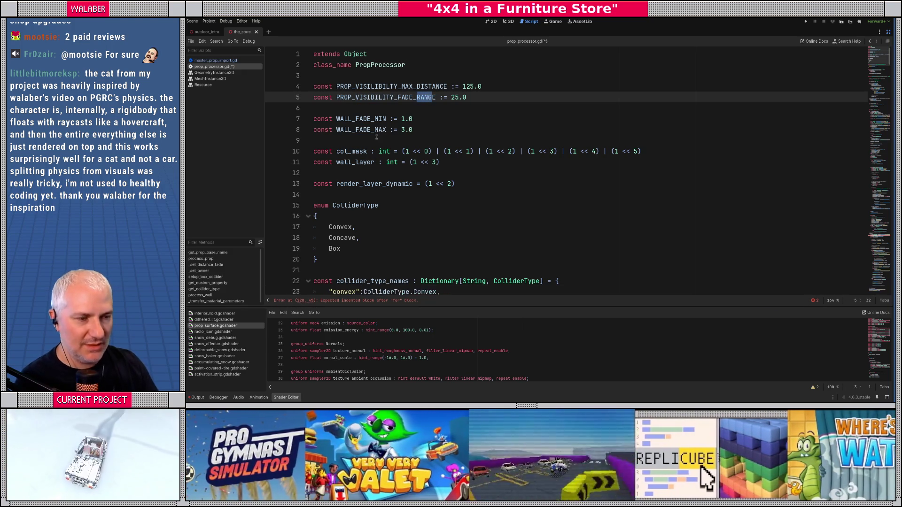
- Step through every use of PROP_VISIBILITY_MAX_DISTANCE, ending back at its definition on line 4
scroll(548, 190, "down", 20)
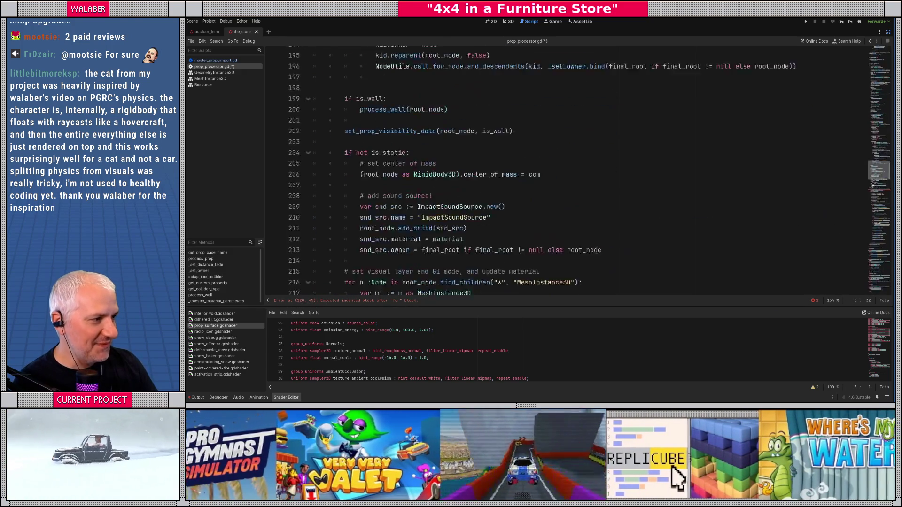
left_click(881, 174)
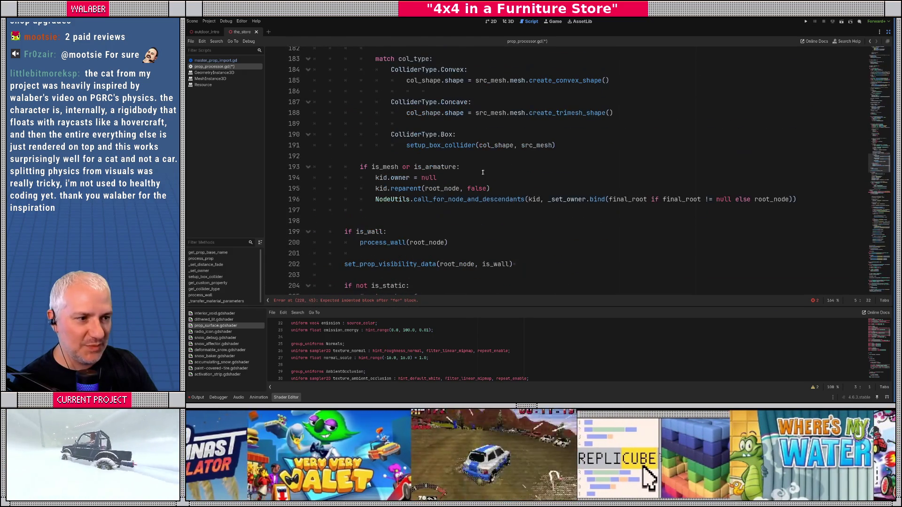
scroll(429, 101, "up", 20)
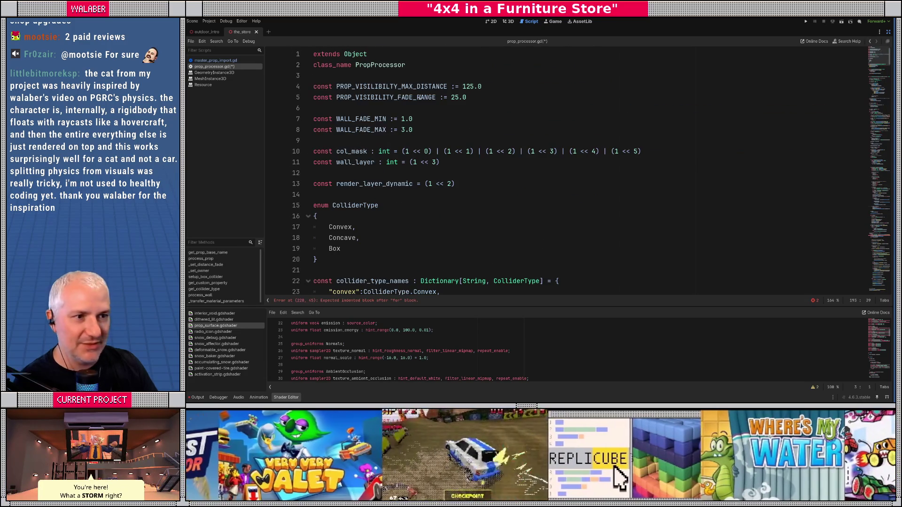
double_click(387, 87)
key("ctrl+f")
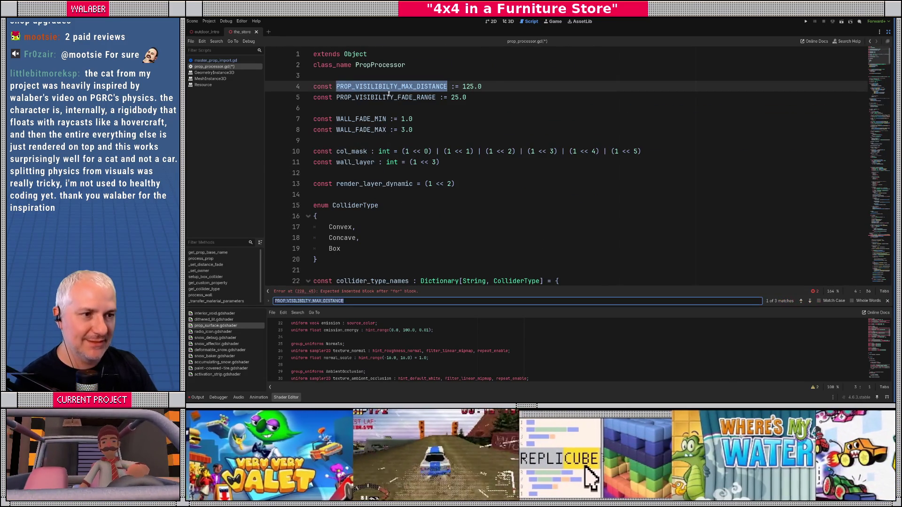
key("Return")
key("Return")
key("Return")
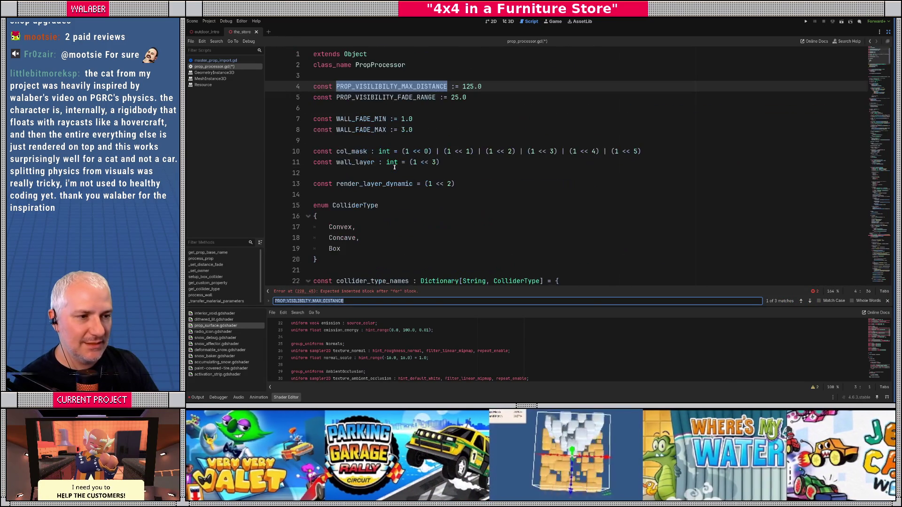
key("Return")
key("Return")
key("Return")
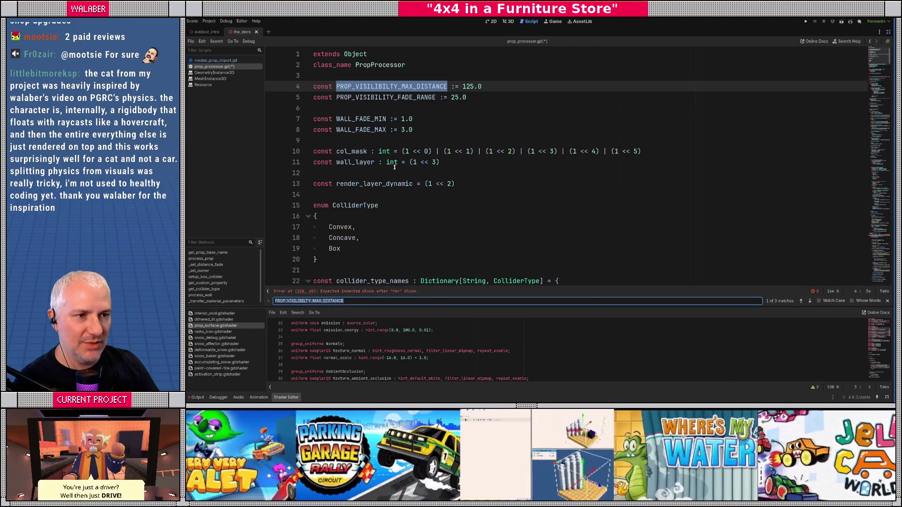
- Find PROP_VISIBILITY_FADE_RANGE uses and the set_prop_visibility_data call on line 202, then save the script
double_click(411, 97)
key("ctrl+f")
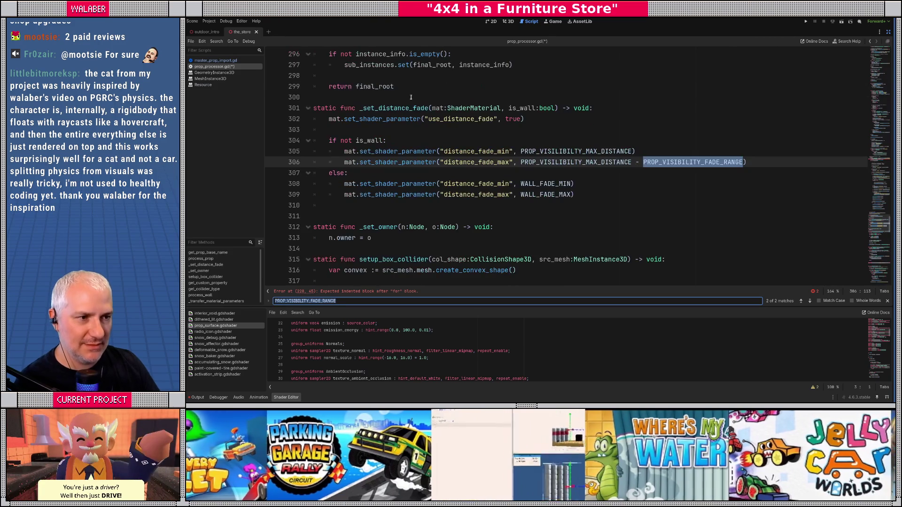
key("Return")
key("Return")
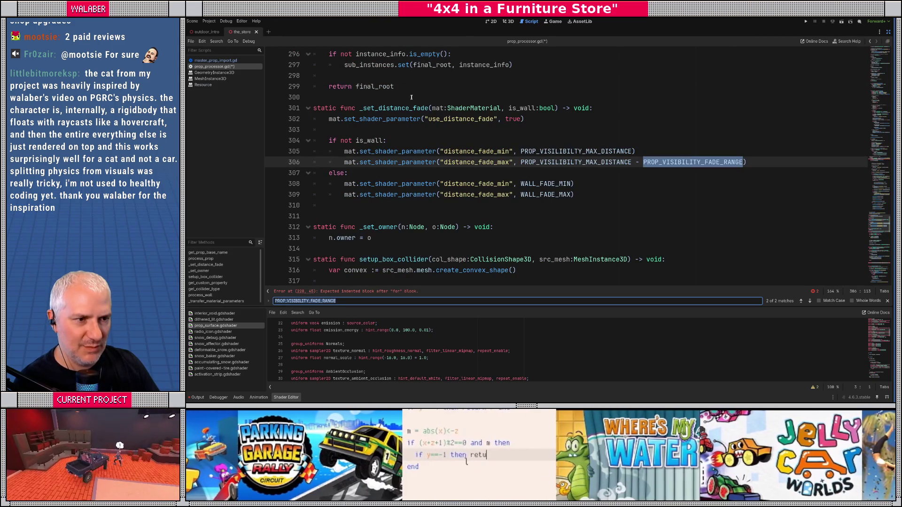
type("visibi")
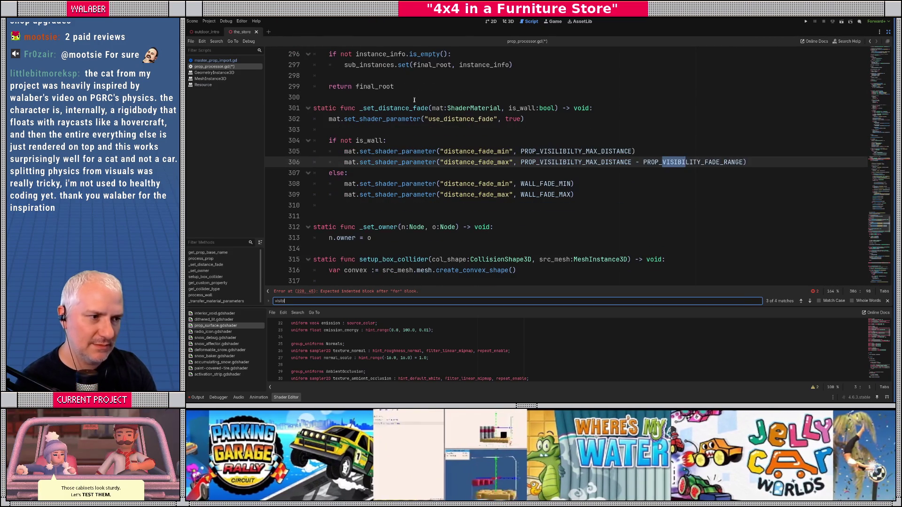
type("li")
key("Return")
key("Return")
key("Return")
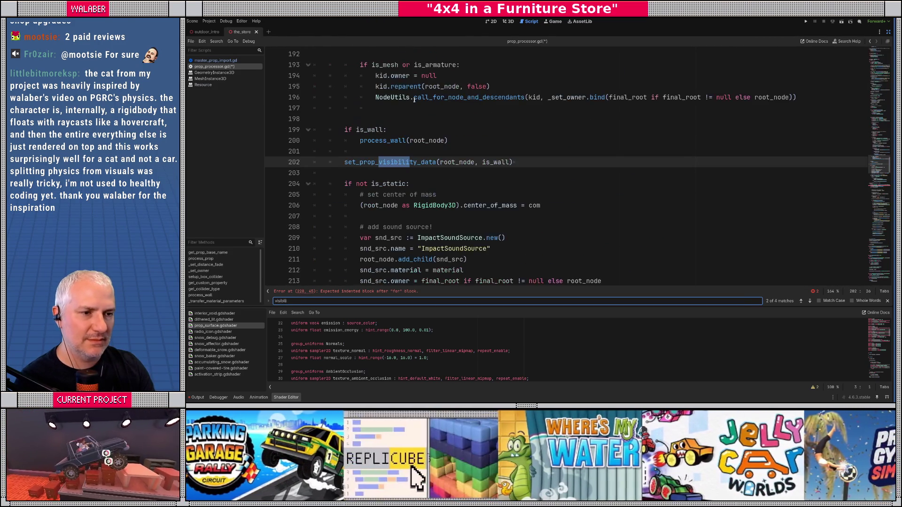
left_click(422, 118)
key("ctrl+s")
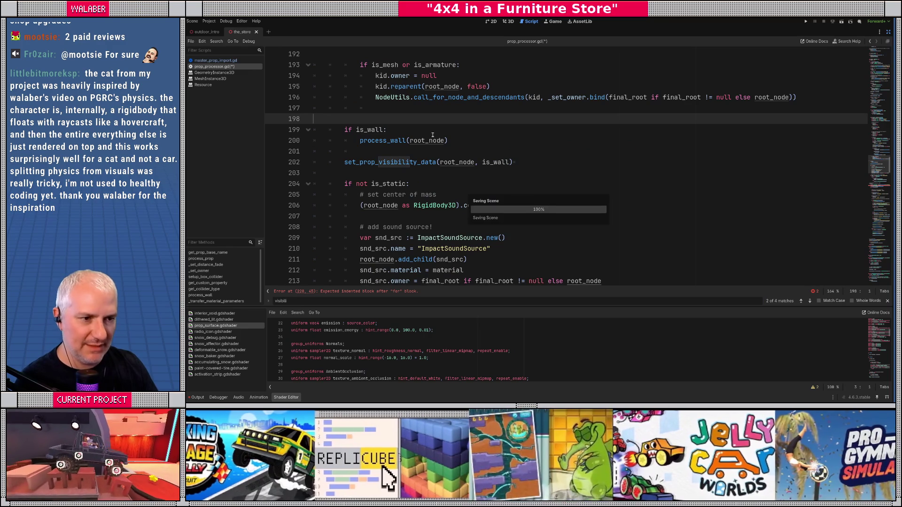
- Switch from the Godot script editor to Visual Studio Code's Source Control view
left_click_drag(879, 173, 873, 201)
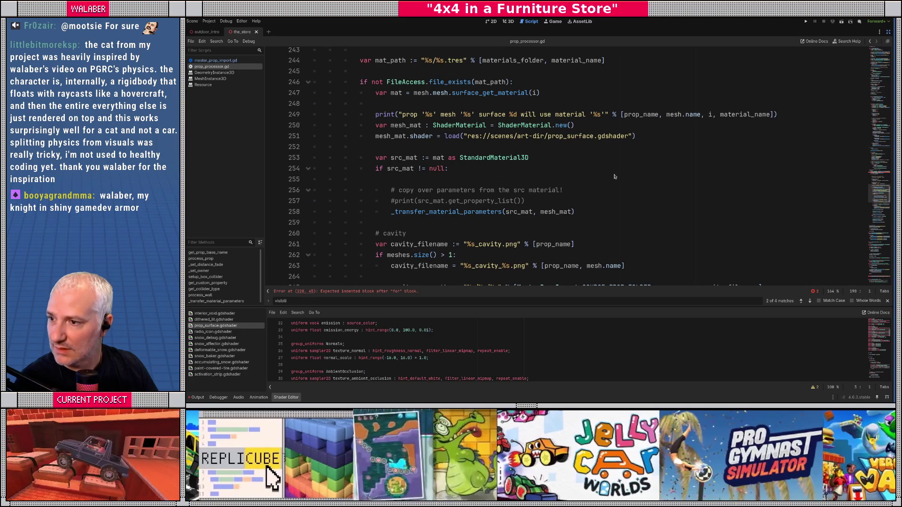
key("alt+Tab")
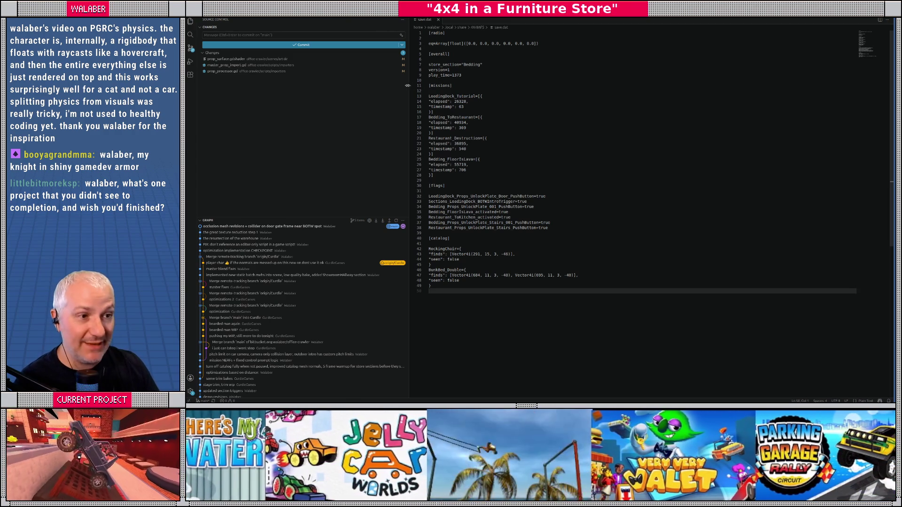
- Read through the prop_processor.gd diff against the last commit, then return to Godot
left_click_drag(409, 88, 393, 89)
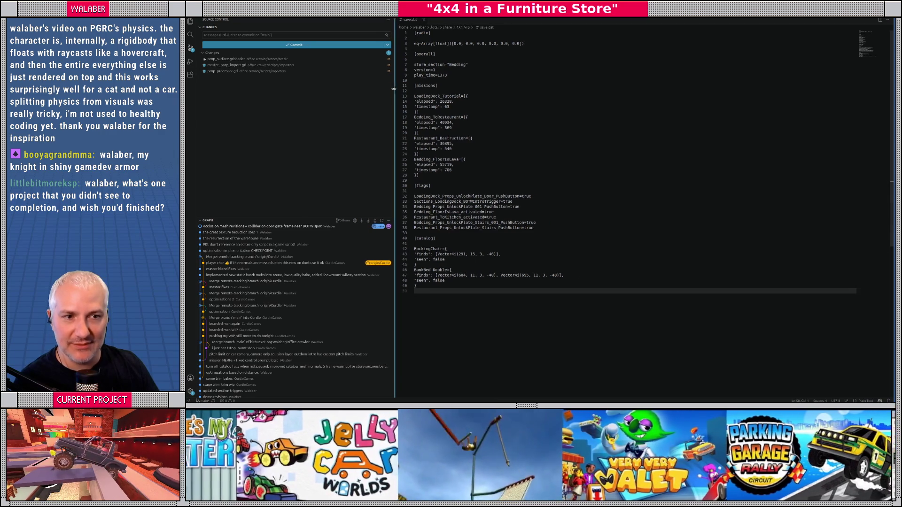
left_click(226, 71)
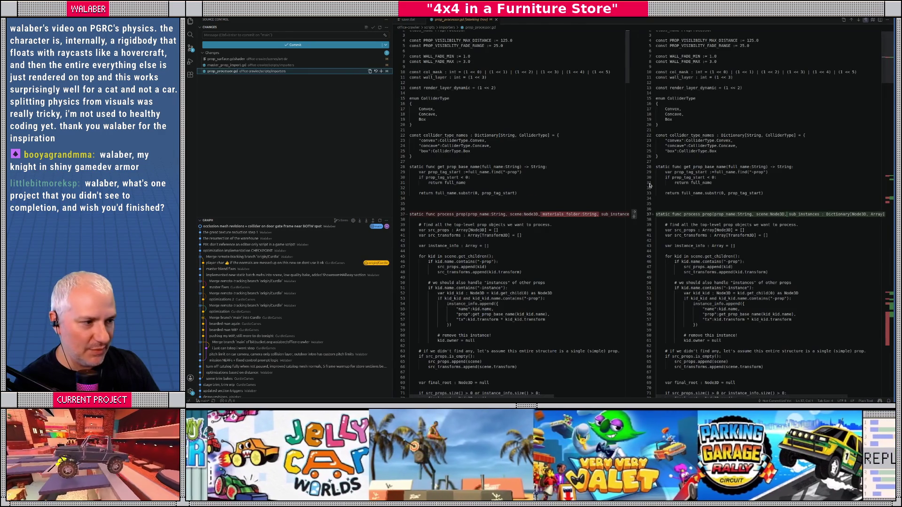
scroll(650, 185, "down", 20)
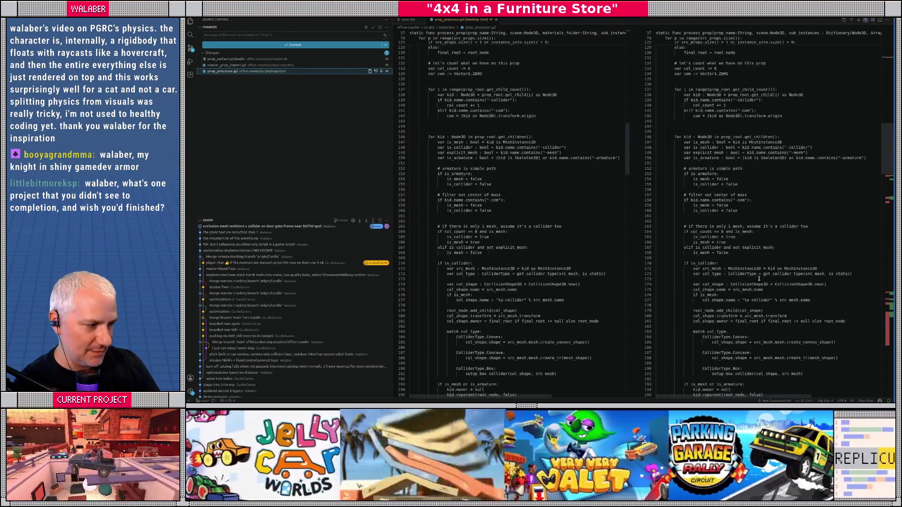
scroll(765, 284, "down", 10)
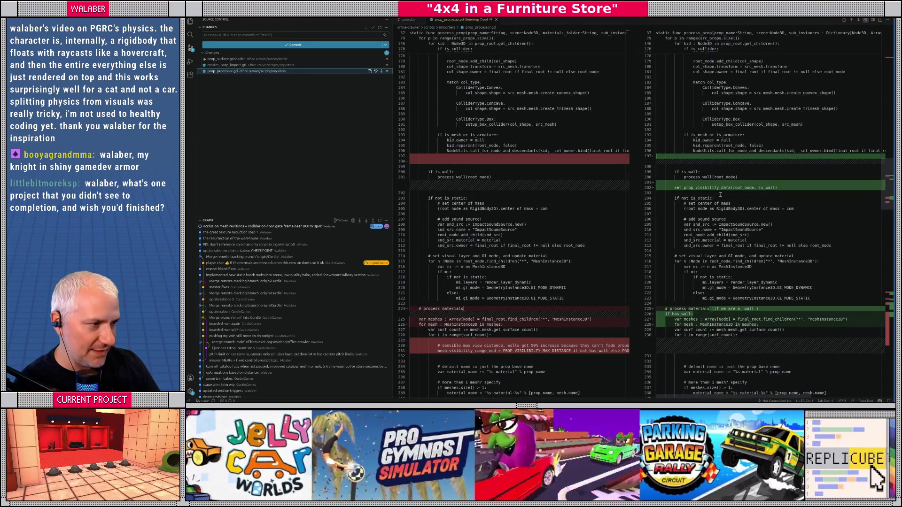
scroll(719, 201, "down", 3)
left_click(437, 273)
key("alt+Tab")
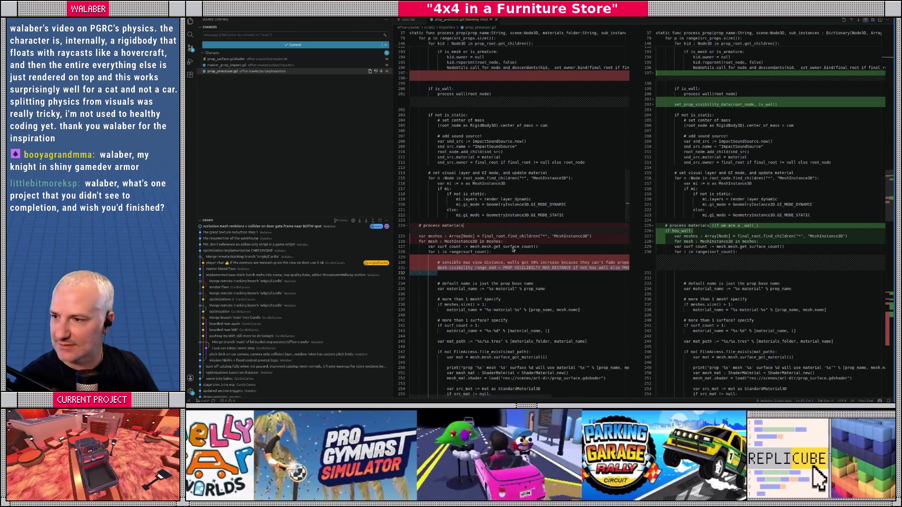
left_click(440, 175)
scroll(423, 197, "up", 20)
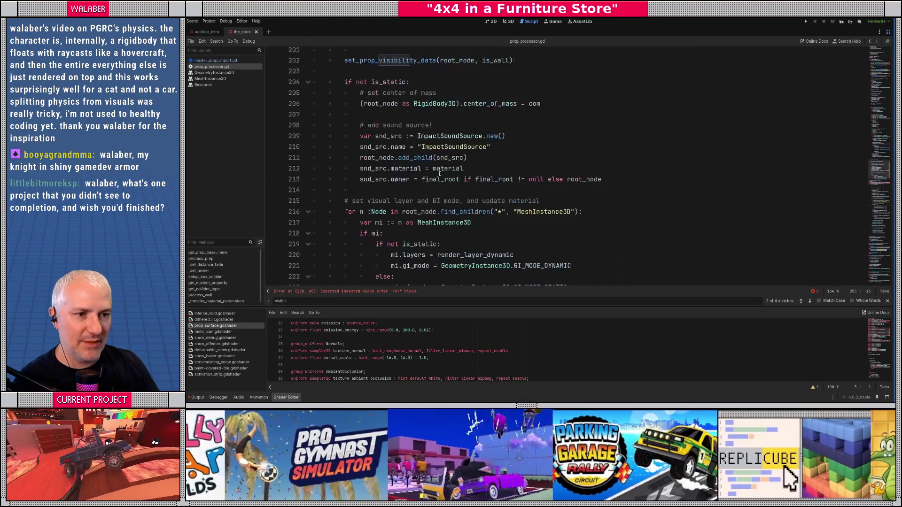
- Paste the visibility range line into the body of set_prop_visibility_data
left_click(383, 256)
scroll(387, 256, "down", 4)
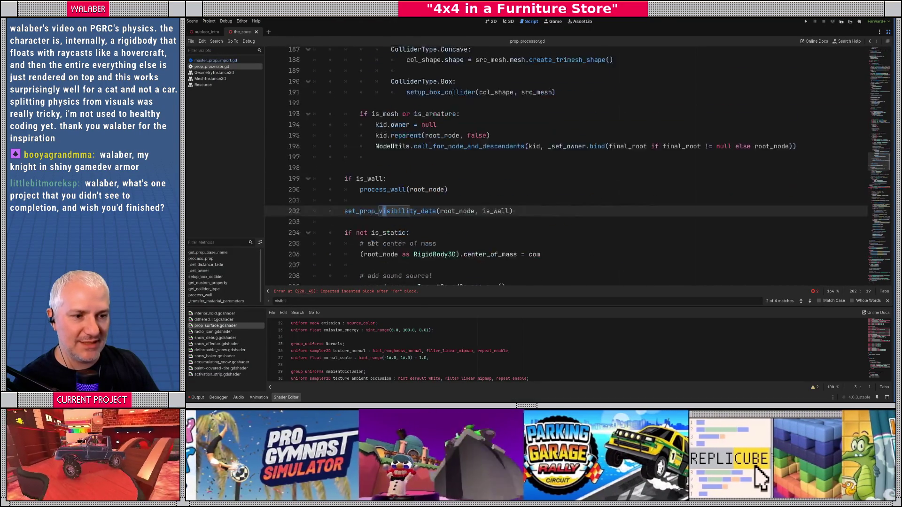
scroll(741, 190, "down", 5)
scroll(685, 164, "up", 6)
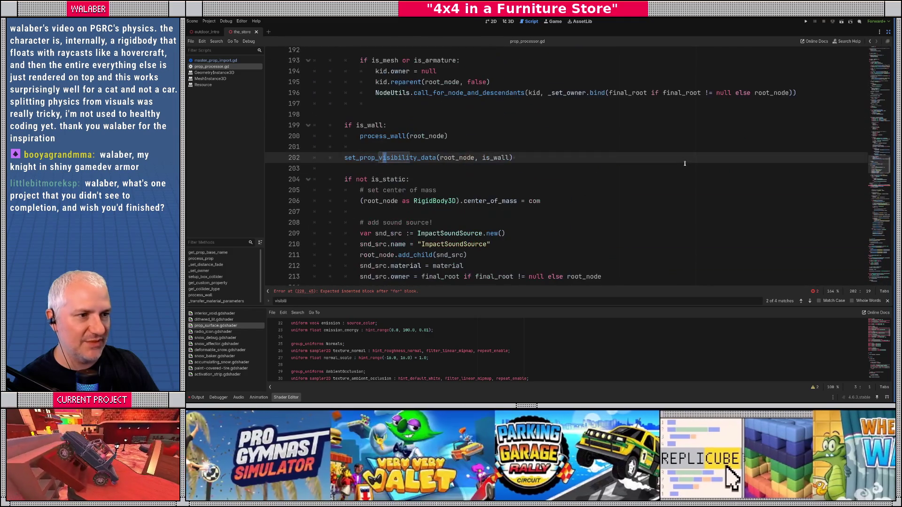
scroll(826, 179, "down", 20)
scroll(392, 203, "up", 6)
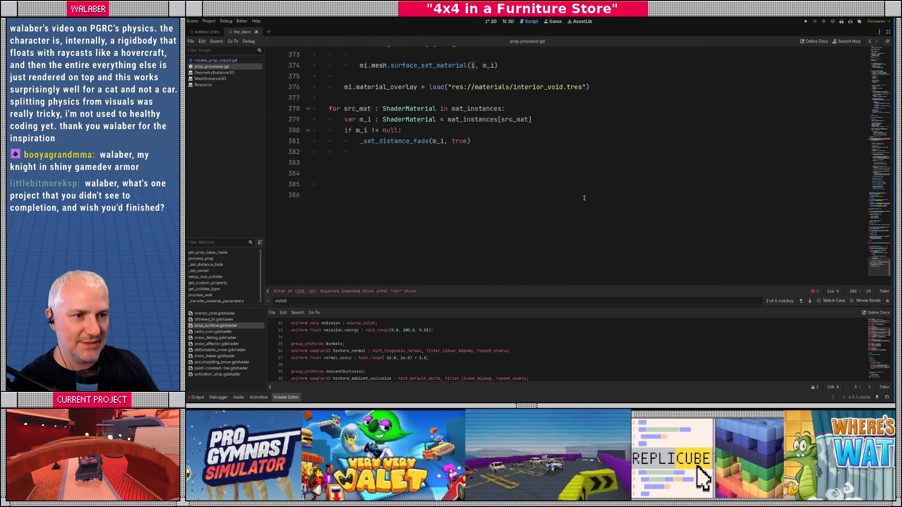
scroll(391, 202, "up", 7)
left_click(344, 113)
key("Up")
key("ctrl+v")
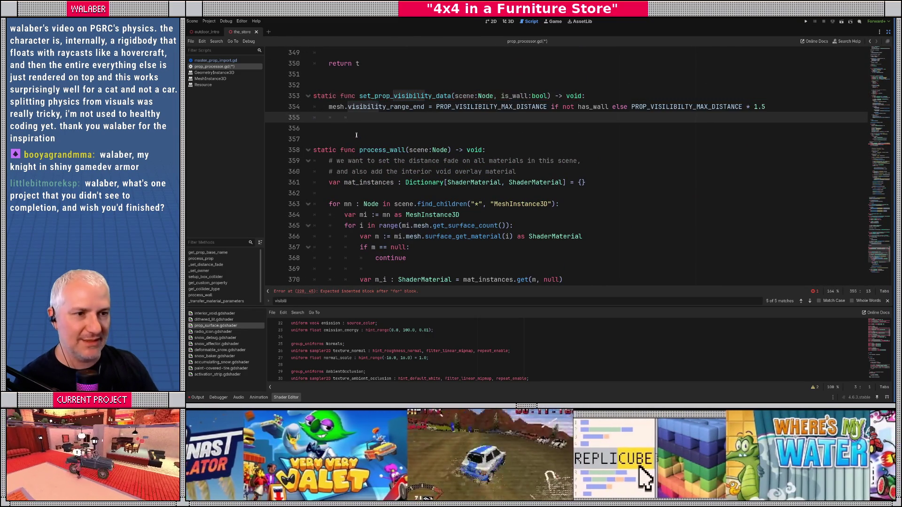
- Copy the MeshInstance3D loop from process_wall into set_prop_visibility_data and indent the visibility line inside it
left_click(598, 96)
left_click_drag(330, 204, 483, 215)
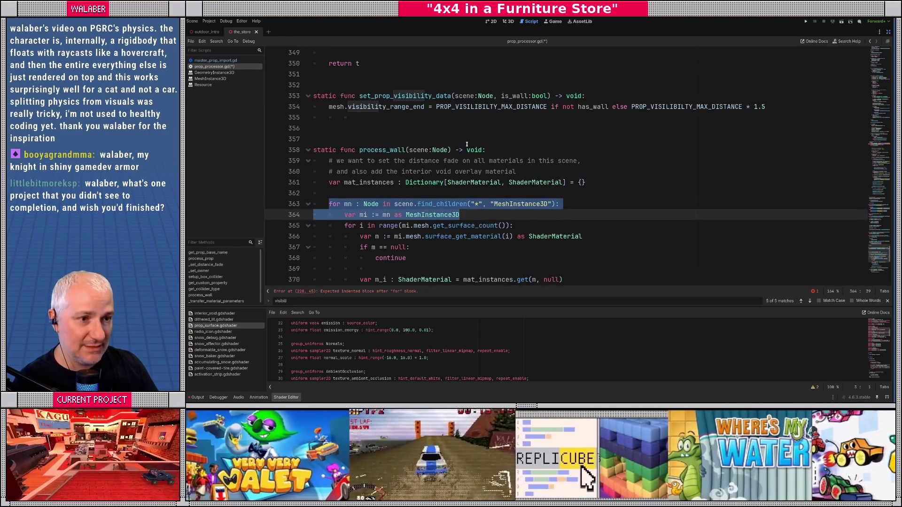
key("ctrl+c")
left_click(596, 96)
key("Return")
key("ctrl+v")
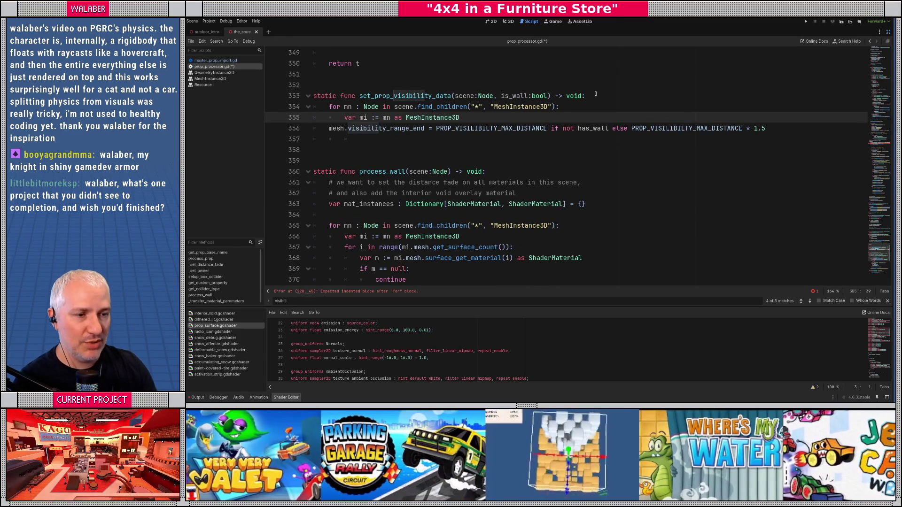
key("Down")
key("Home")
key("Tab")
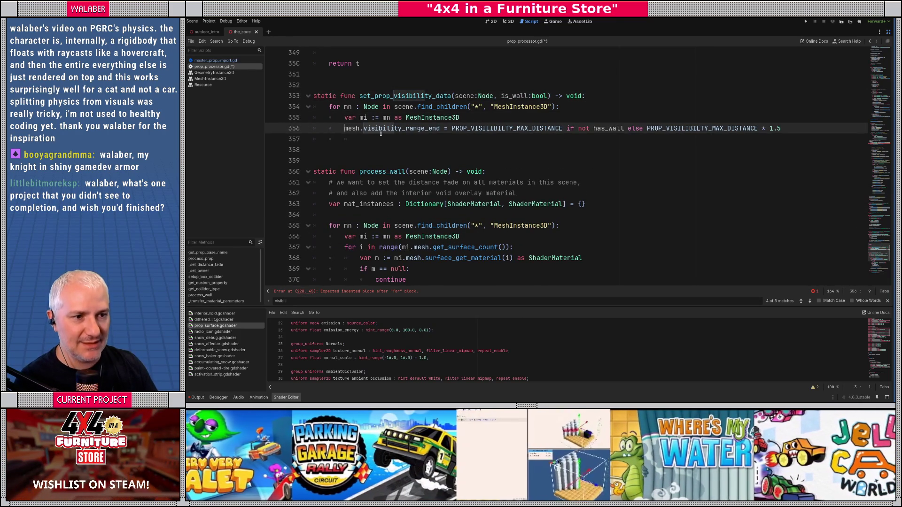
- Rename mesh to mi and has_wall to is_wall in the visibility range line
double_click(348, 130)
type("mi")
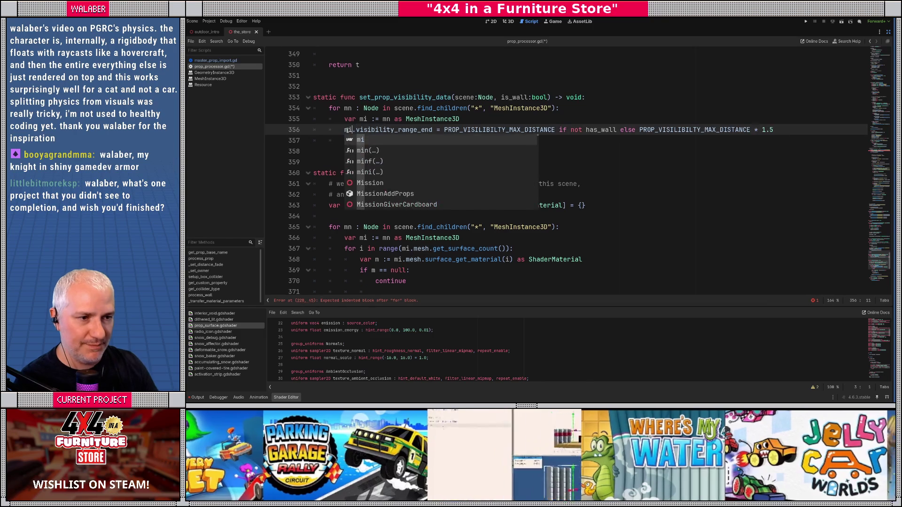
left_click(586, 130)
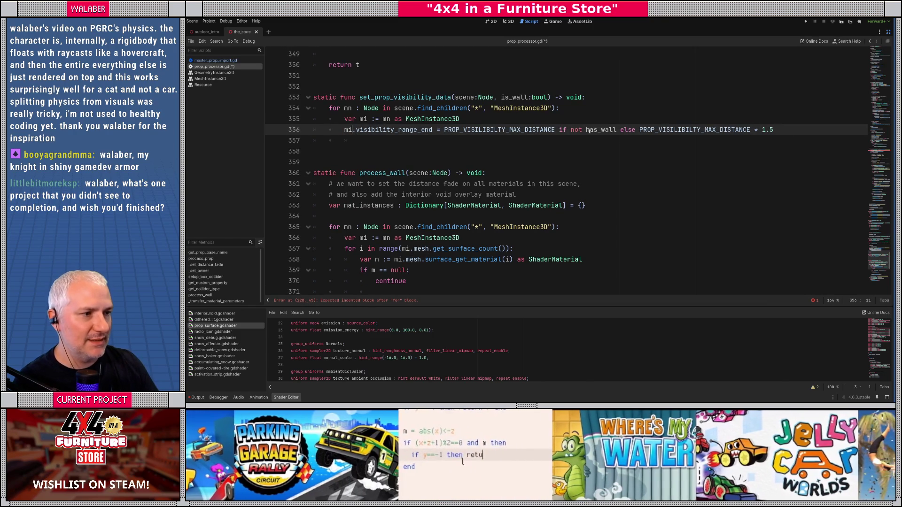
key("BackSpace")
key("Delete")
type("i")
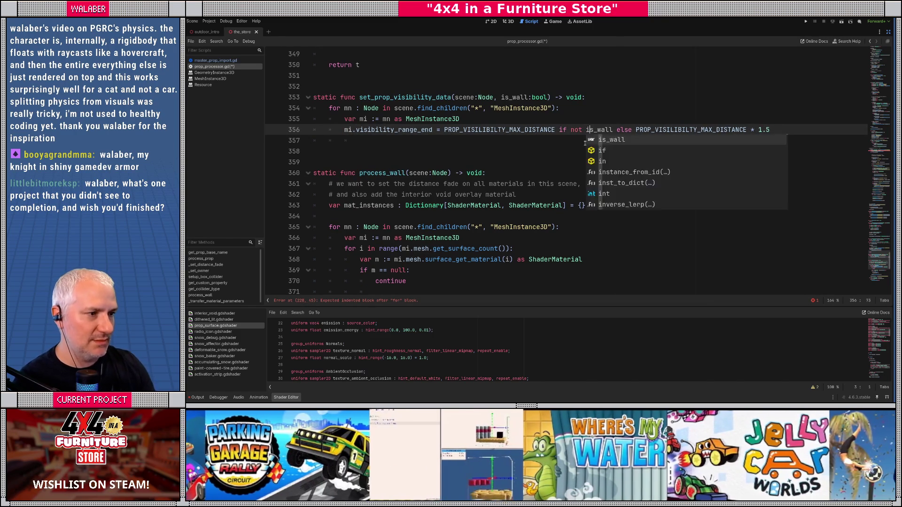
- Add a blank line after the function and go to the reported error at line 228
left_click(517, 75)
key("Return")
left_click(839, 162)
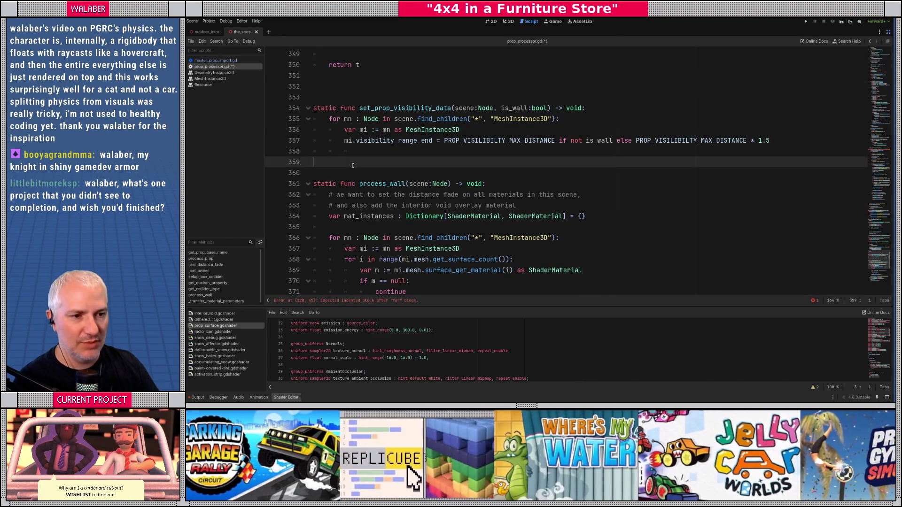
left_click(329, 300)
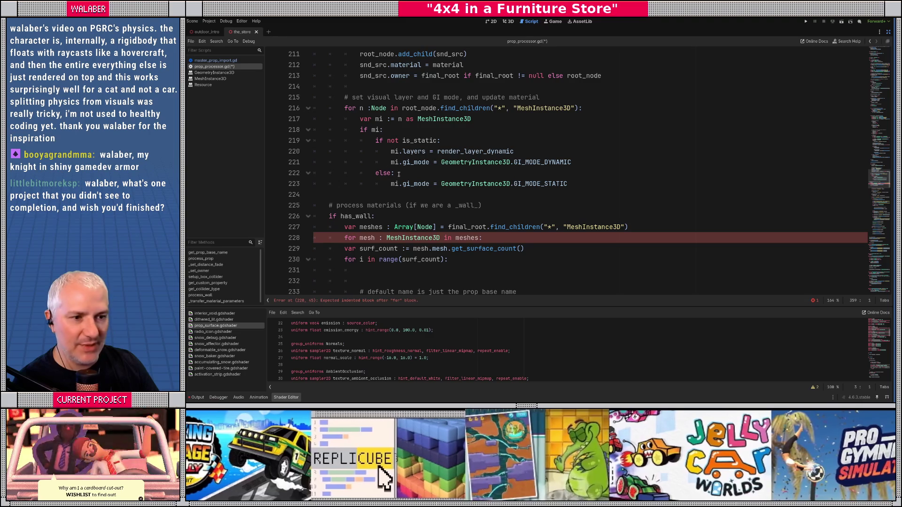
scroll(328, 116, "up", 3)
scroll(329, 116, "up", 5)
scroll(339, 133, "down", 5)
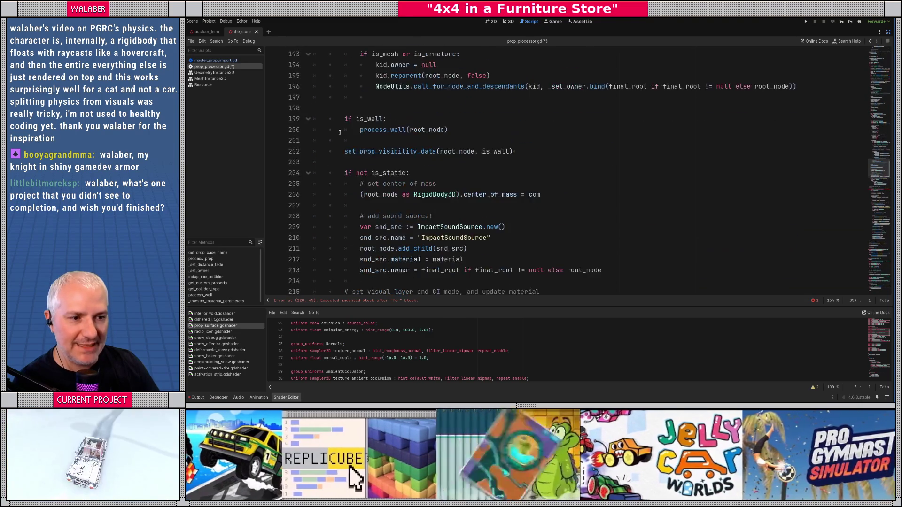
- Delete the wall material block on lines 225–290 and save the script
scroll(340, 132, "down", 7)
left_click(330, 108)
scroll(341, 152, "down", 11)
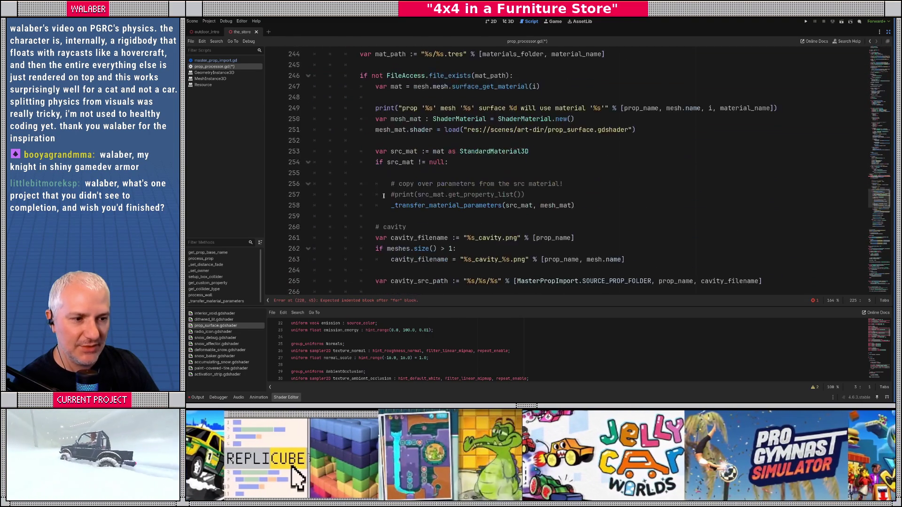
scroll(382, 201, "down", 8)
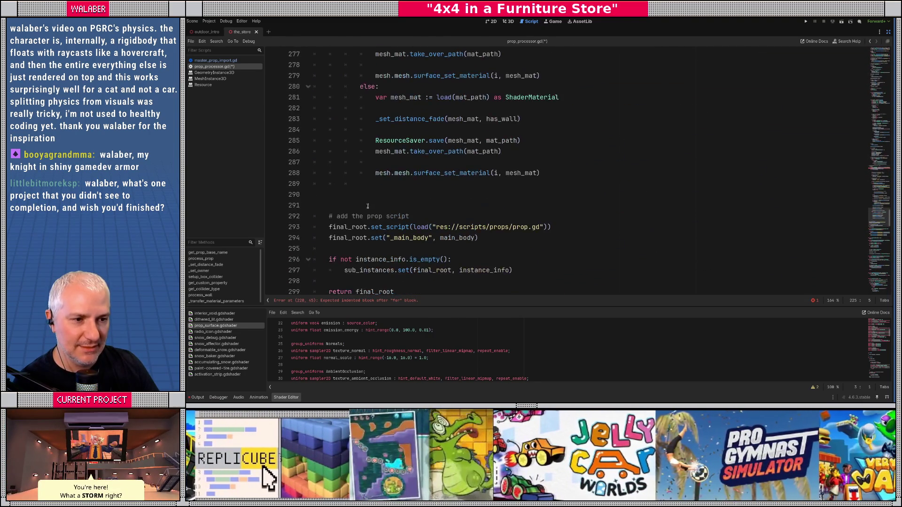
left_click(367, 197, "shift")
key("BackSpace")
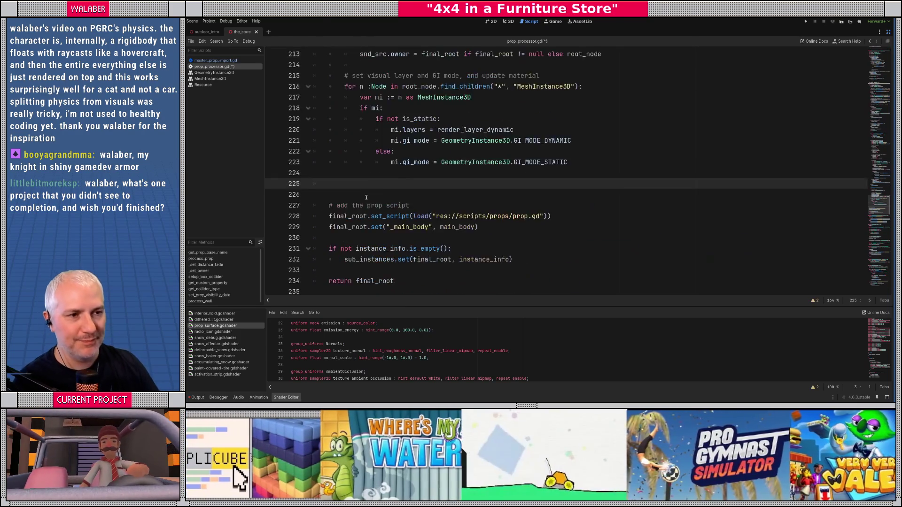
key("ctrl+s")
left_click(346, 205)
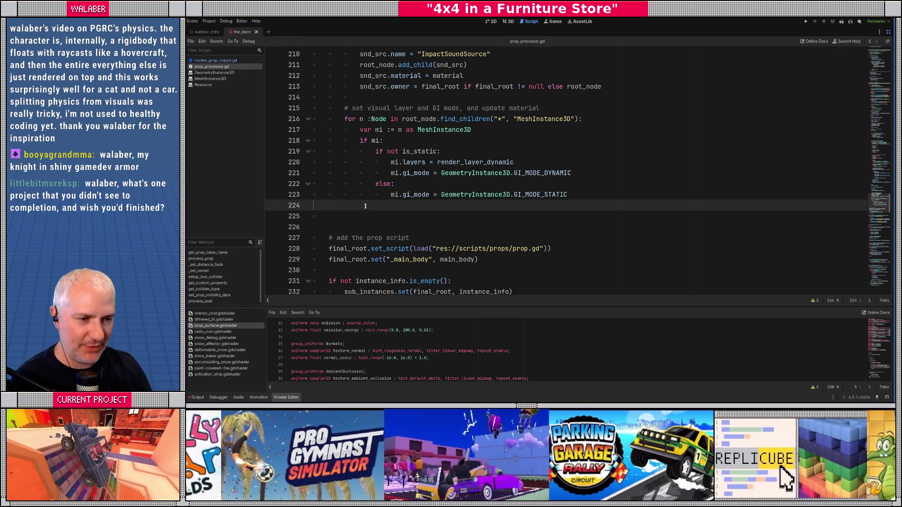
- Close the MeshInstance3D and GeometryInstance3D doc tabs and show the side docks again
left_click(336, 214)
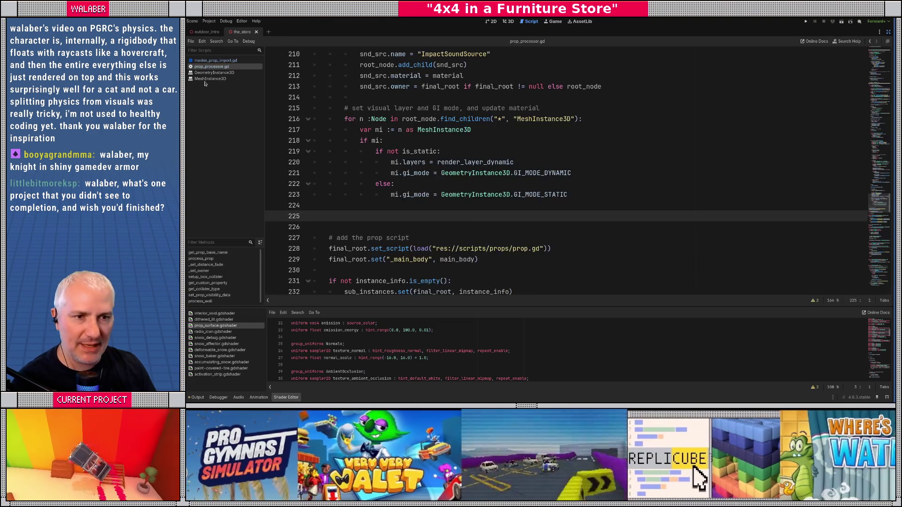
left_click(206, 79)
middle_click(207, 79)
left_click(212, 72)
middle_click(212, 72)
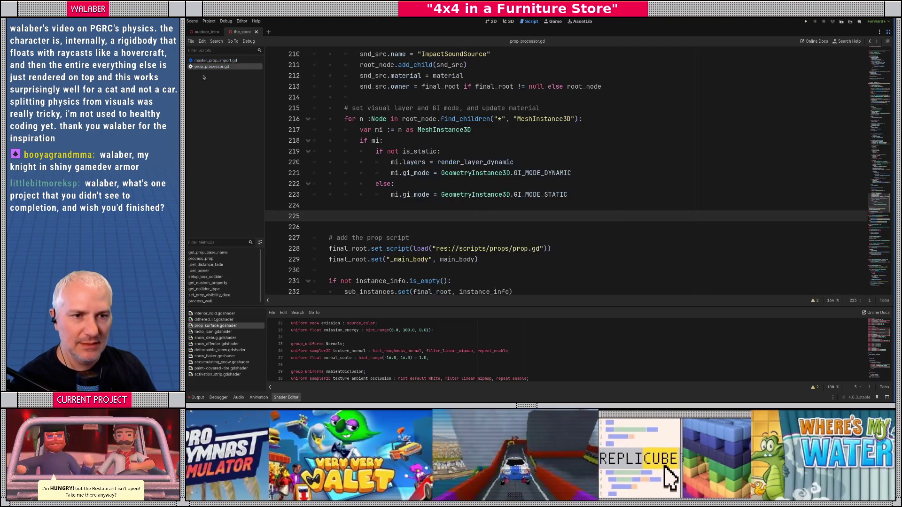
left_click(389, 140)
scroll(388, 140, "up", 2)
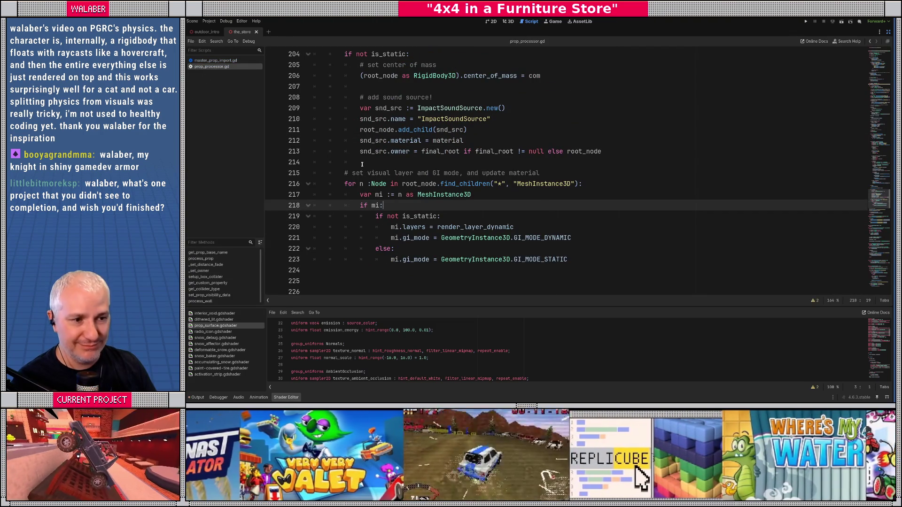
left_click(362, 163)
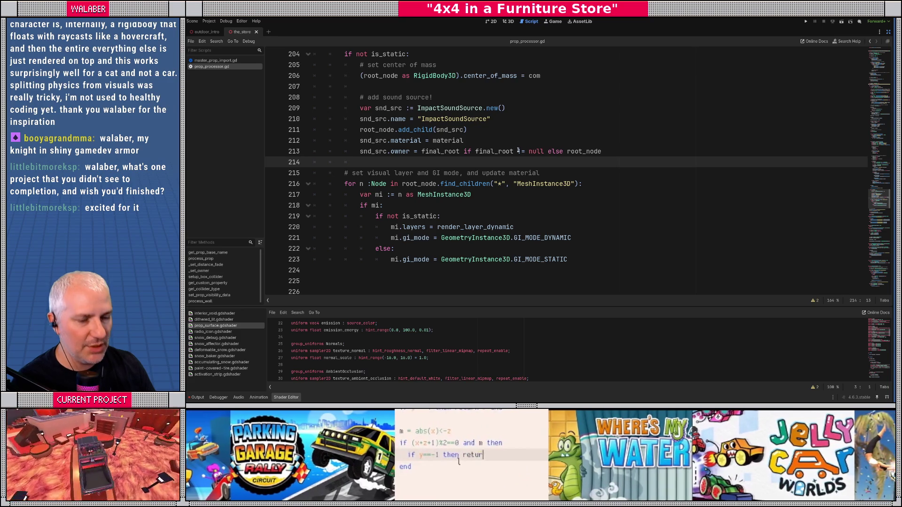
left_click(888, 32)
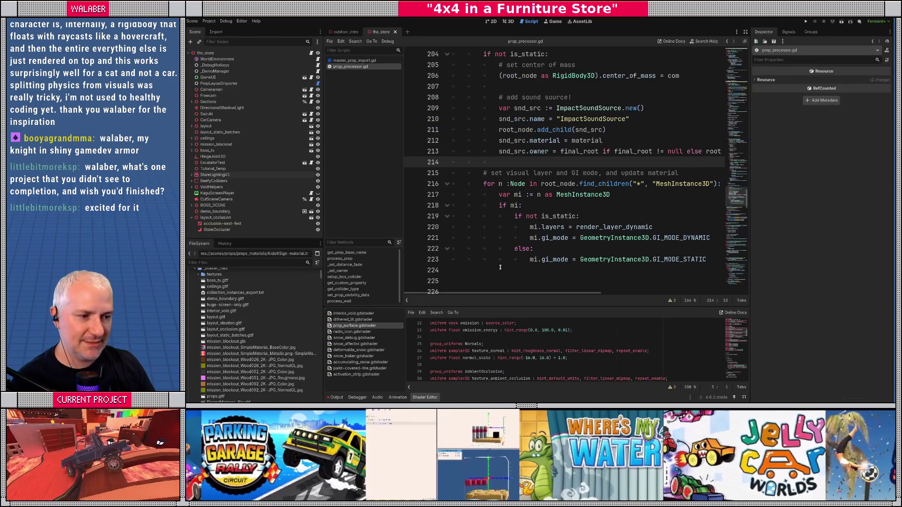
- Enlarge the bottom panel, filter FileSystem to 'props', and clear the Output log
left_click_drag(535, 306, 534, 259)
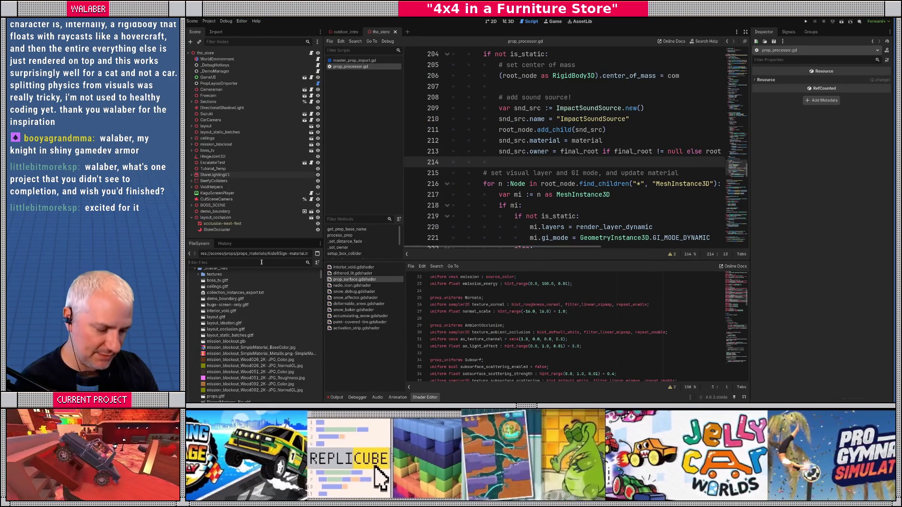
left_click(261, 263)
type("props")
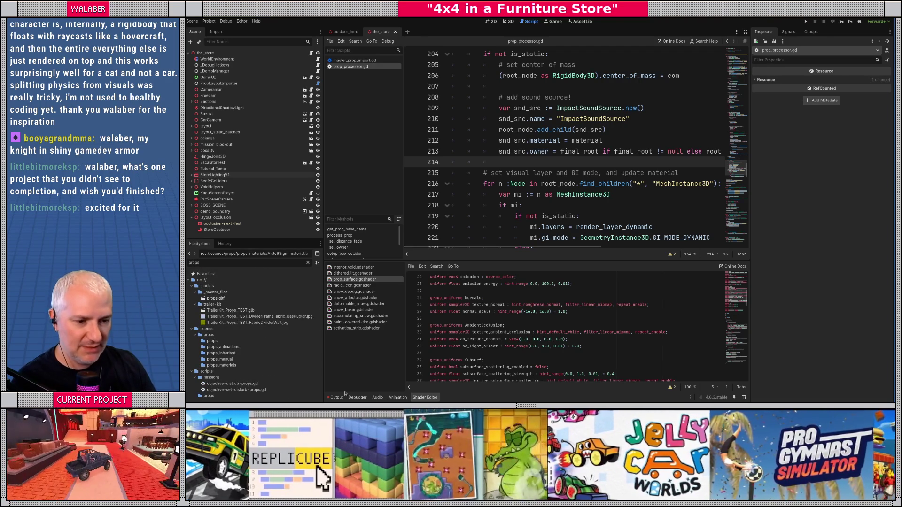
left_click(734, 238)
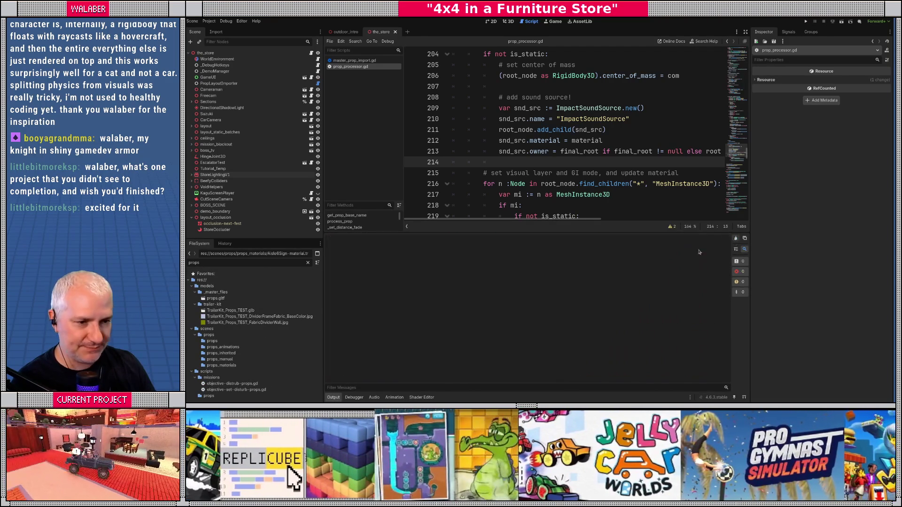
- Reimport props.gltf and look over the resulting Node not found errors
right_click(212, 298)
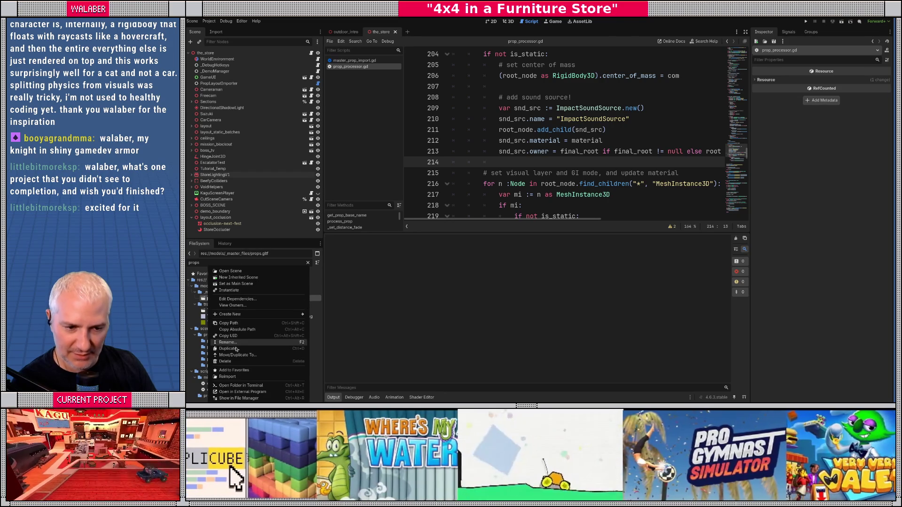
left_click(240, 377)
mouse_move(364, 266)
left_mouse_down()
mouse_move(517, 285)
mouse_move(557, 312)
left_mouse_up()
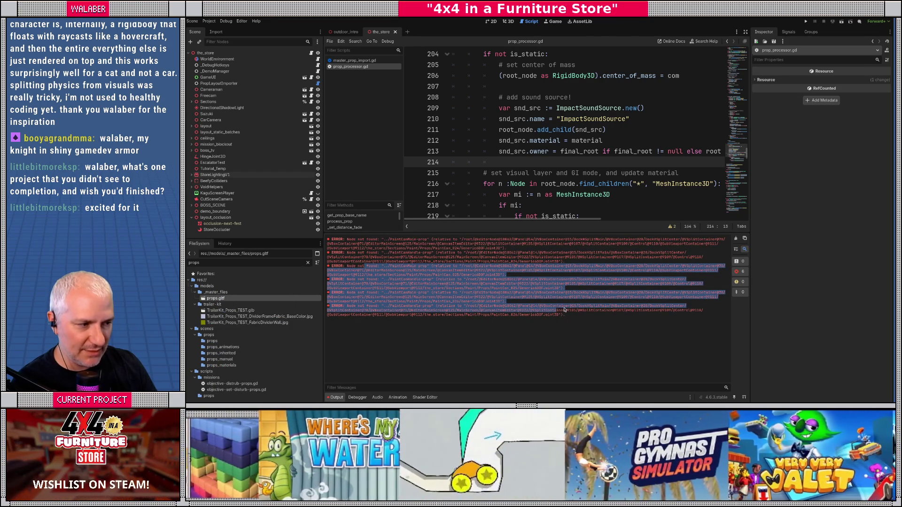
left_click(390, 255)
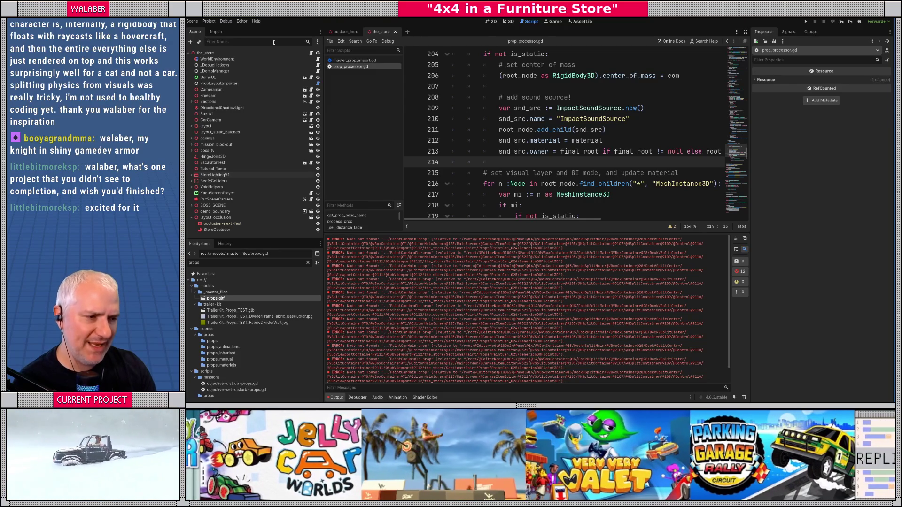
- Filter the scene tree to 'paint' and files to 'paintca', clear Output, and open PaintCan
left_click(274, 42)
type("paint")
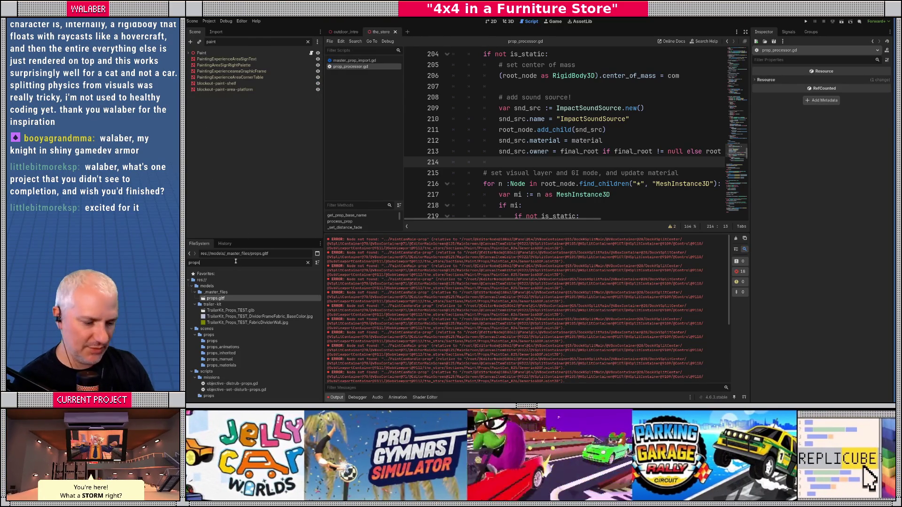
double_click(236, 263)
type("paintca")
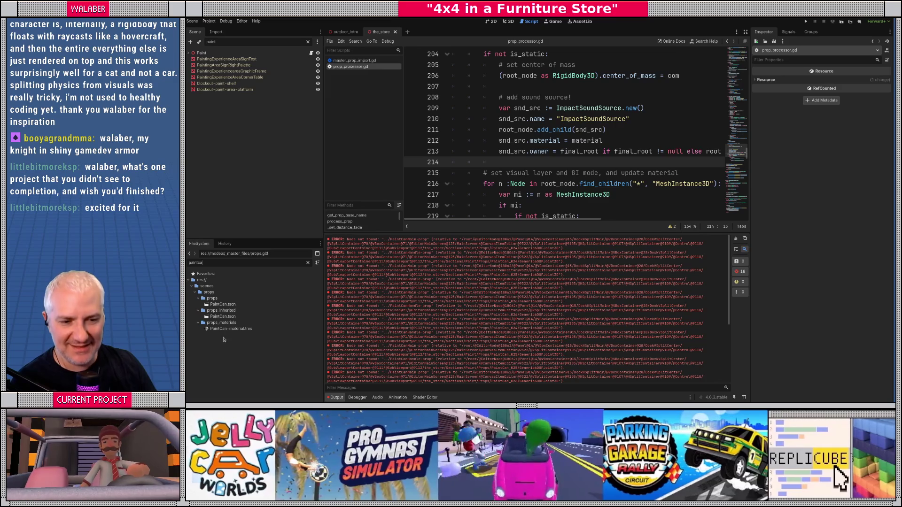
left_click(735, 238)
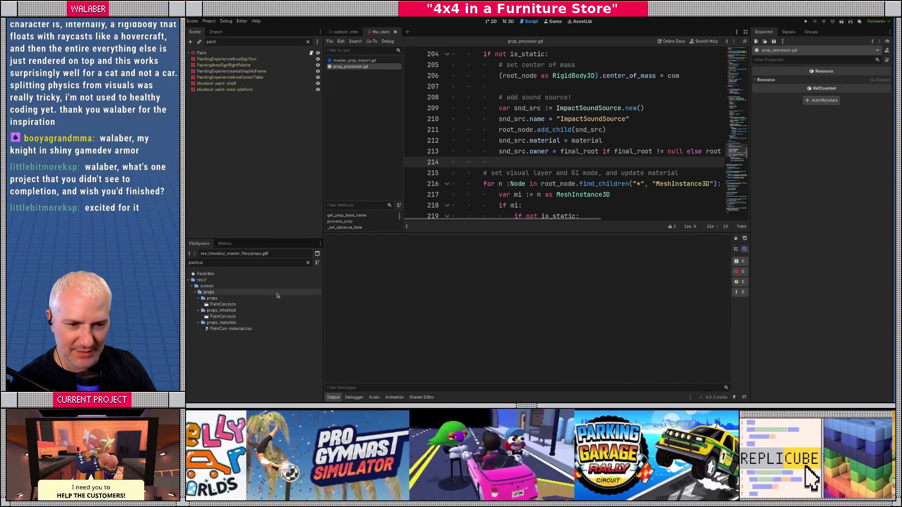
double_click(221, 304)
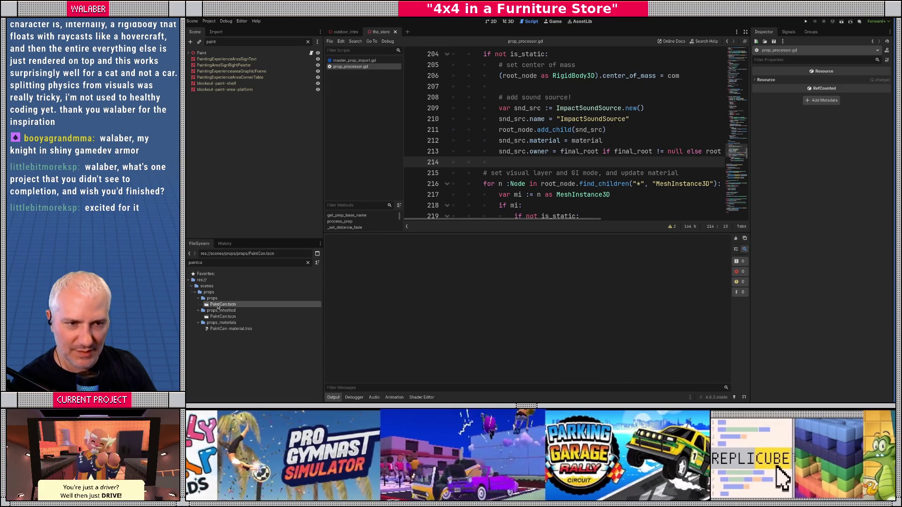
- In the 3D view, select PaintCan-collider, zoom in on the can, and open the inherited PaintCan scene
left_click(513, 23)
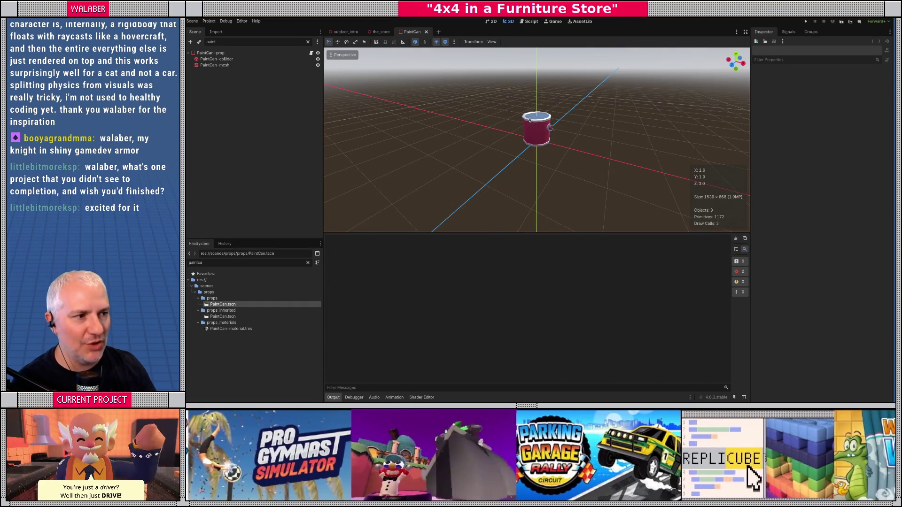
left_click(528, 121)
mouse_move(550, 134)
left_mouse_down()
mouse_move(484, 125)
mouse_move(409, 161)
mouse_move(521, 186)
mouse_move(469, 144)
mouse_move(526, 155)
mouse_move(525, 169)
mouse_move(523, 147)
left_mouse_up()
scroll(484, 125, "up", 5)
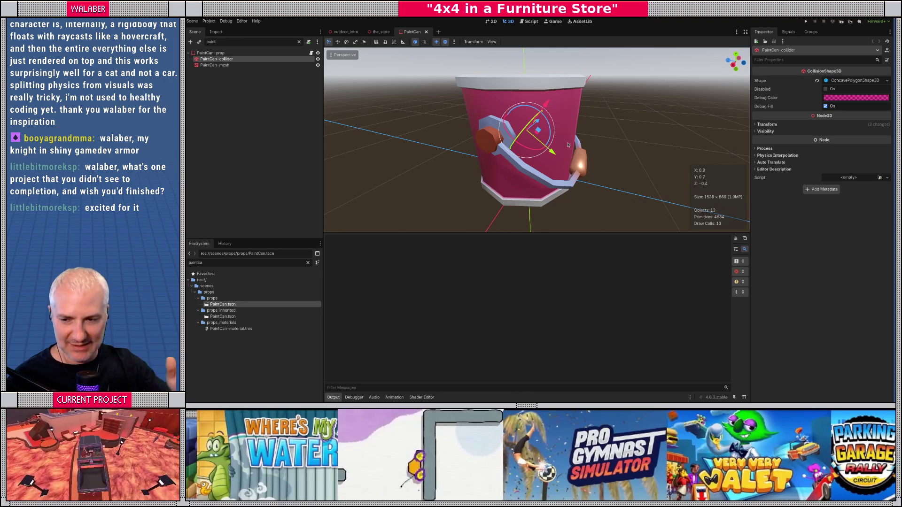
double_click(223, 316)
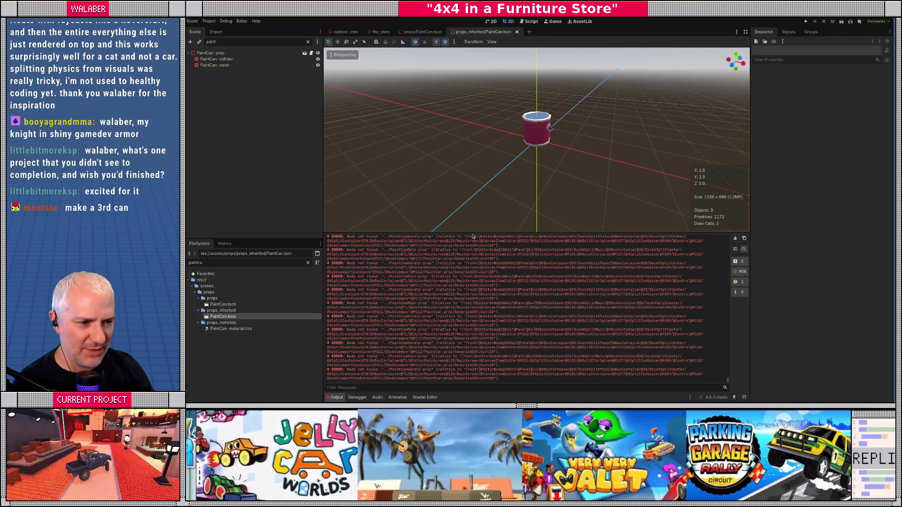
- Enlarge the output log, then reopen and close the inherited PaintCan scene
left_click_drag(483, 233, 484, 212)
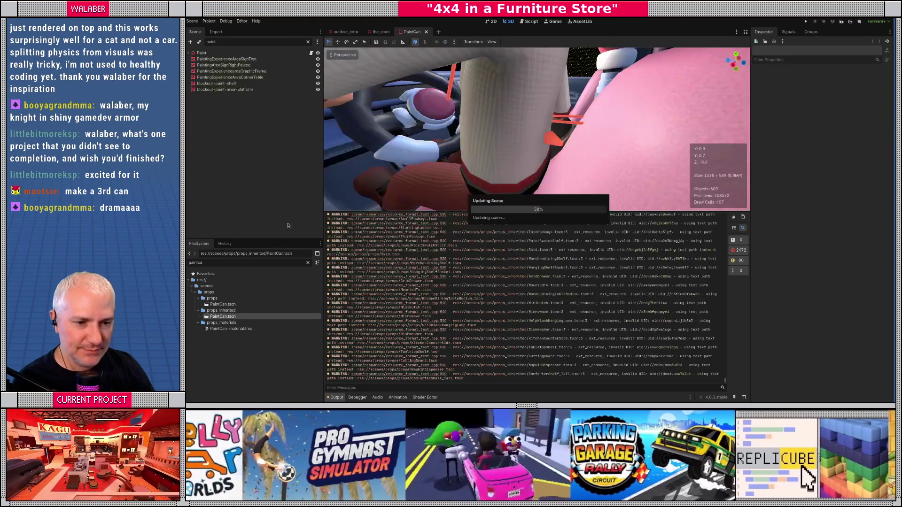
double_click(216, 317)
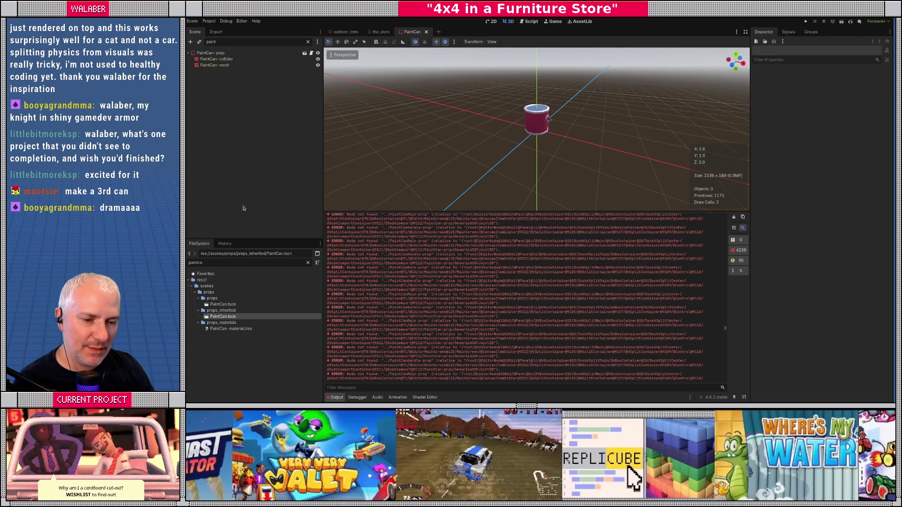
key("ctrl+shift+w")
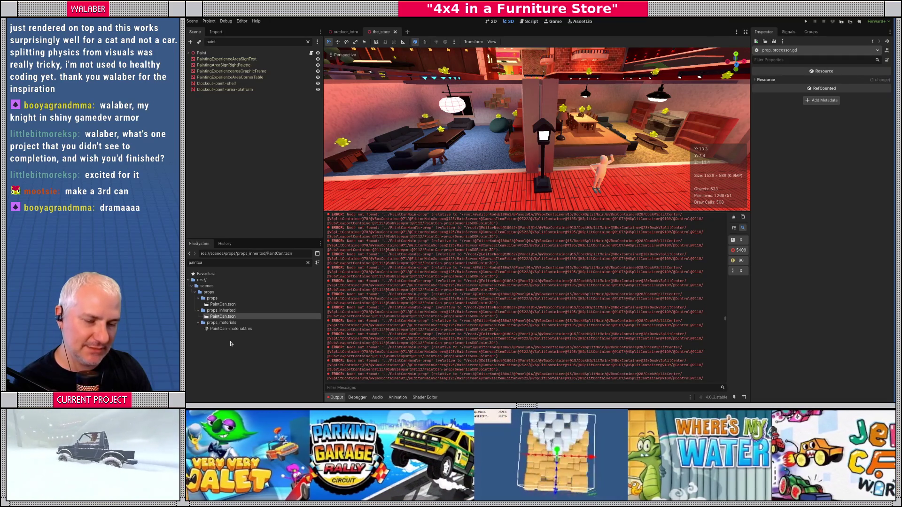
- Replace the 'paintca' file filter with 'props' and bring up props.gltf's context menu
left_click(308, 263)
key("ctrl+alt+k")
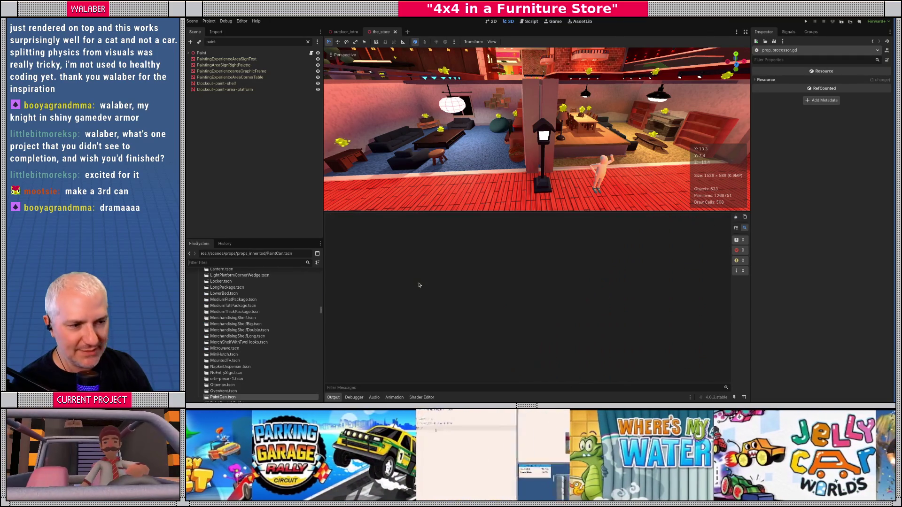
type("props")
right_click(207, 299)
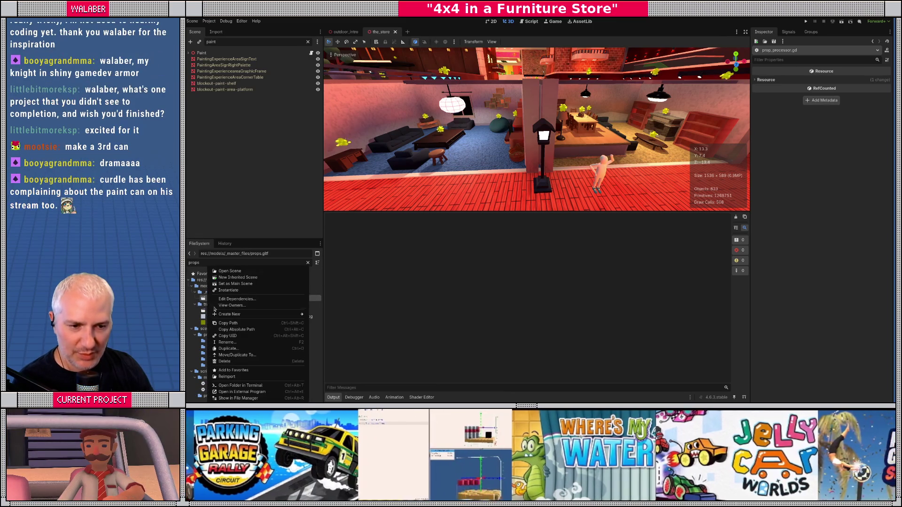
- Reimport props.gltf, clear the file filter, and select the pillow basket near the lamp post
left_click(249, 374)
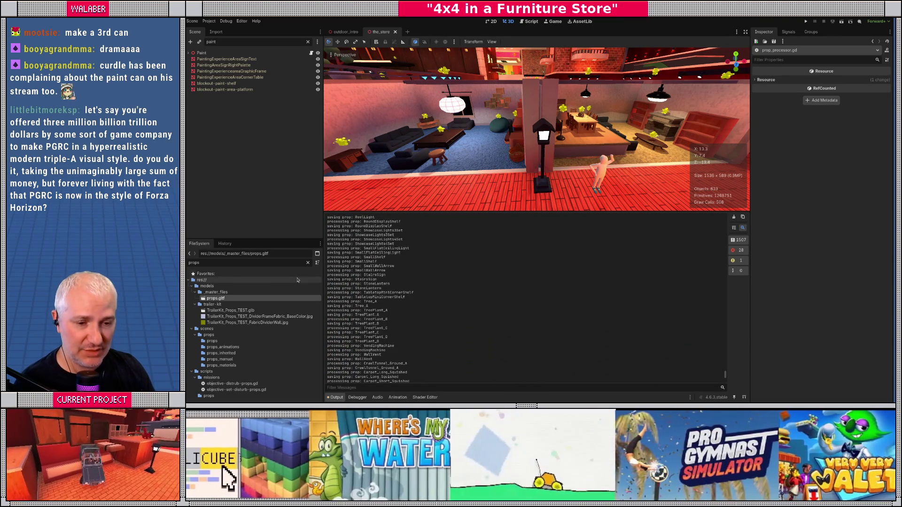
left_click_drag(268, 221, 269, 164)
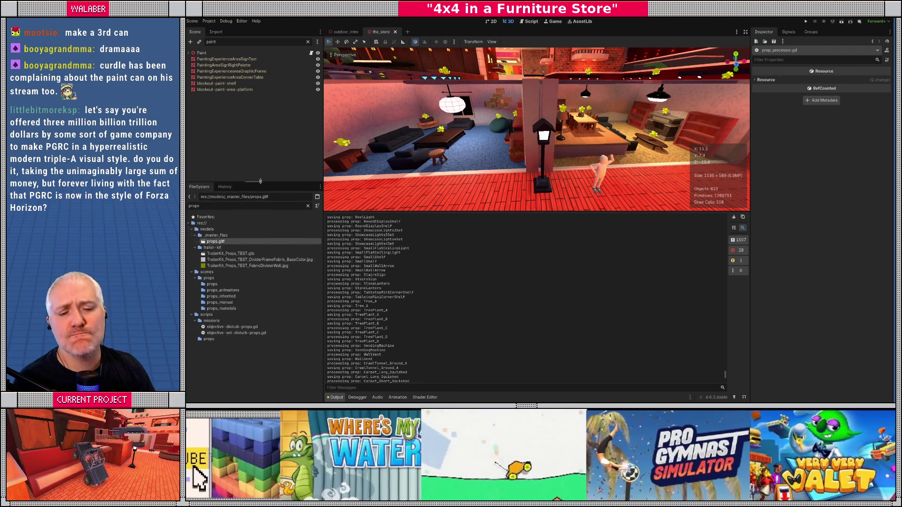
left_click(307, 206)
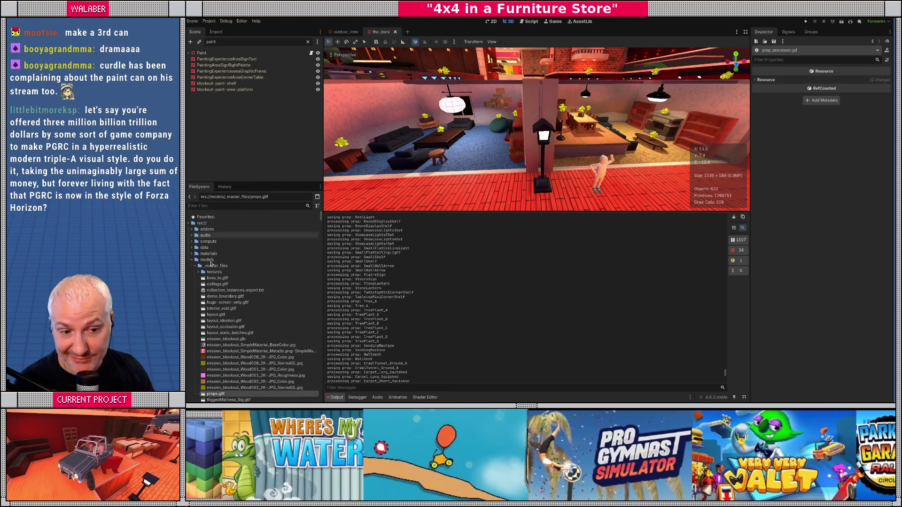
left_click(511, 155)
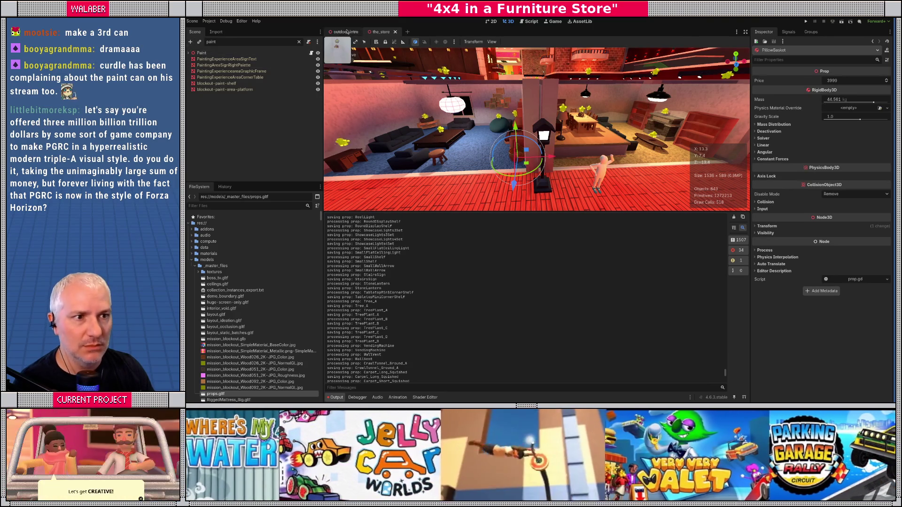
- Clear the Scene filter and open the PillowBasket prop scene on its own
left_click(299, 42)
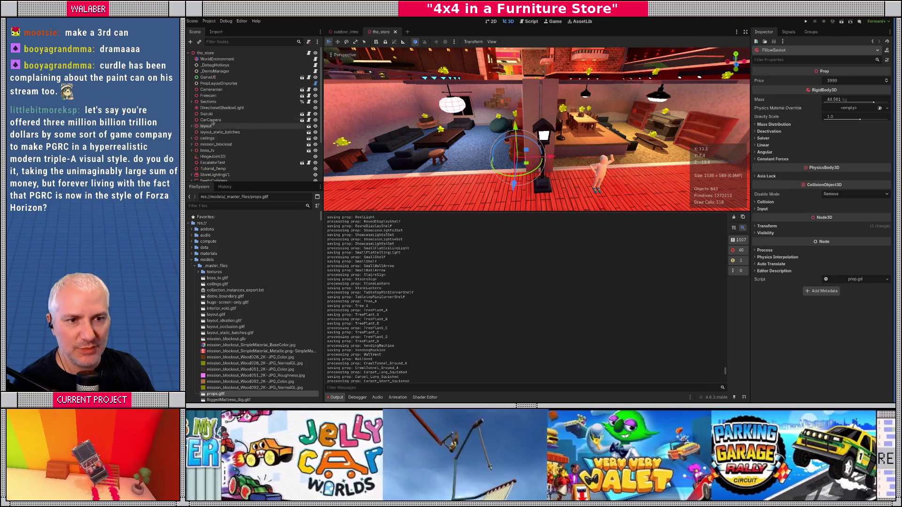
left_click(439, 143)
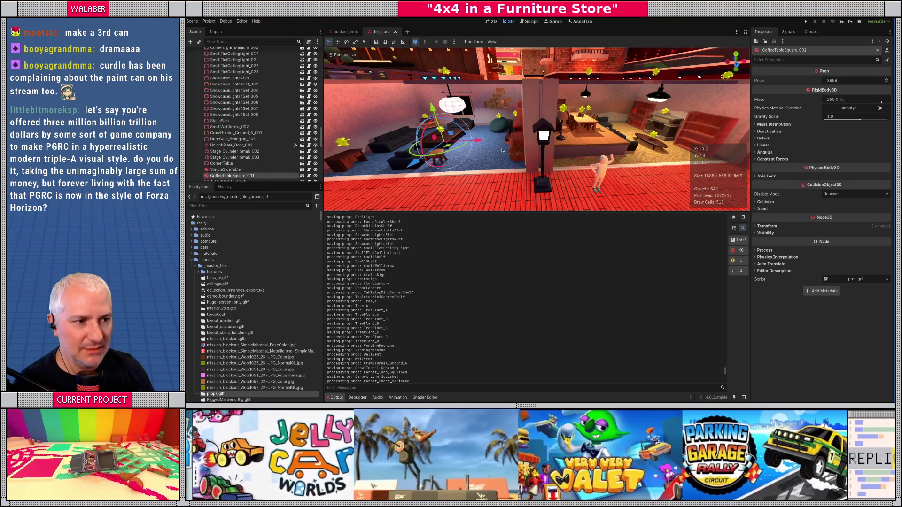
left_click(517, 156)
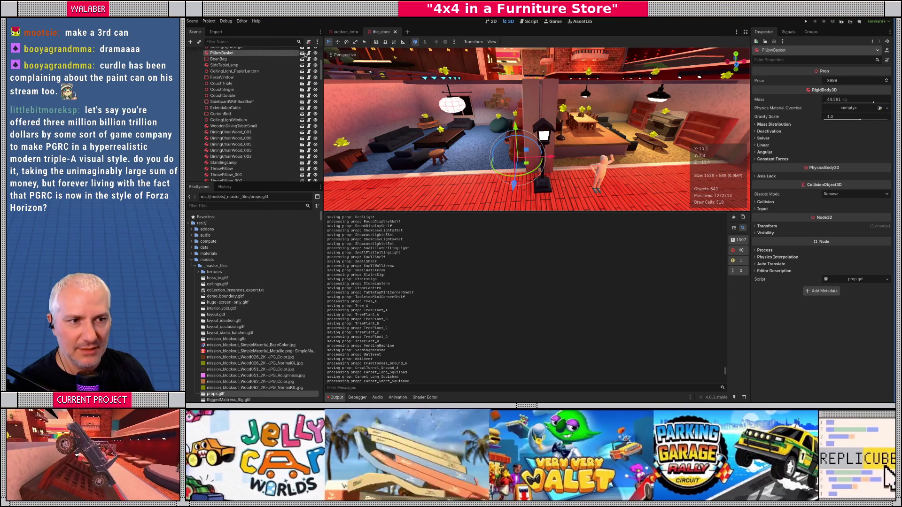
left_click(307, 54)
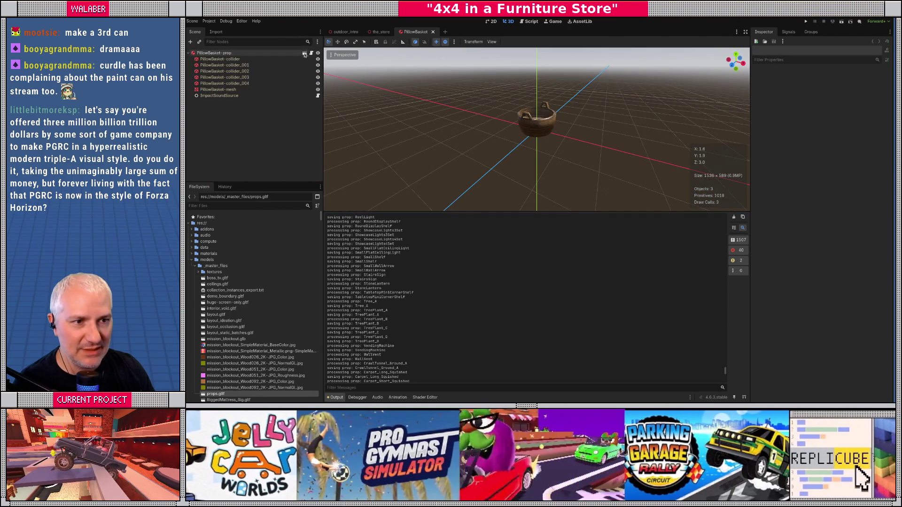
- Select PillowBasket-mesh and expand Mesh > Surface 0 to reveal PillowBasket_material
left_click(532, 135)
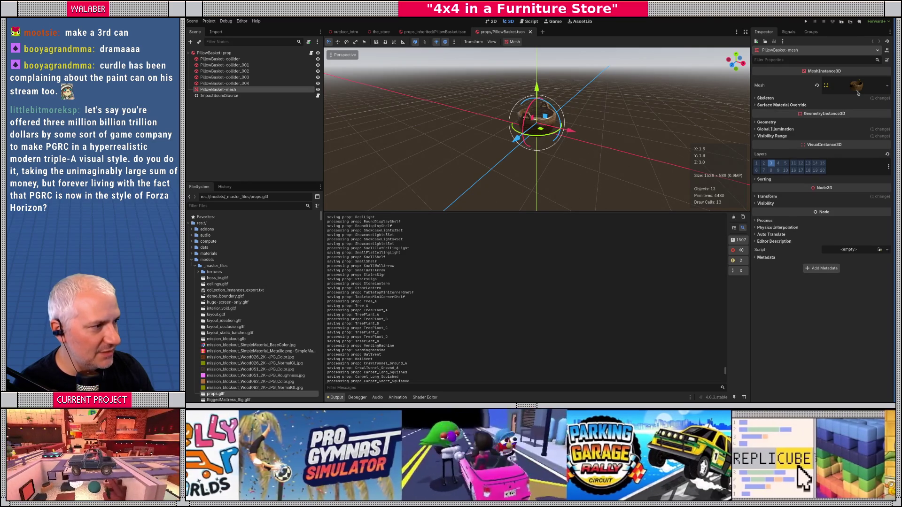
left_click(855, 85)
left_click(828, 194)
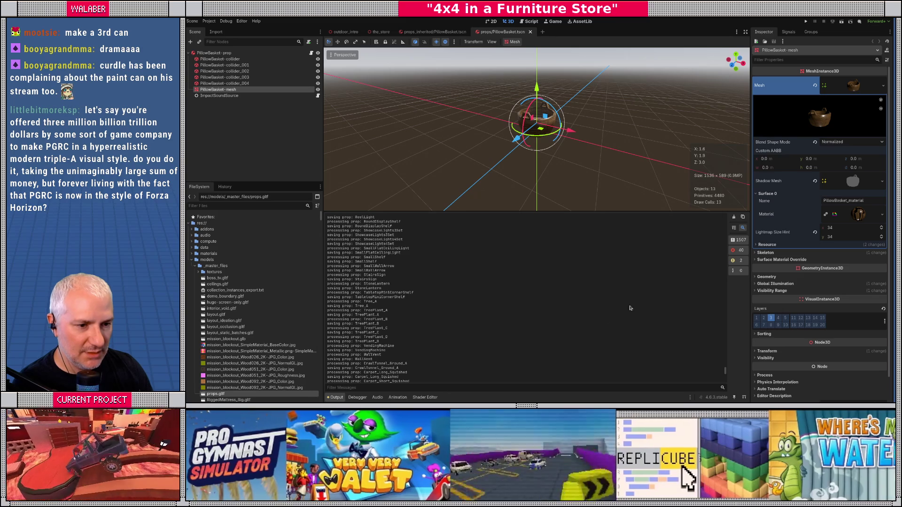
left_click_drag(725, 370, 720, 235)
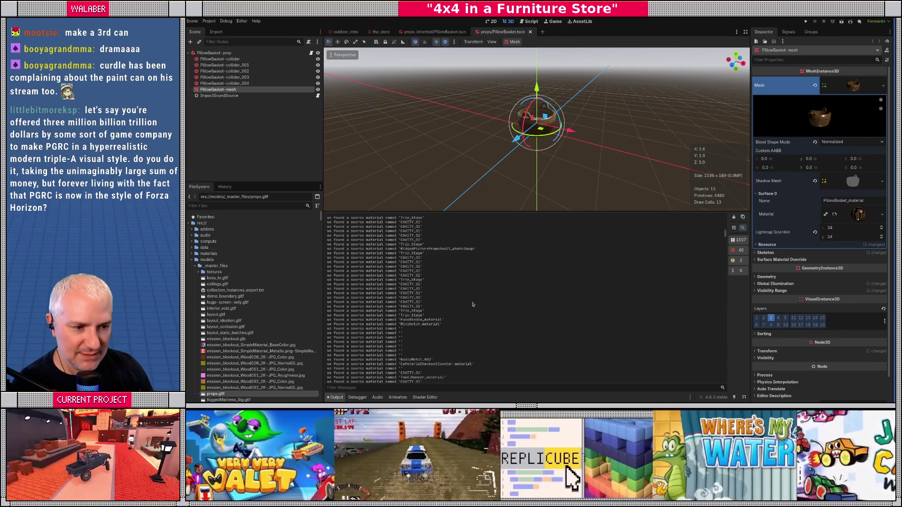
- Highlight the unnamed source-material messages in the Output log
left_click_drag(376, 329, 428, 359)
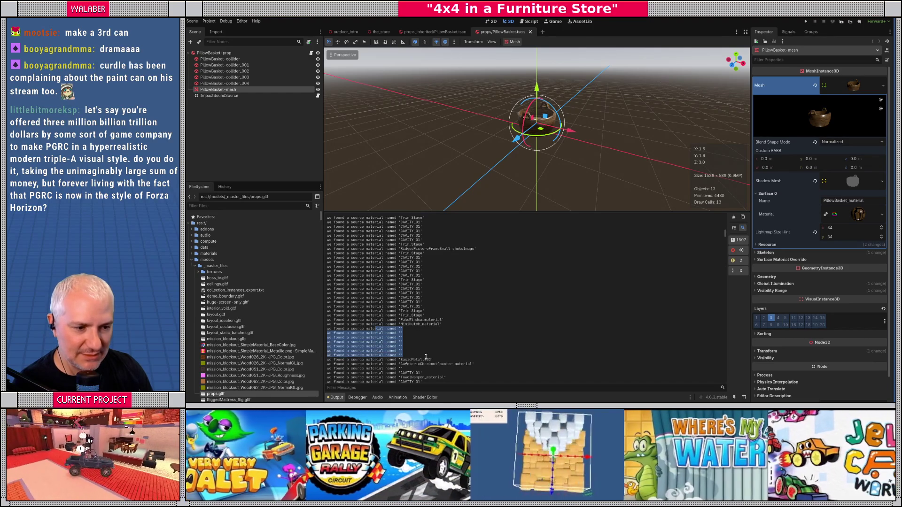
scroll(502, 300, "down", 10)
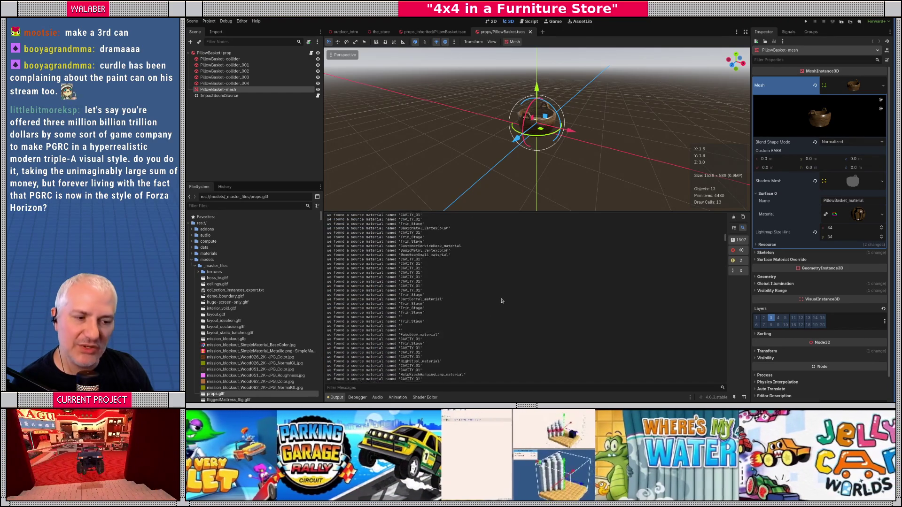
left_click_drag(396, 305, 420, 321)
scroll(437, 314, "down", 3)
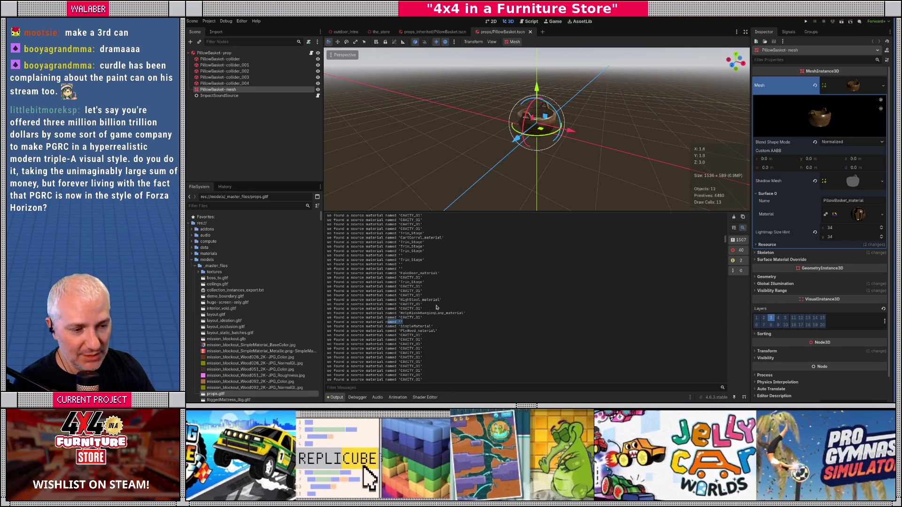
scroll(435, 307, "down", 10)
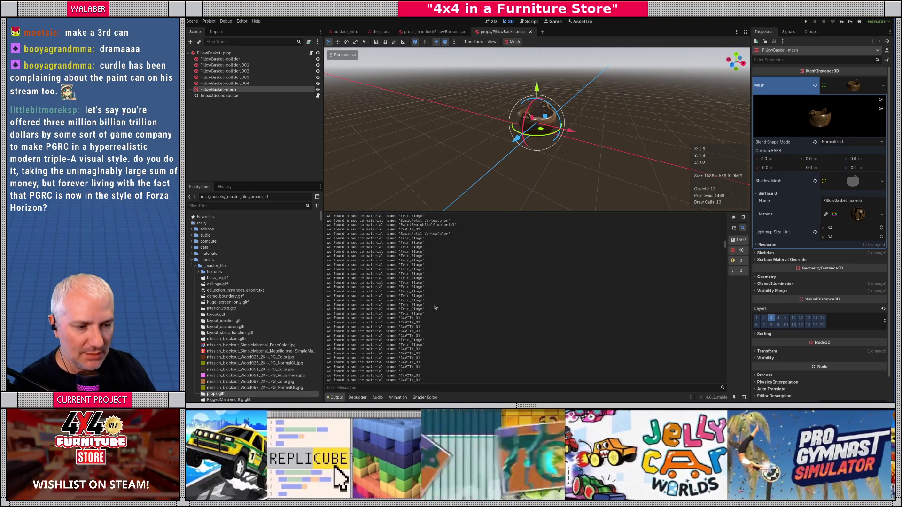
scroll(435, 308, "down", 10)
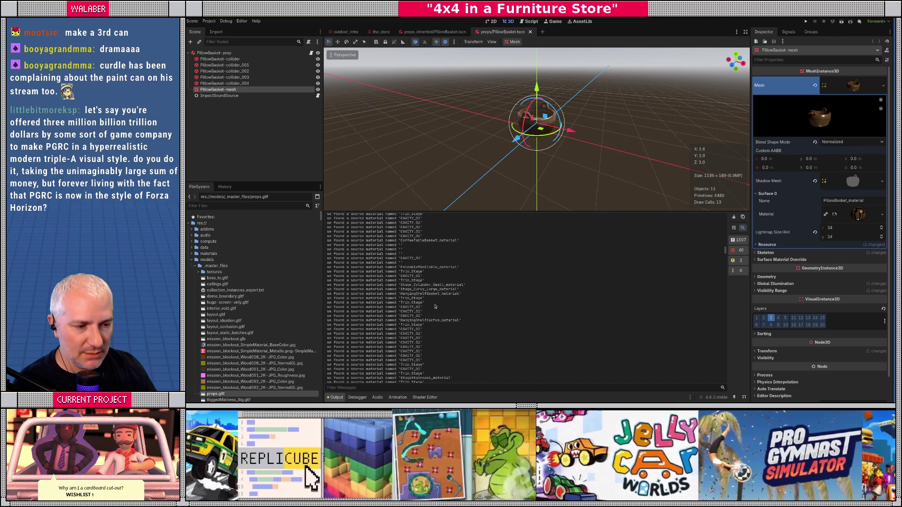
- Expand the Surface 0 material to preview its woven texture, orbiting the view around the basket
left_click(840, 219)
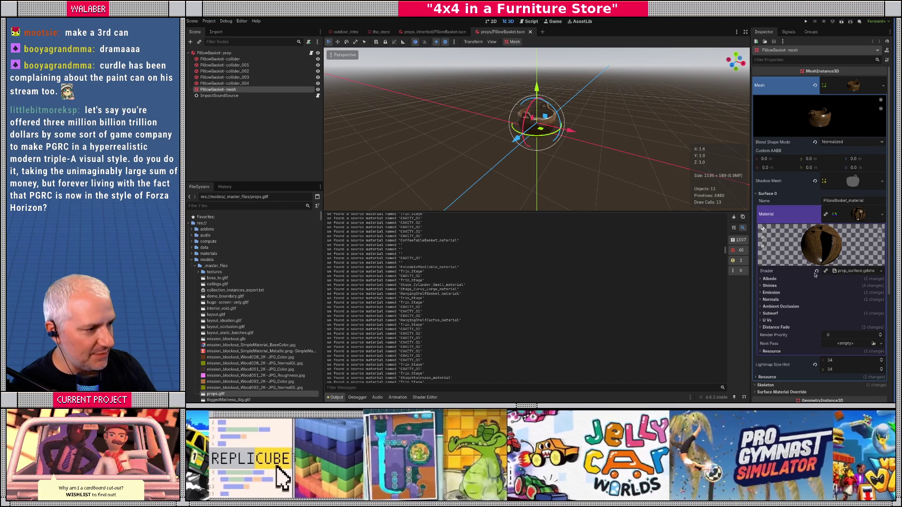
scroll(545, 145, "up", 5)
mouse_move(545, 145)
left_mouse_down()
mouse_move(458, 109)
mouse_move(453, 202)
left_mouse_up()
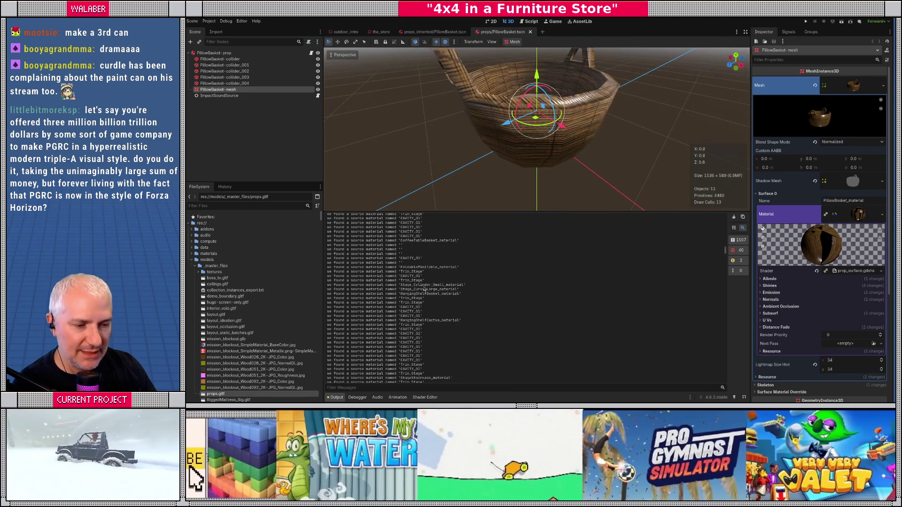
scroll(450, 299, "down", 3)
scroll(453, 299, "down", 8)
scroll(455, 299, "down", 5)
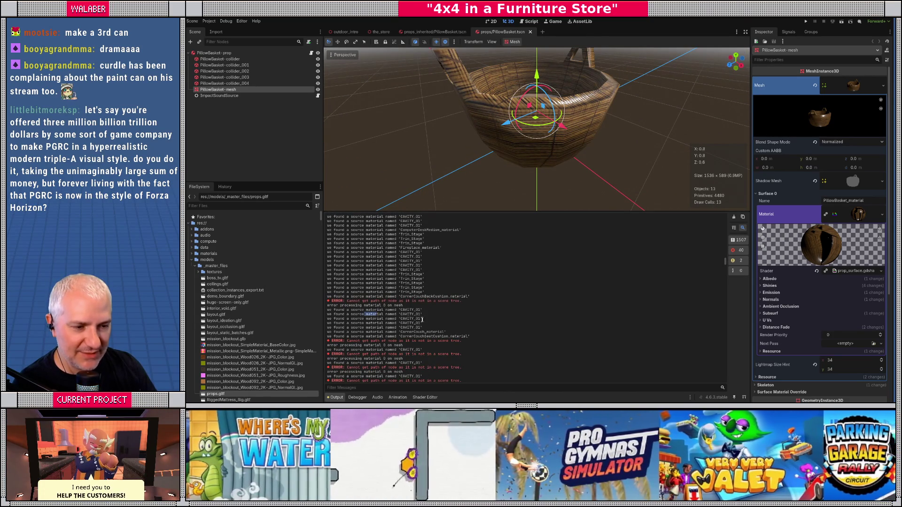
scroll(449, 316, "down", 3)
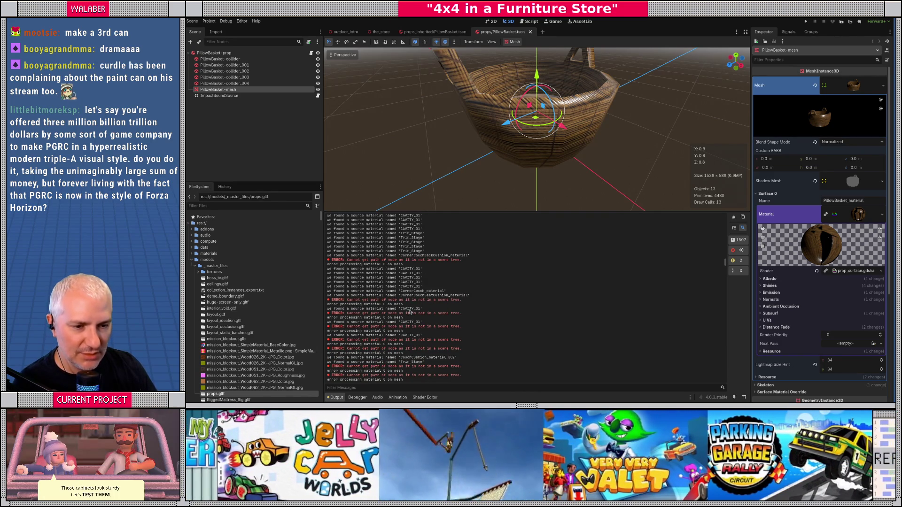
left_click(531, 21)
- Hide the side docks, enlarge the code area and open master_prop_import.gd
left_click(747, 32)
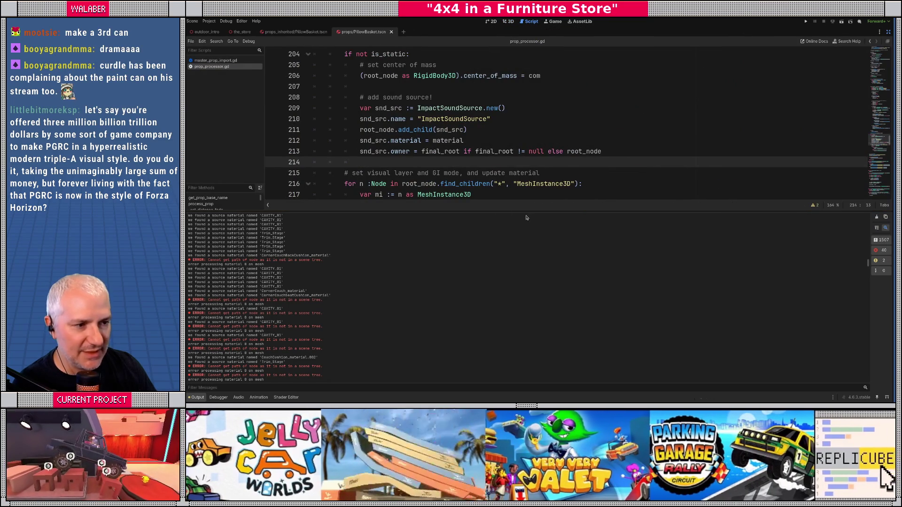
left_click_drag(537, 211, 544, 340)
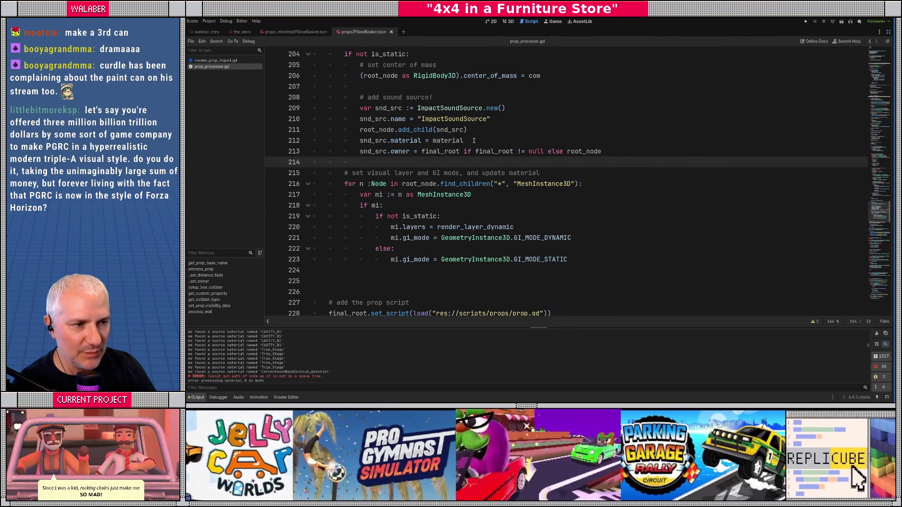
left_click(470, 140)
left_click(216, 61)
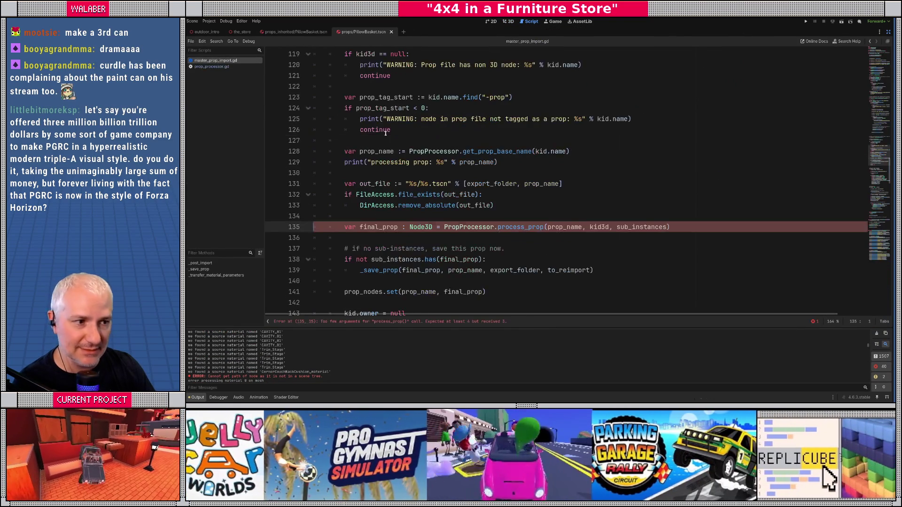
left_click(386, 131)
- Find get_path and replace get_path() on line 73 with name
key("ctrl+f")
type("get")
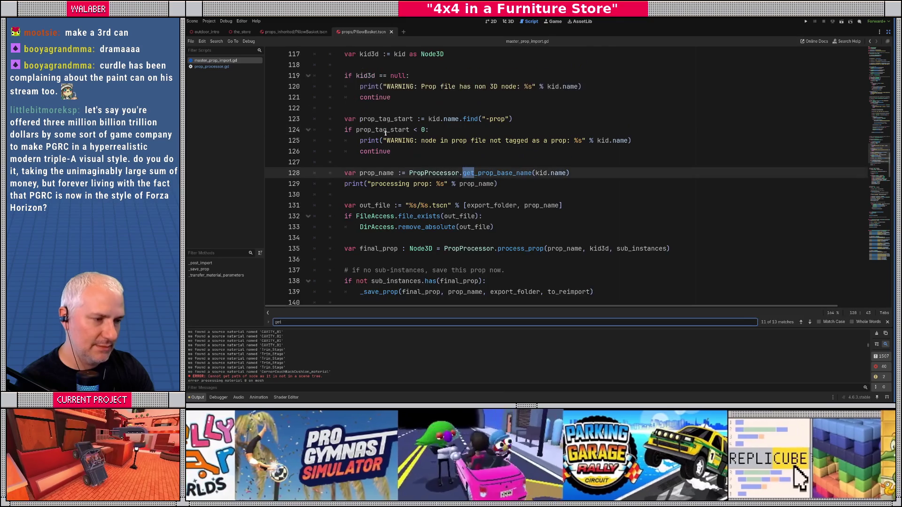
type("_path")
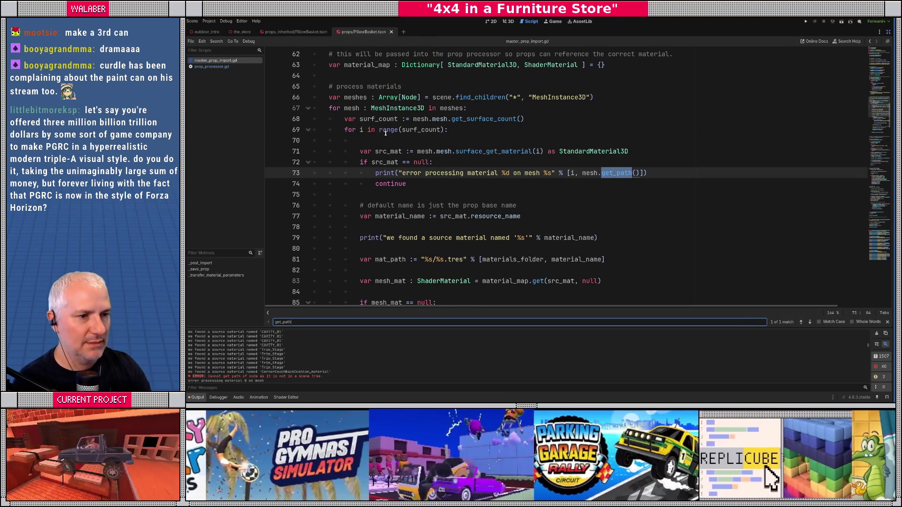
key("Escape")
left_click(576, 180)
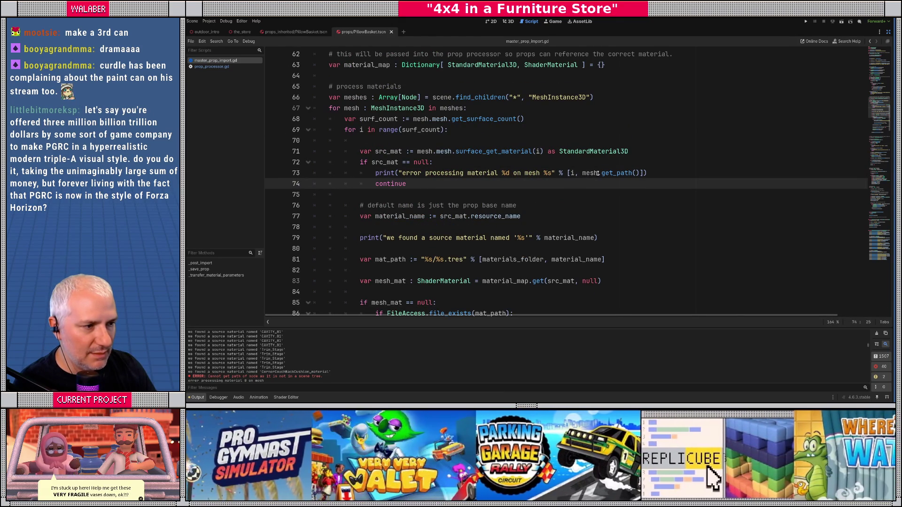
left_click_drag(602, 173, 640, 173)
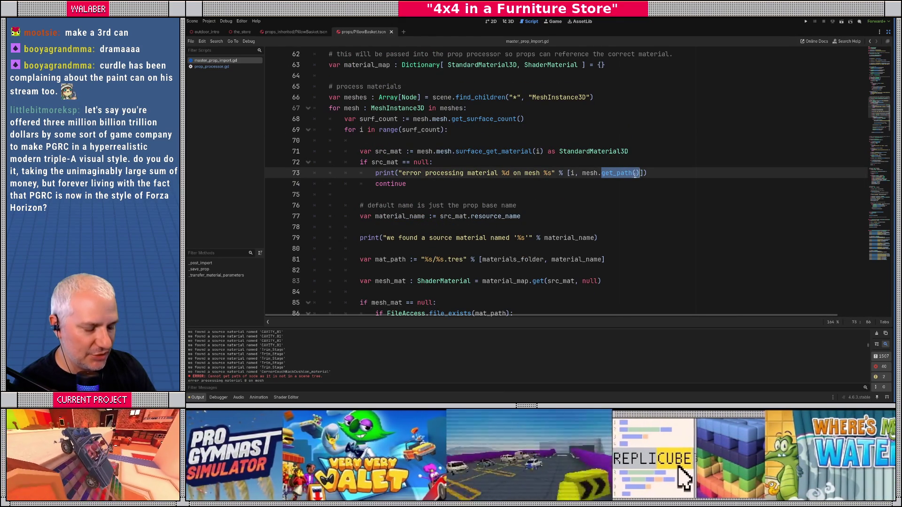
type("name")
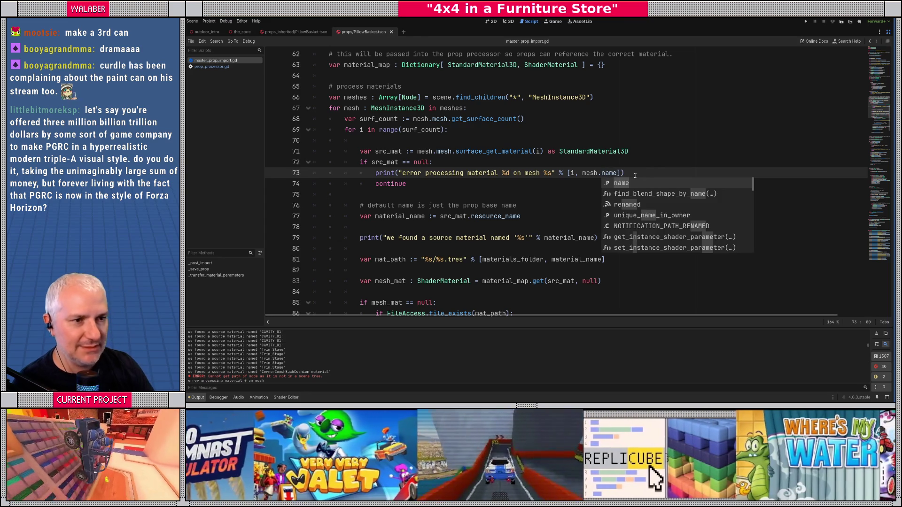
key("Escape")
- Review the edited error line and bring back the scene, file and inspector panels
scroll(330, 133, "up", 5)
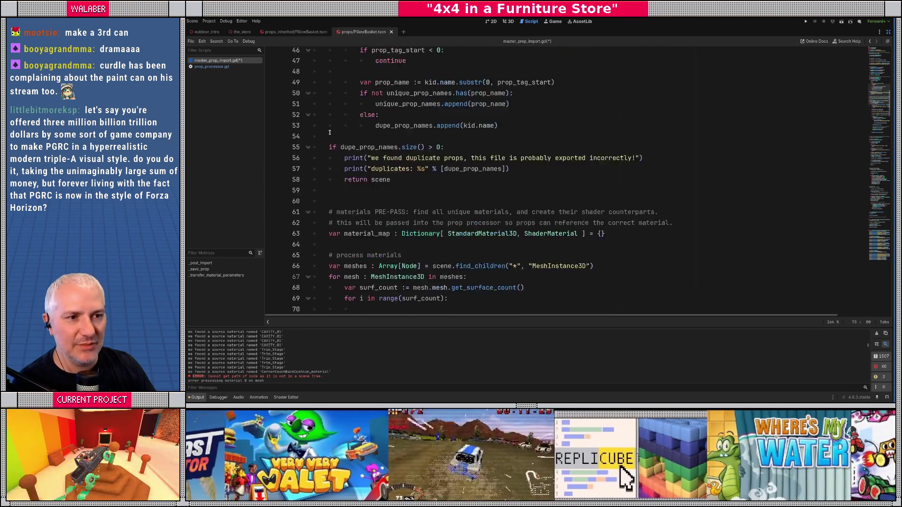
scroll(330, 132, "up", 15)
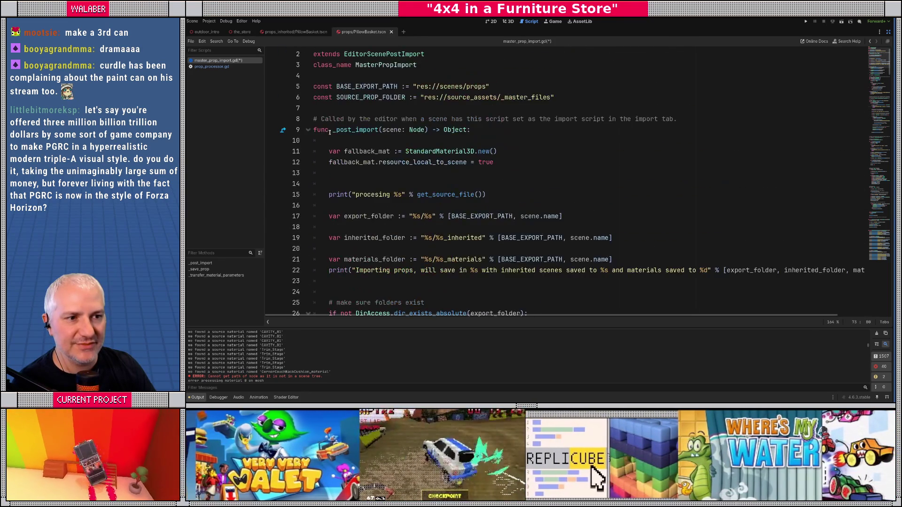
scroll(330, 133, "down", 15)
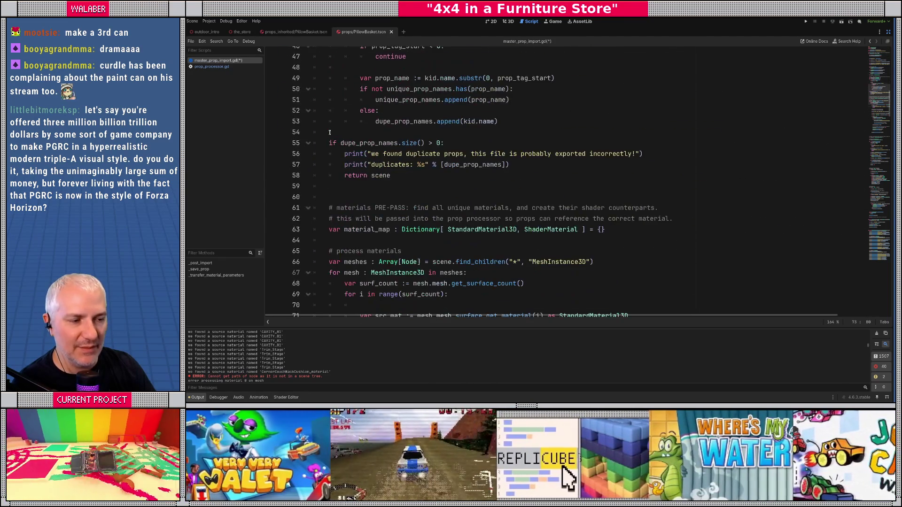
scroll(329, 132, "down", 5)
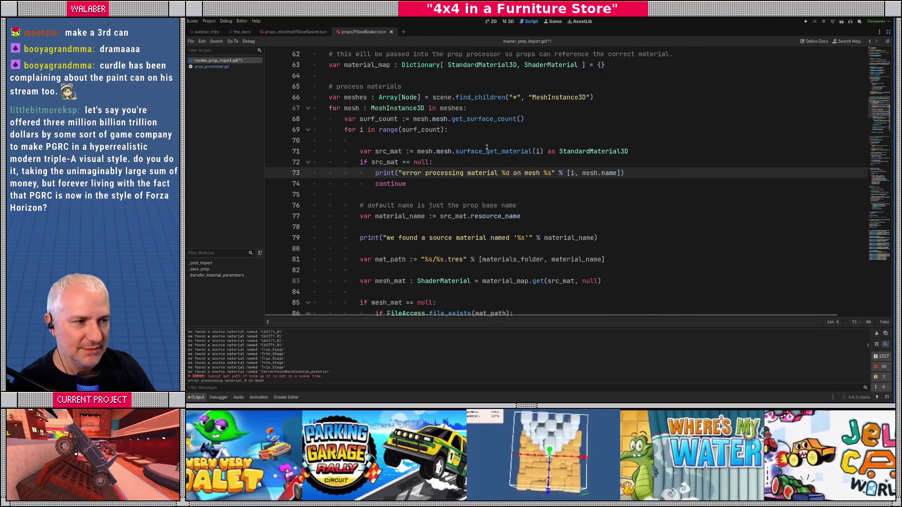
left_click(509, 161)
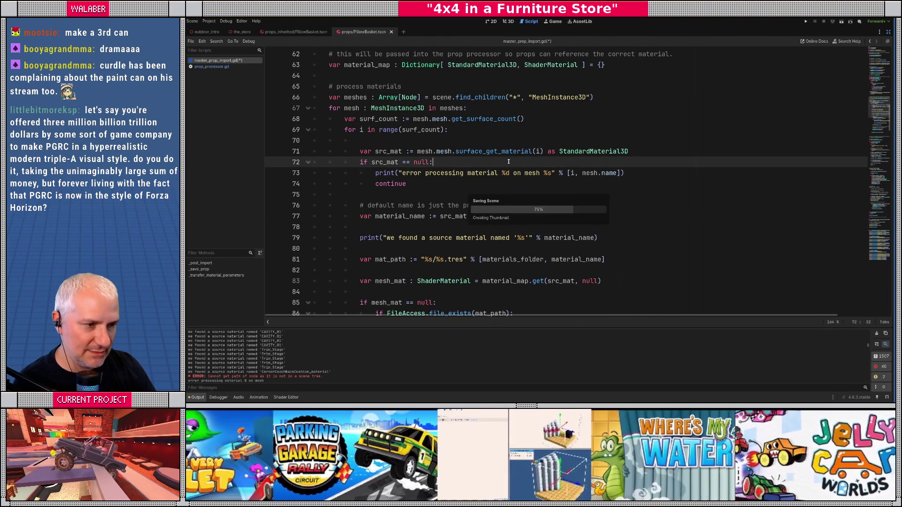
left_click(888, 32)
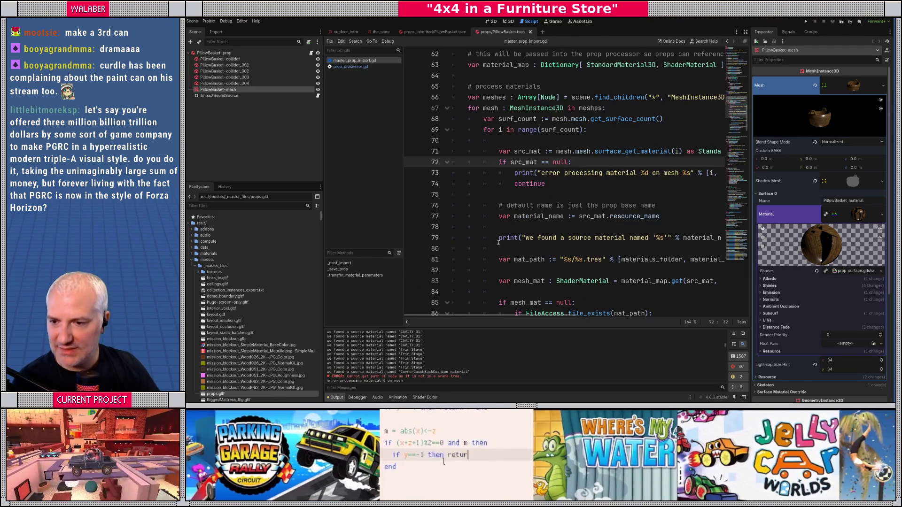
- Narrow the left panels and script list to widen the code, and enlarge the Output log
mouse_move(498, 242)
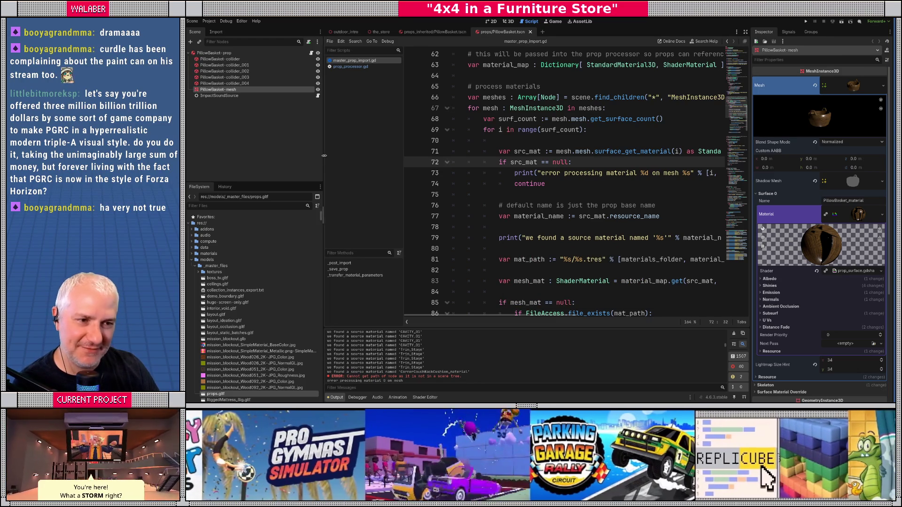
left_click_drag(324, 155, 313, 155)
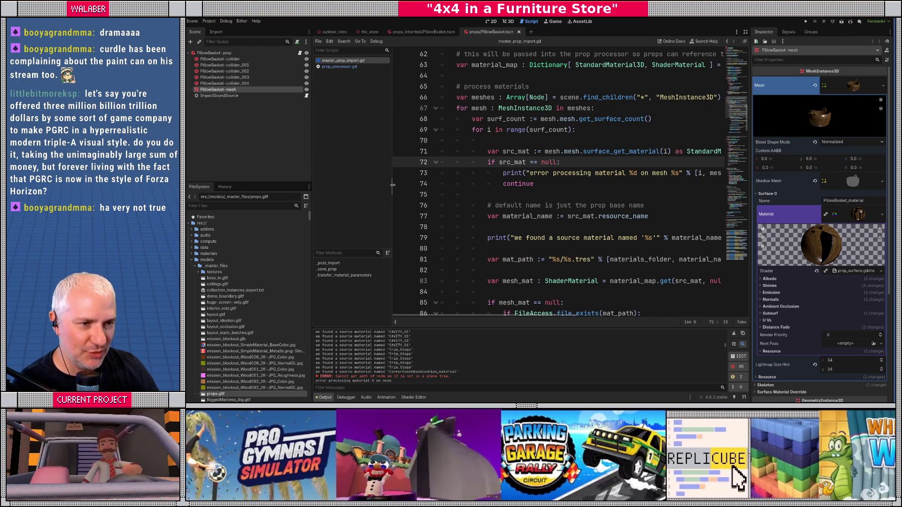
left_click_drag(393, 184, 380, 184)
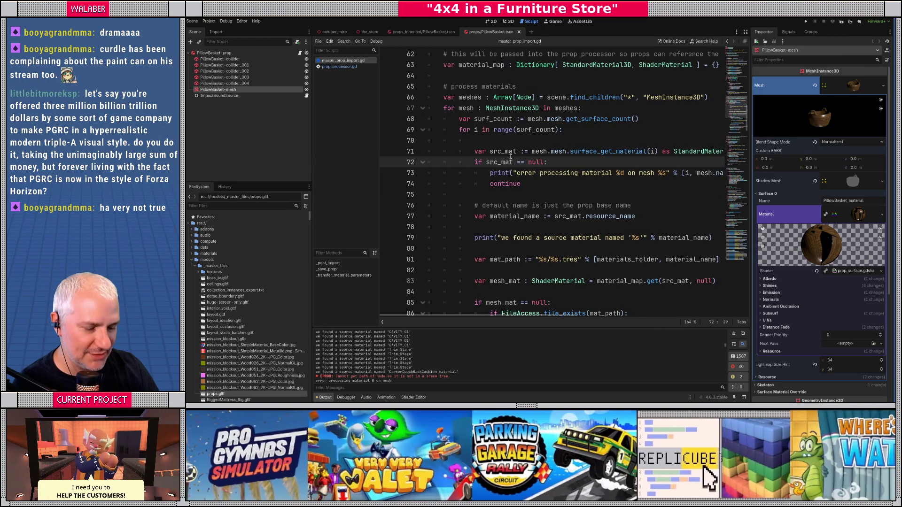
left_click_drag(528, 329, 528, 228)
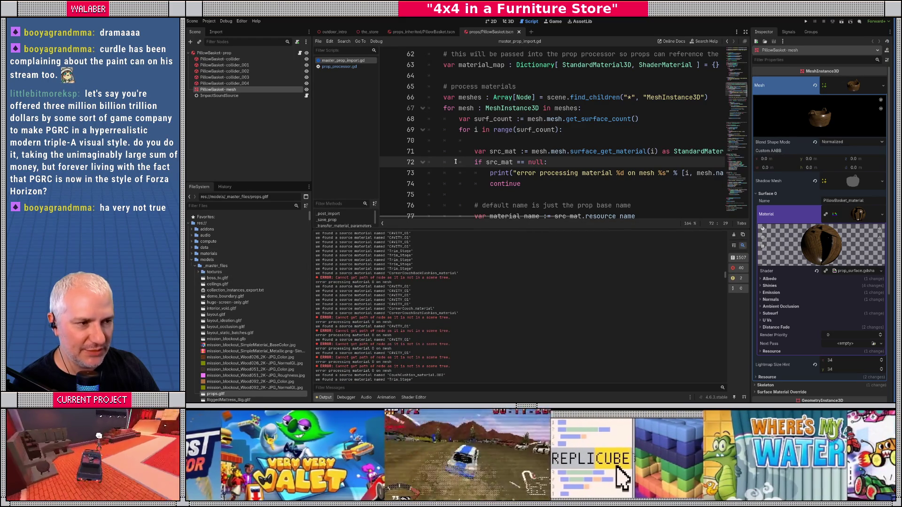
left_click(538, 118)
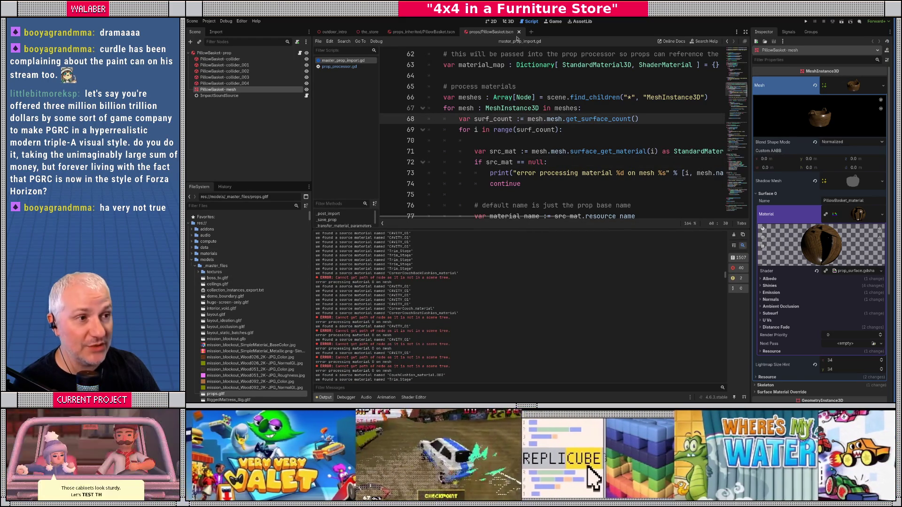
left_click(511, 22)
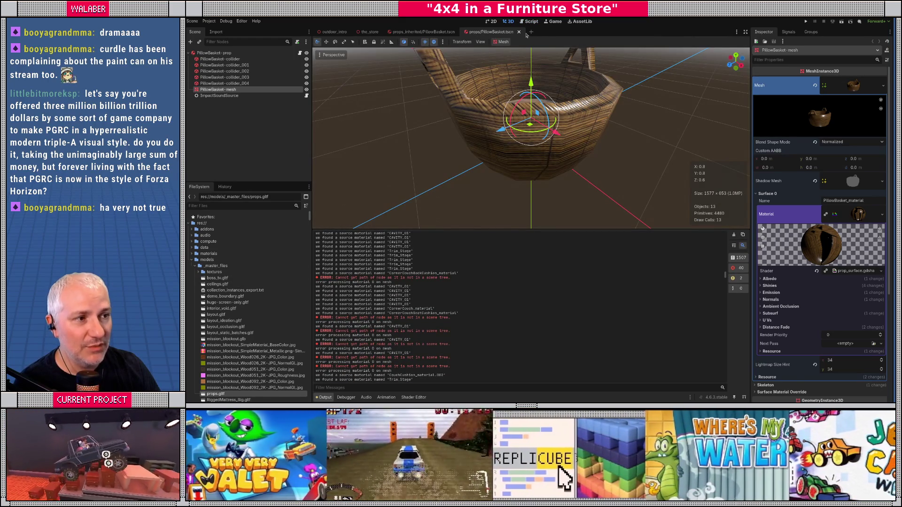
- Close PillowBasket.tscn, fly through the_store to the red shelves and open WarehouseShelfA
left_click(519, 32)
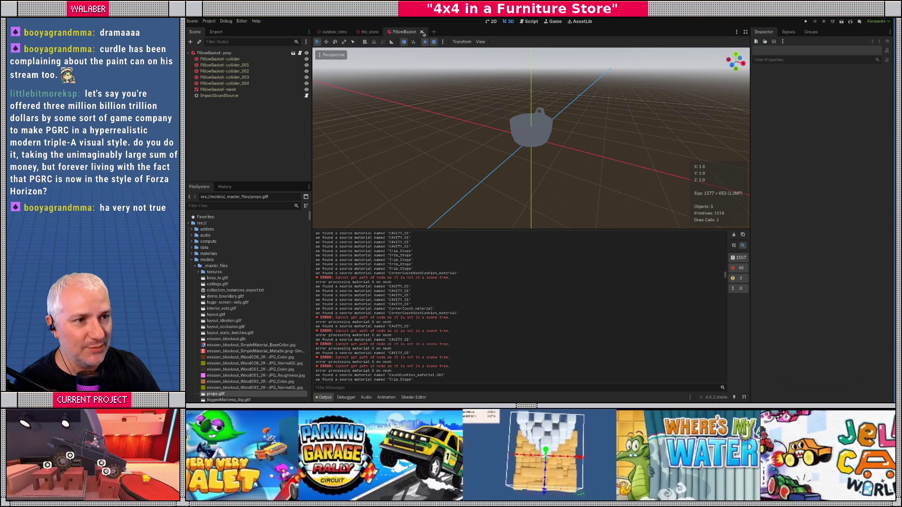
key("ctrl+w")
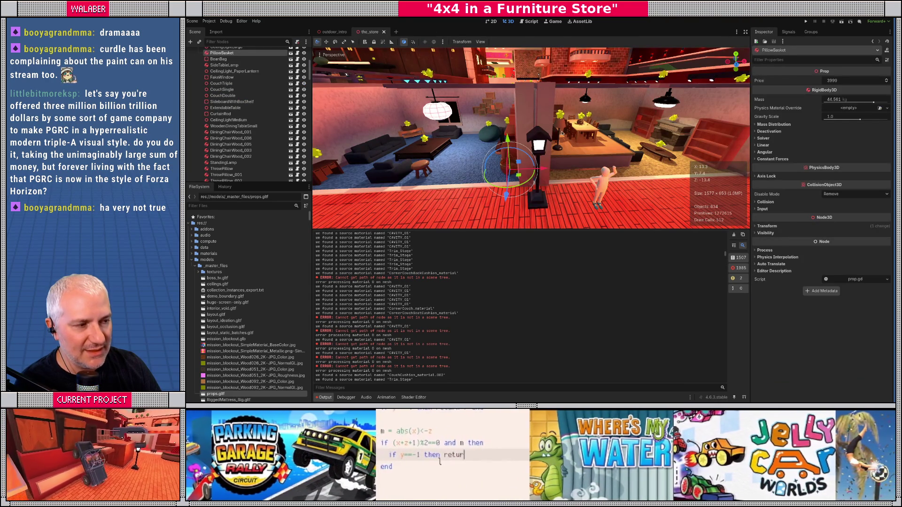
scroll(564, 135, "up", 5)
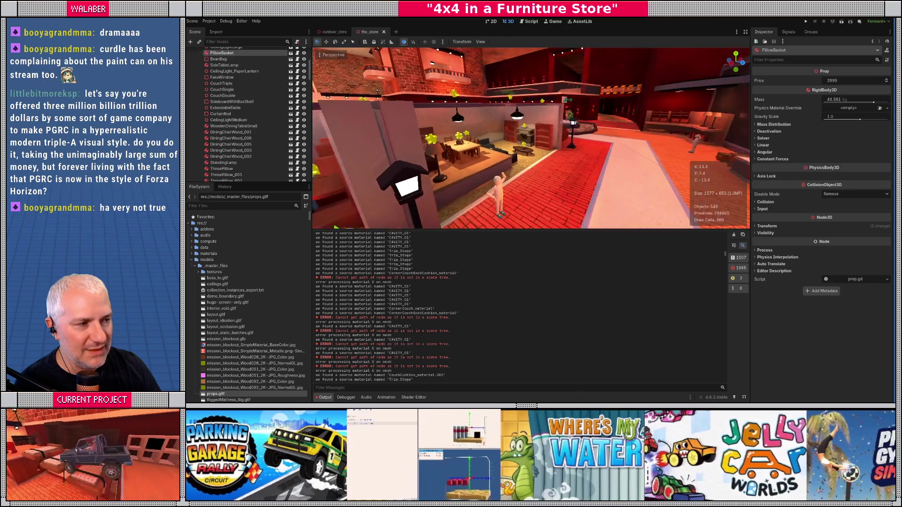
key("w")
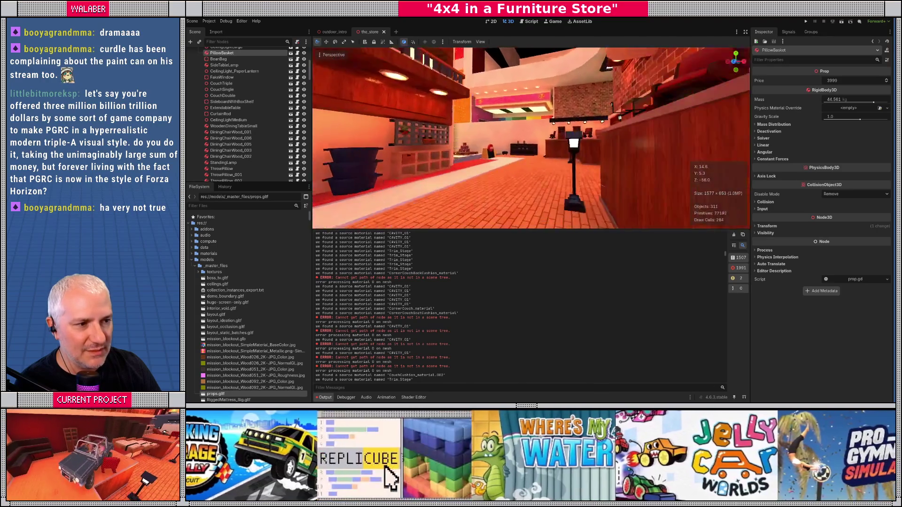
key("w")
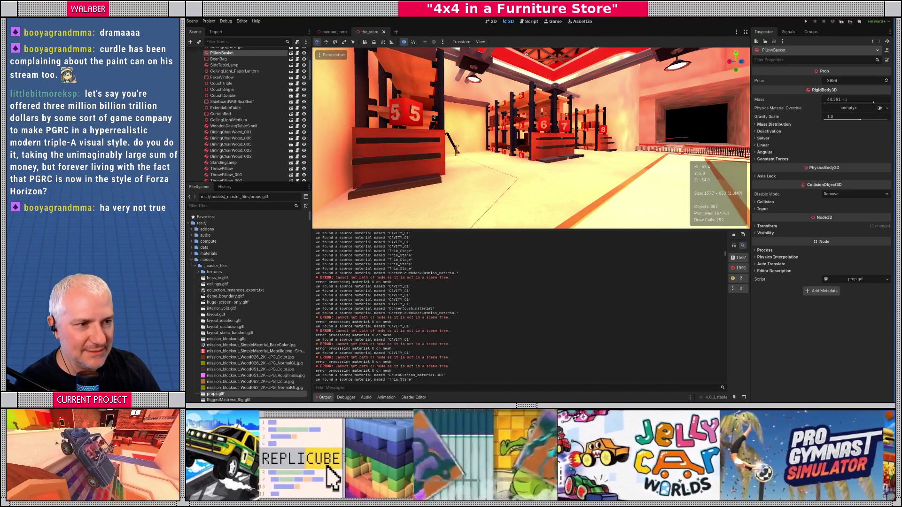
left_click(441, 123)
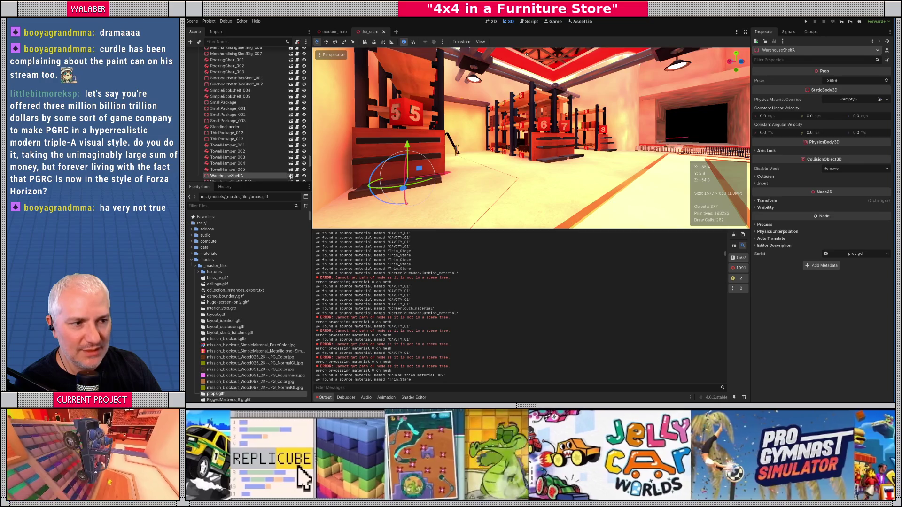
left_click(291, 175)
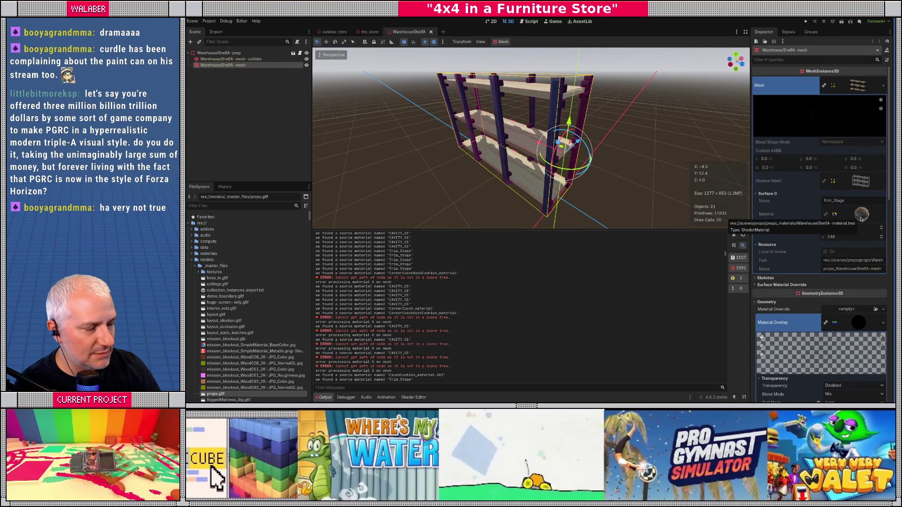
scroll(530, 136, "up", 5)
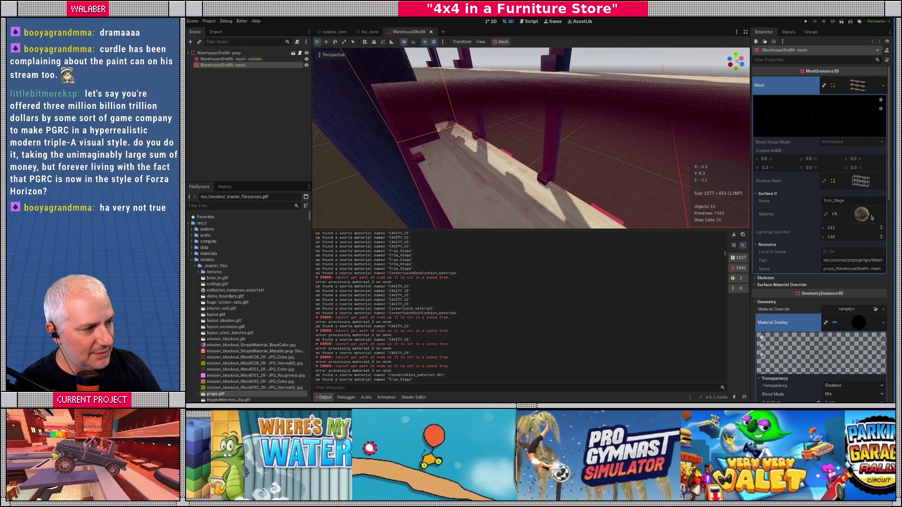
left_click(767, 215)
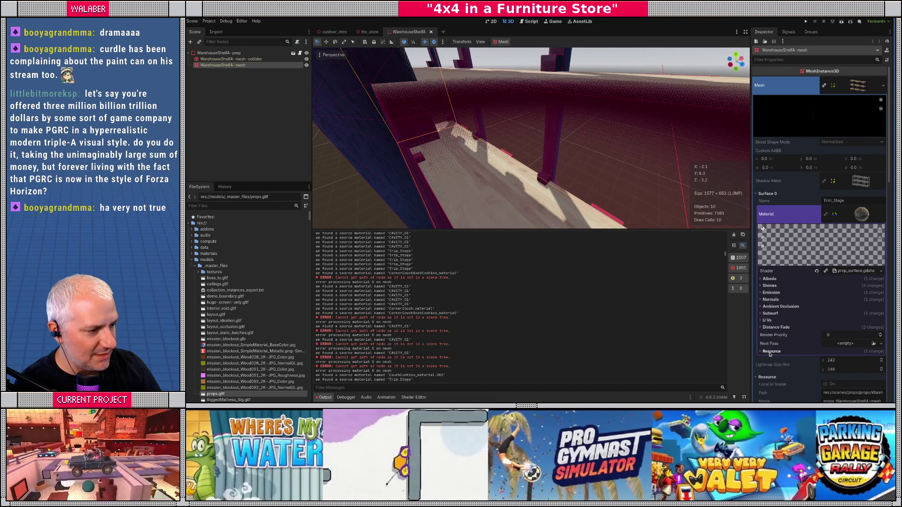
left_click(771, 351)
mouse_move(855, 369)
left_mouse_down()
mouse_move(891, 366)
mouse_move(839, 366)
mouse_move(883, 367)
left_mouse_up()
left_click(849, 366)
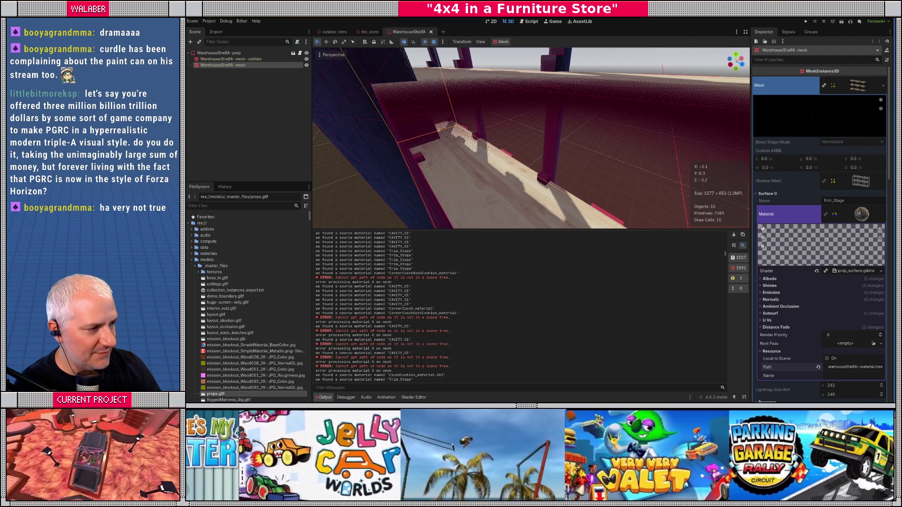
left_click(854, 220)
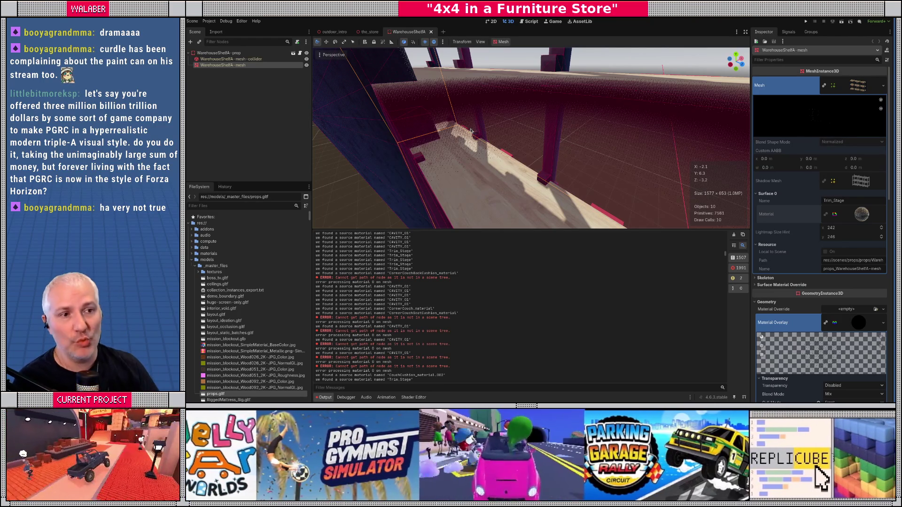
- Return to master_prop_import.gd with side panels hidden and the output log collapsed
left_click(530, 22)
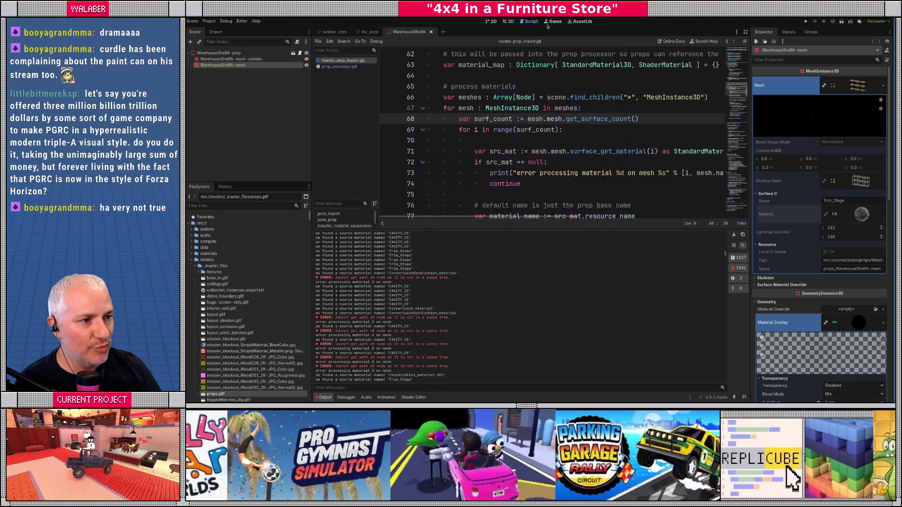
left_click(746, 33)
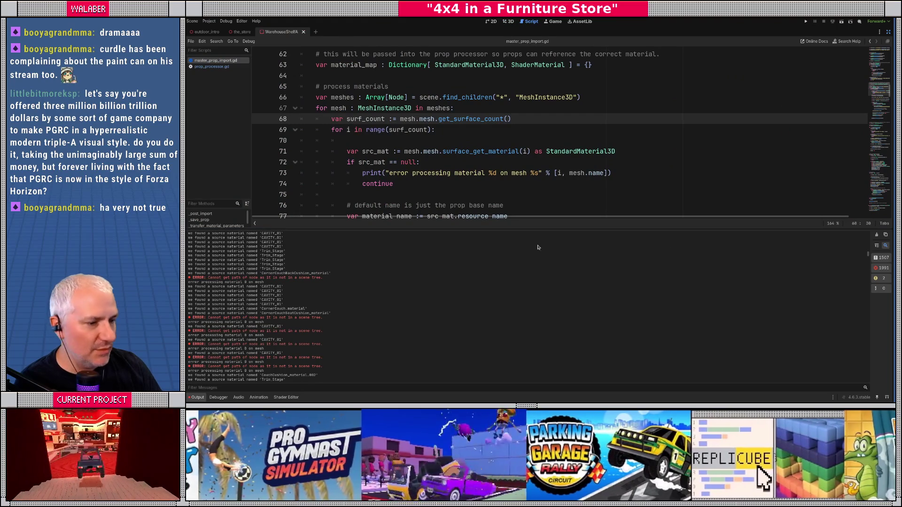
left_click(198, 398)
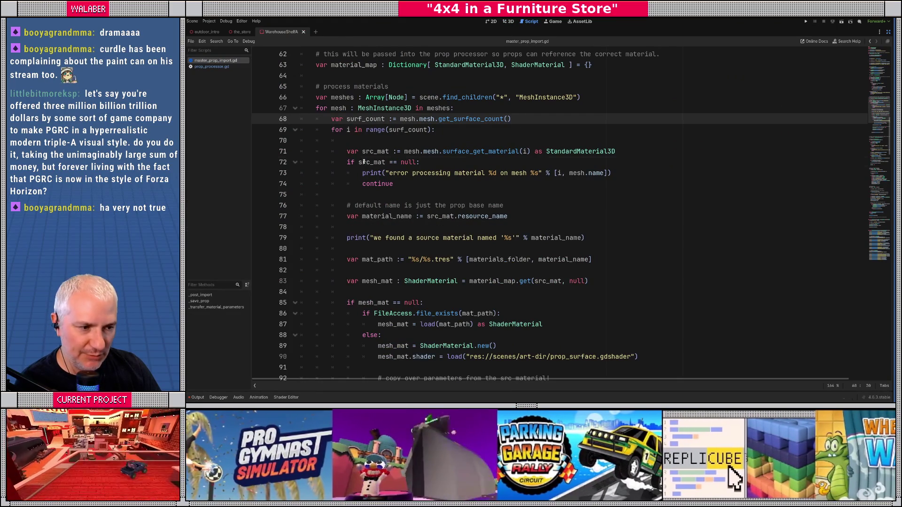
left_click(363, 162)
- Step through 'duplica' matches, then open prop_processor.gd at the m.duplicate() line 310
key("ctrl+f")
type("dupli")
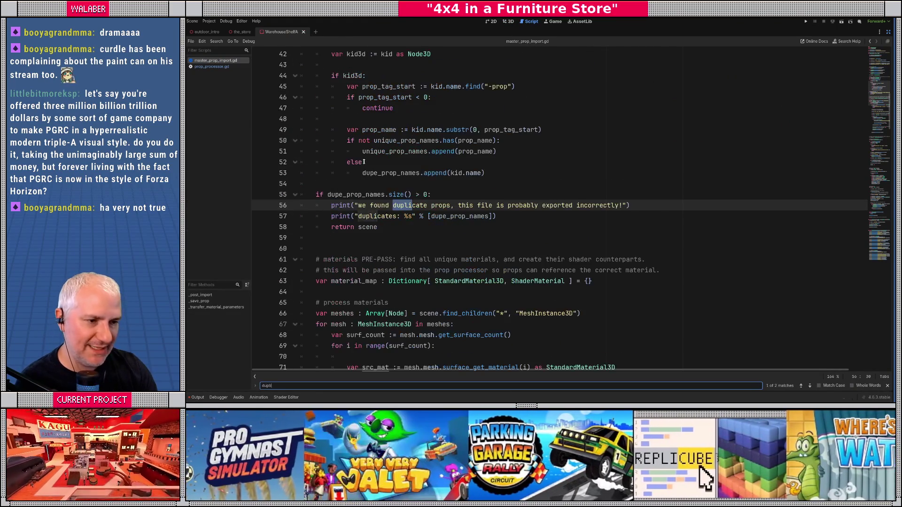
key("Return")
key("Return")
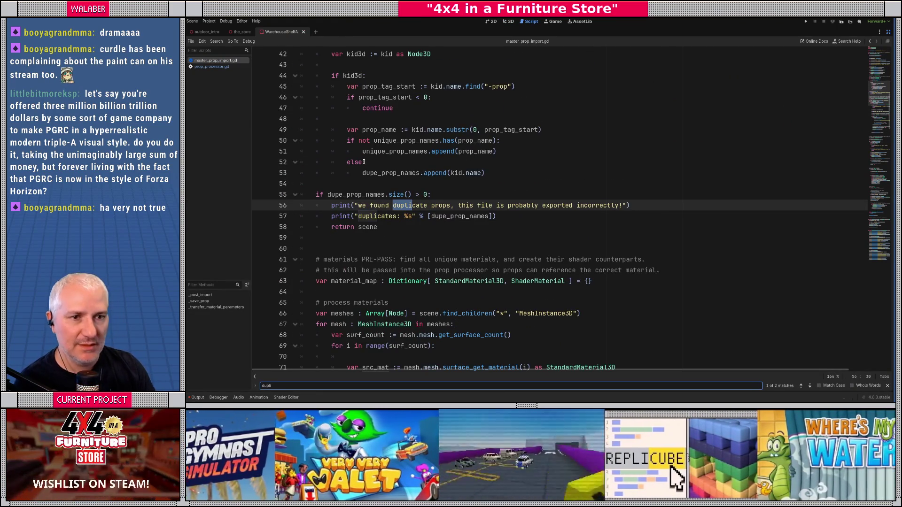
type("ca")
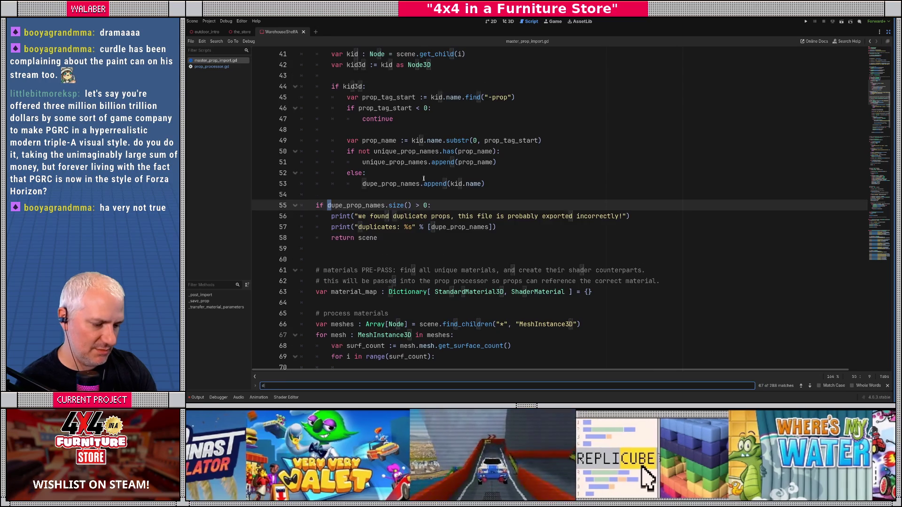
key("Return")
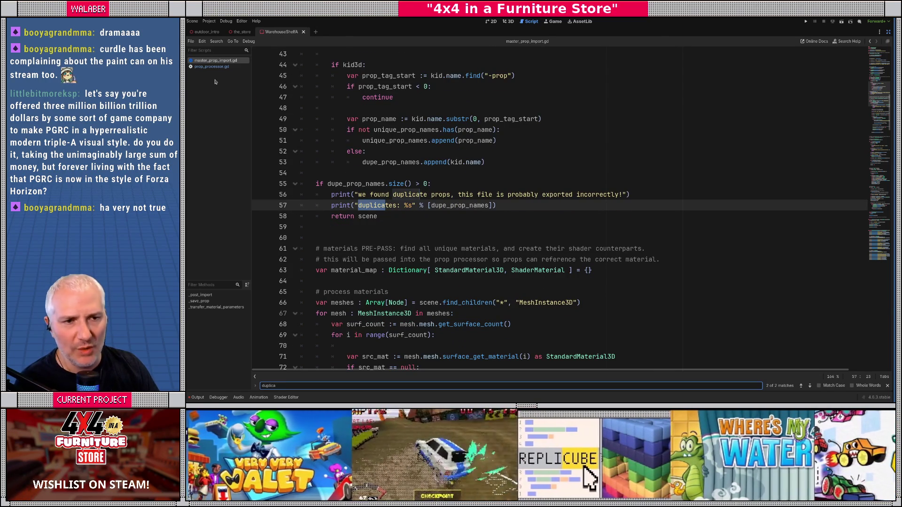
left_click(209, 67)
key("BackSpace")
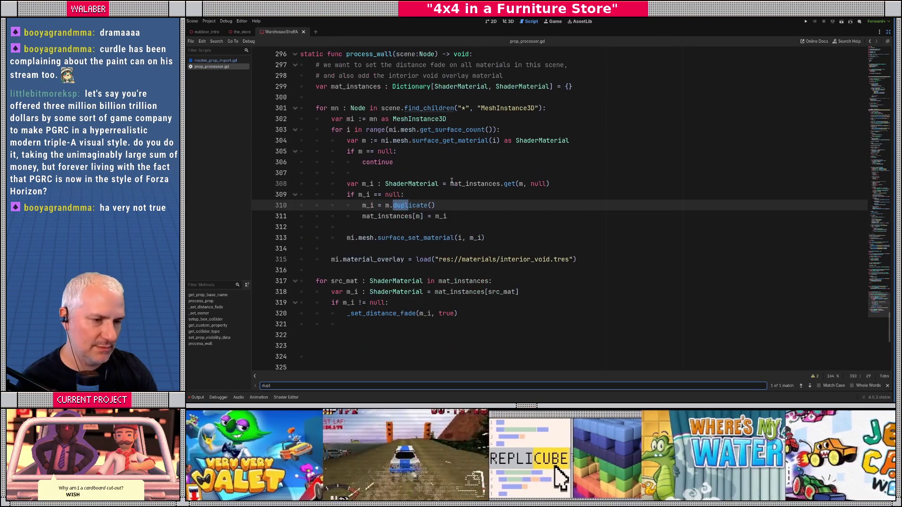
- Start line 311 with m_i.loca and read the Resource class docs on local-to-scene
key("Escape")
left_click(452, 201)
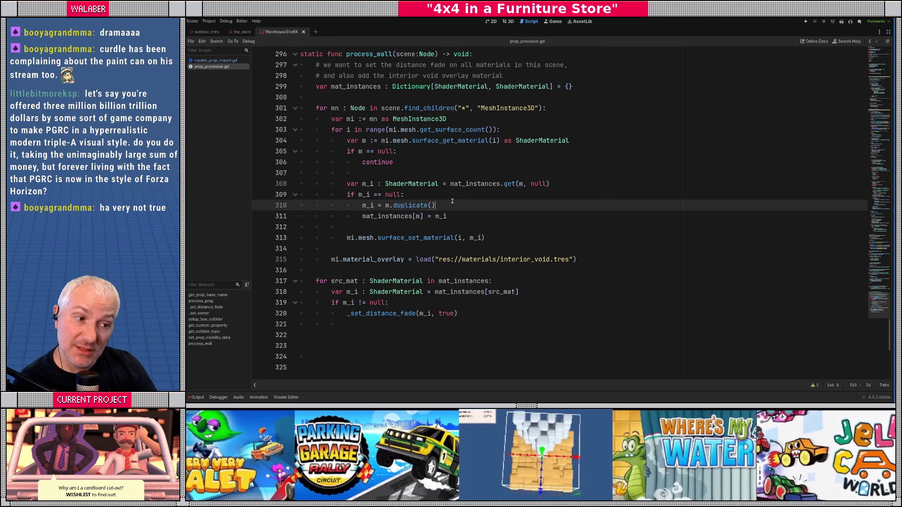
key("Return")
type("m_i.")
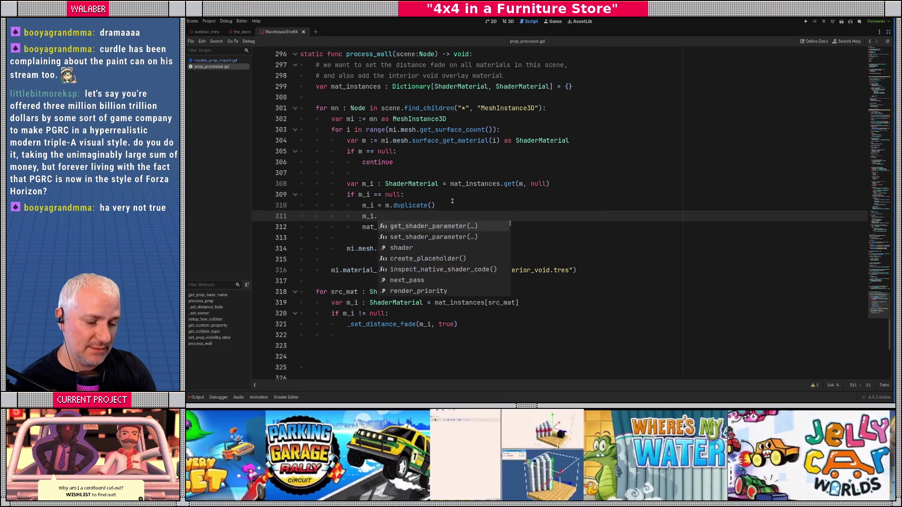
type("loca")
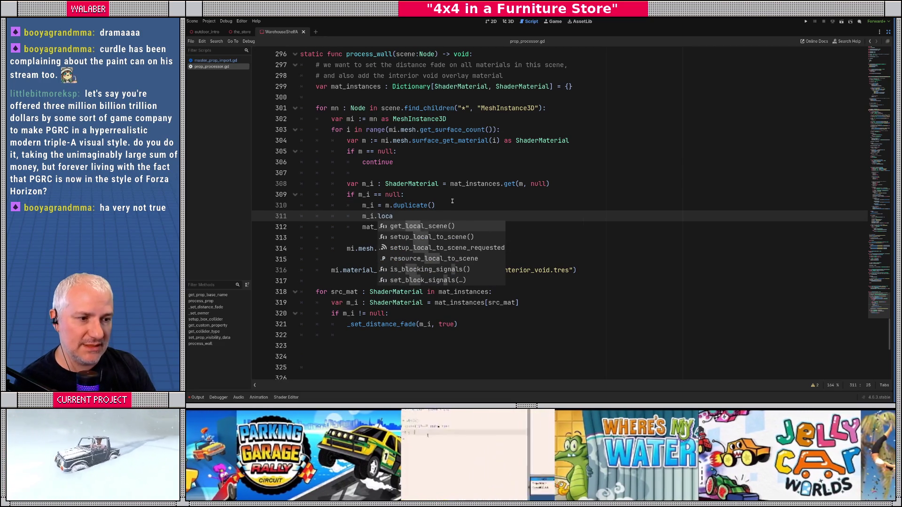
left_click(426, 237)
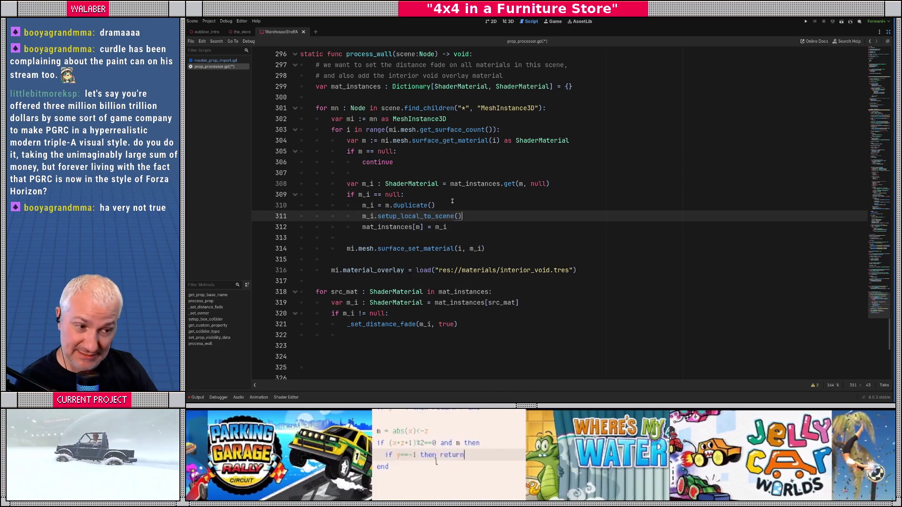
left_click(427, 217, "ctrl")
scroll(472, 85, "down", 15)
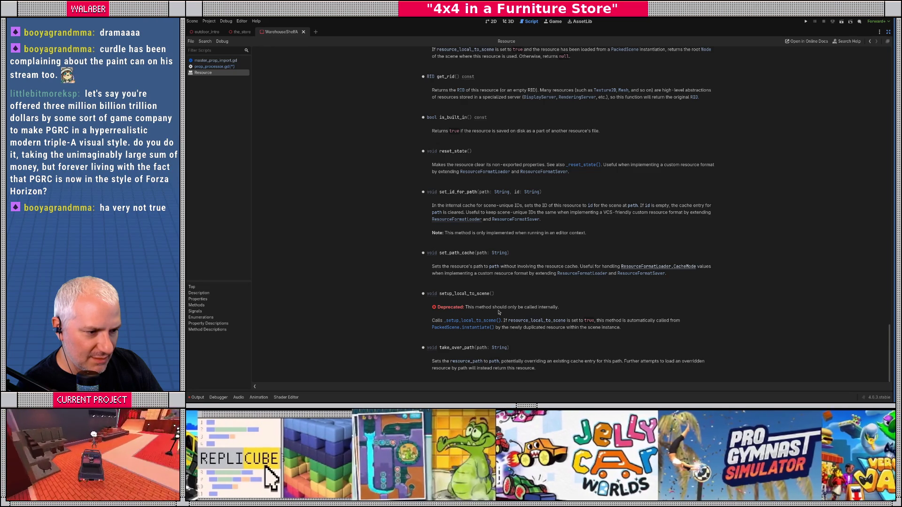
key("alt+Left")
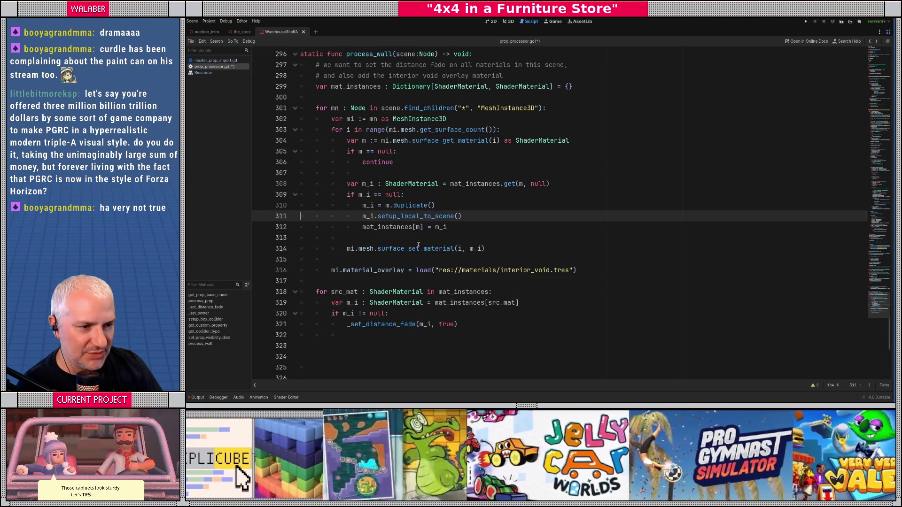
- Make it 'm_i.resource_local_to_scene = true', save prop_processor.gd and restore the side panels
double_click(393, 217)
type("res")
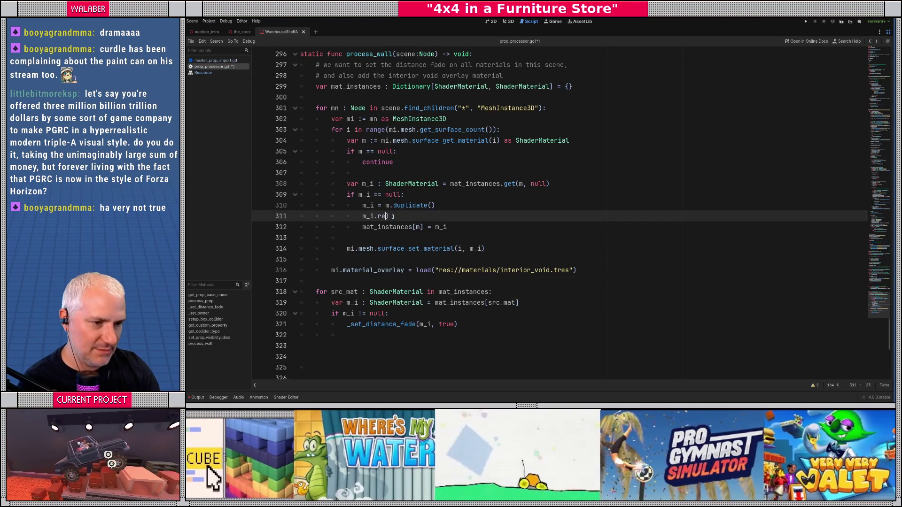
key("Down")
key("Return")
type("= true")
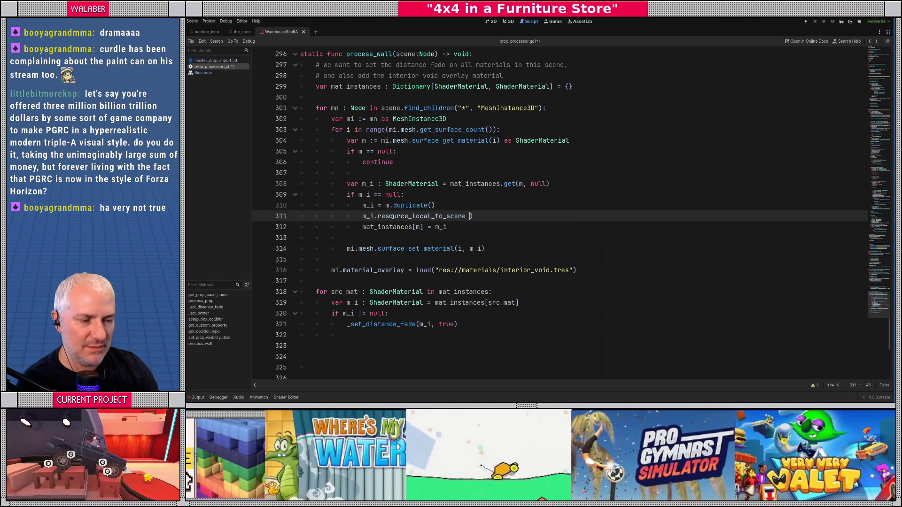
key("ctrl+s")
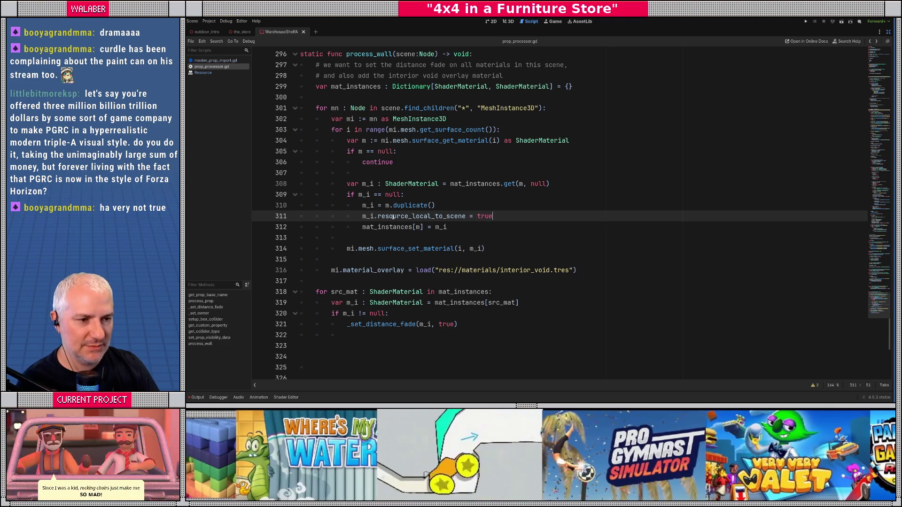
left_click(869, 41)
left_click(888, 32)
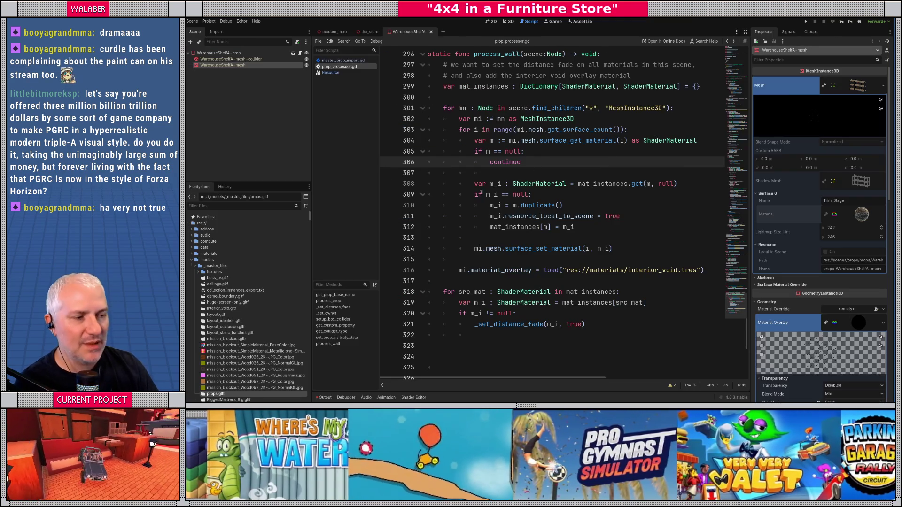
- Filter the FileSystem for 'props' and reimport props.gltf
left_click(481, 184)
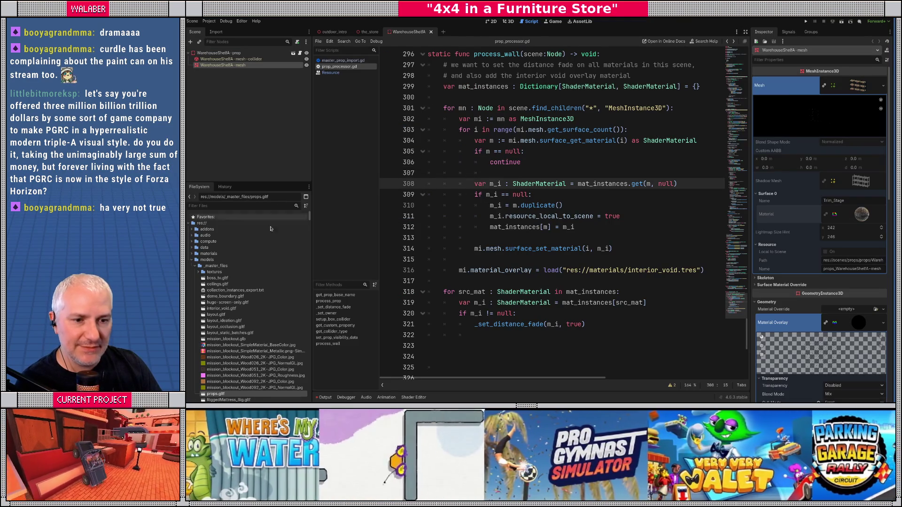
left_click(230, 207)
type("props")
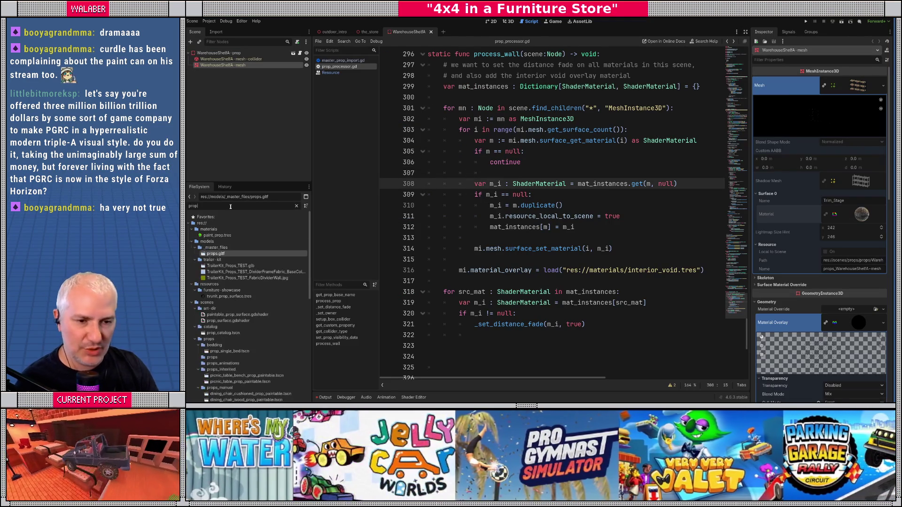
right_click(228, 243)
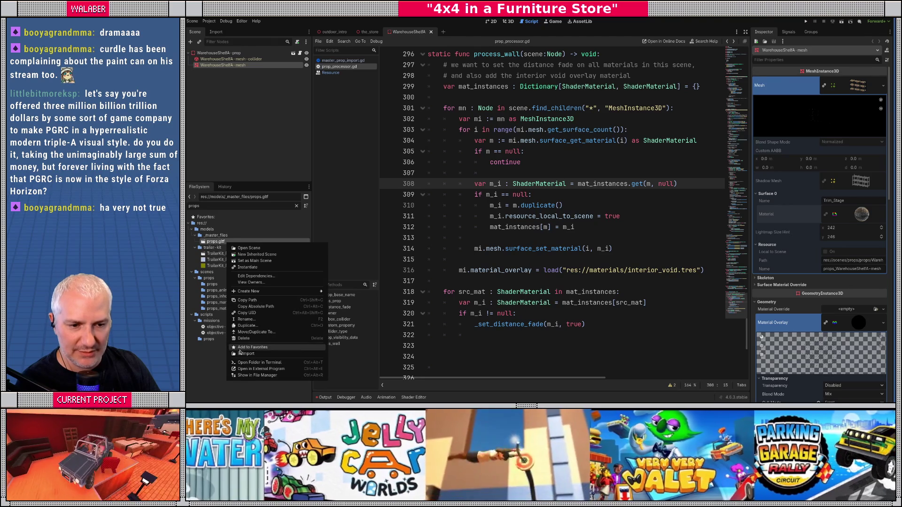
left_click(242, 353)
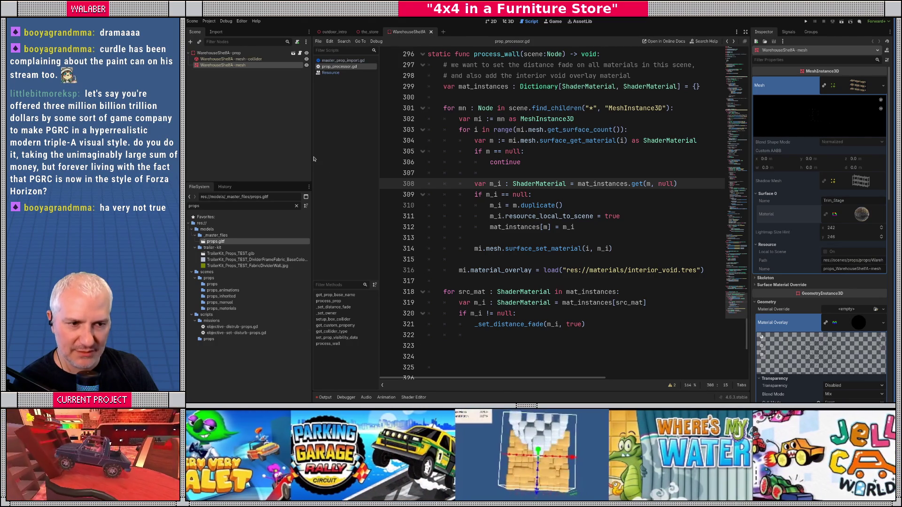
left_click_drag(312, 159, 303, 158)
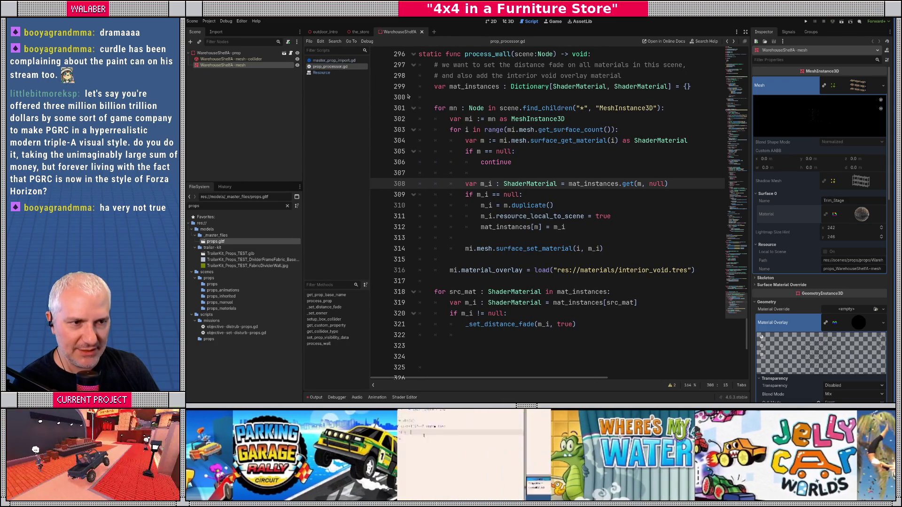
left_click(511, 21)
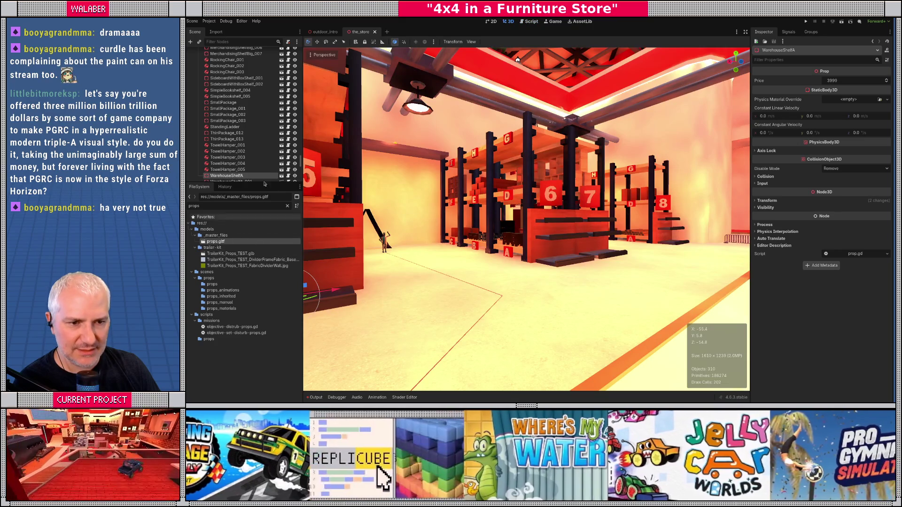
- Open the base WarehouseShelfA.tscn and confirm its mesh material has Local to Scene on
left_click(282, 176)
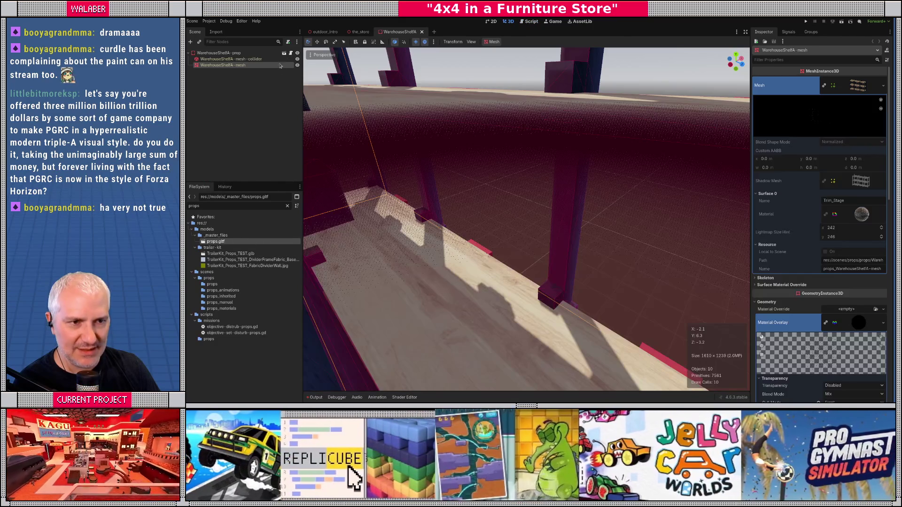
left_click(284, 53)
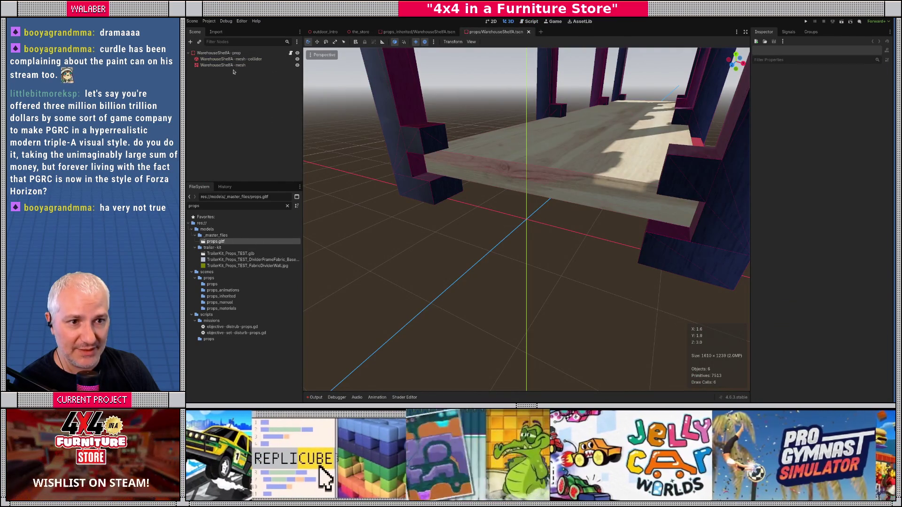
left_click(230, 65)
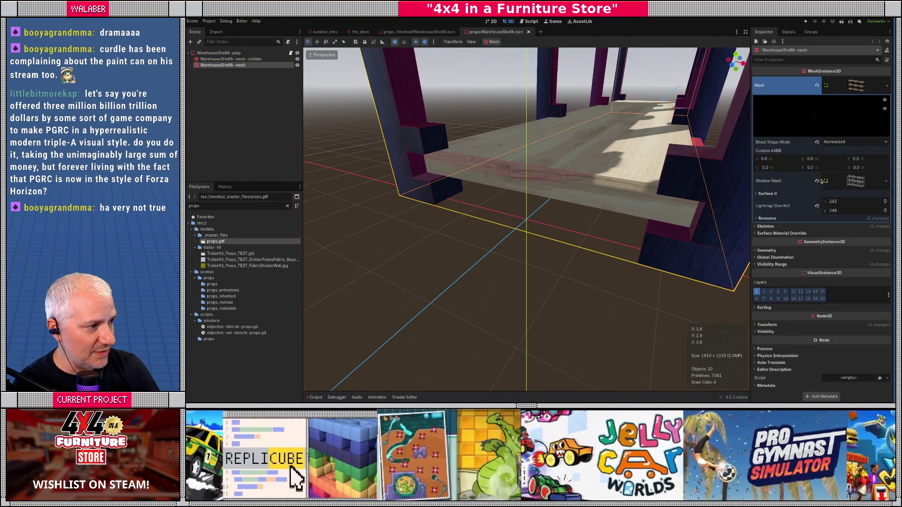
left_click(766, 193)
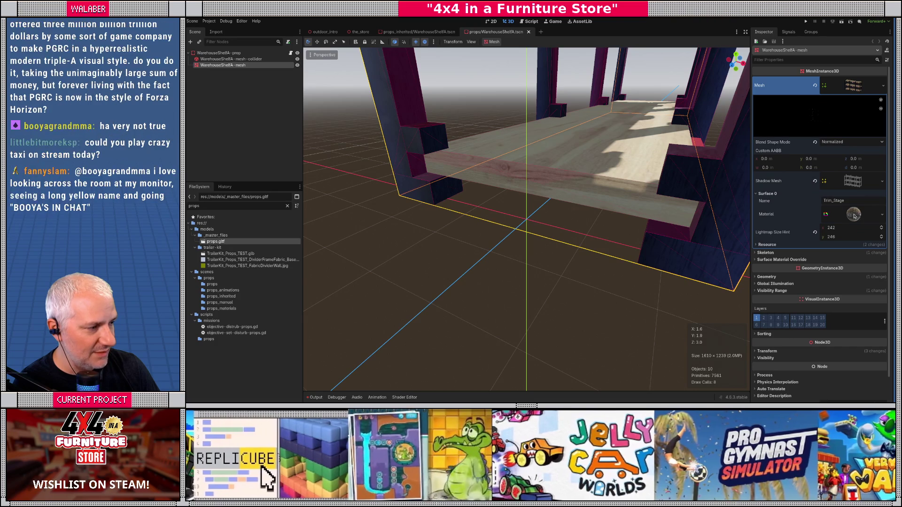
left_click(853, 215)
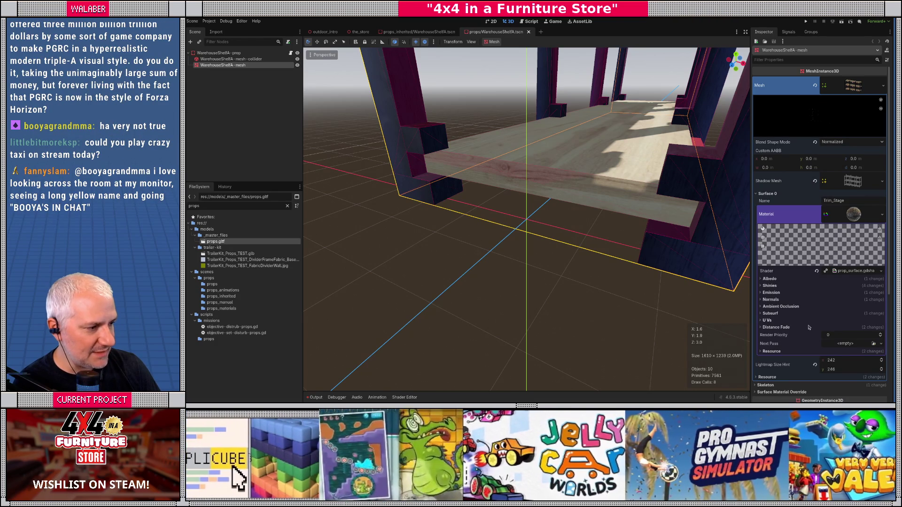
left_click(772, 351)
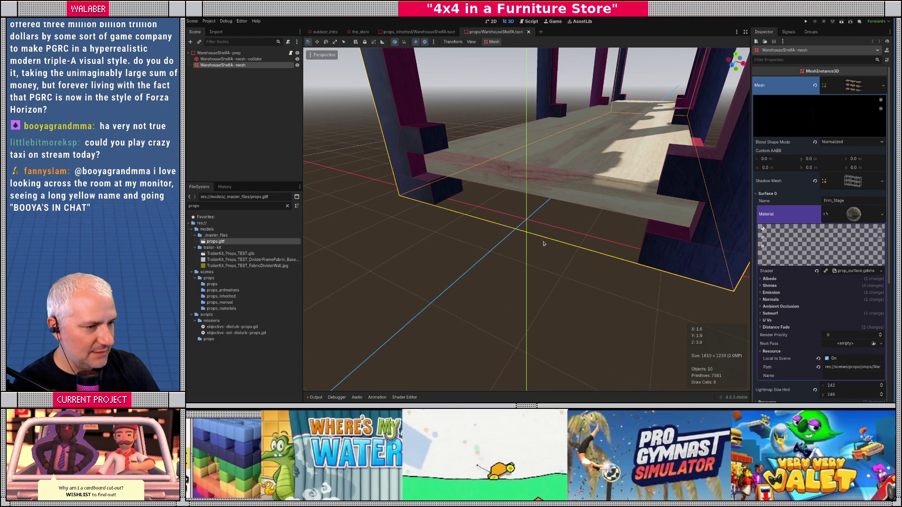
- Orbit through the shelf, check the mesh's Visibility Range, and close the base scene
mouse_move(527, 221)
left_mouse_down()
mouse_move(470, 235)
mouse_move(307, 94)
left_mouse_up()
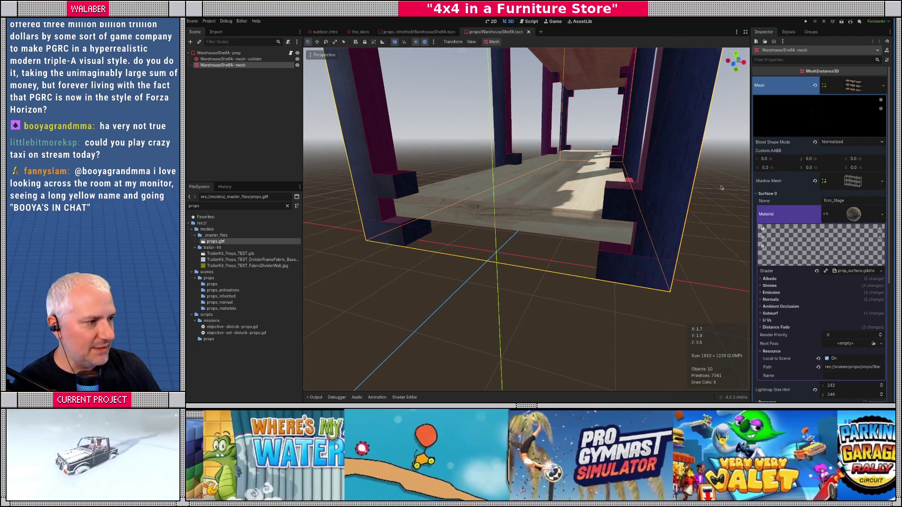
left_click(853, 85)
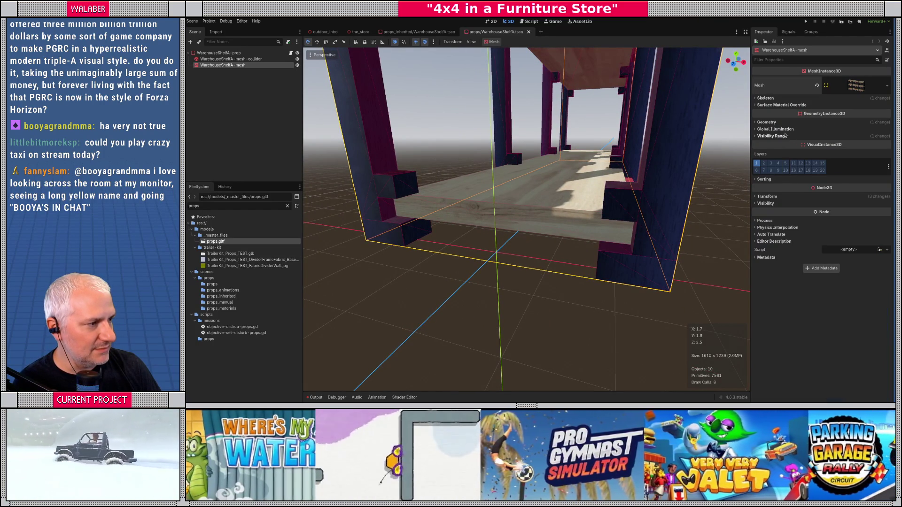
left_click(778, 136)
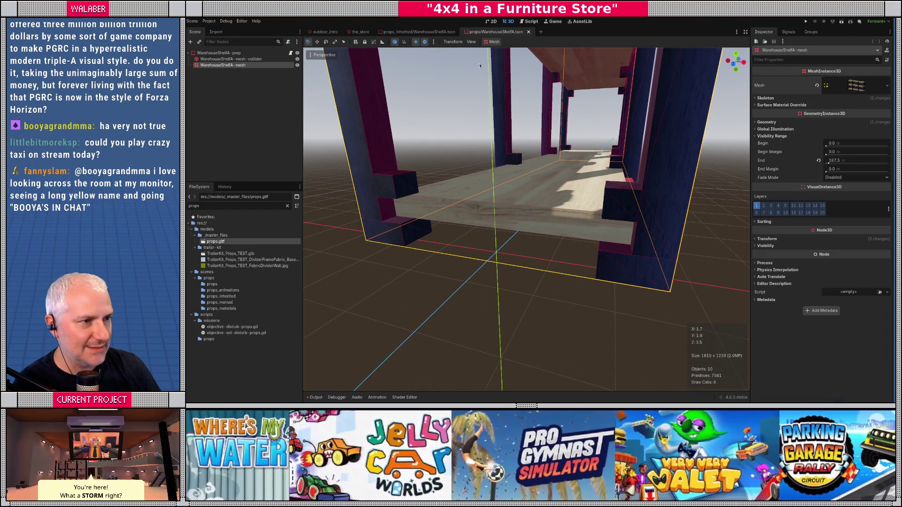
left_click(529, 33)
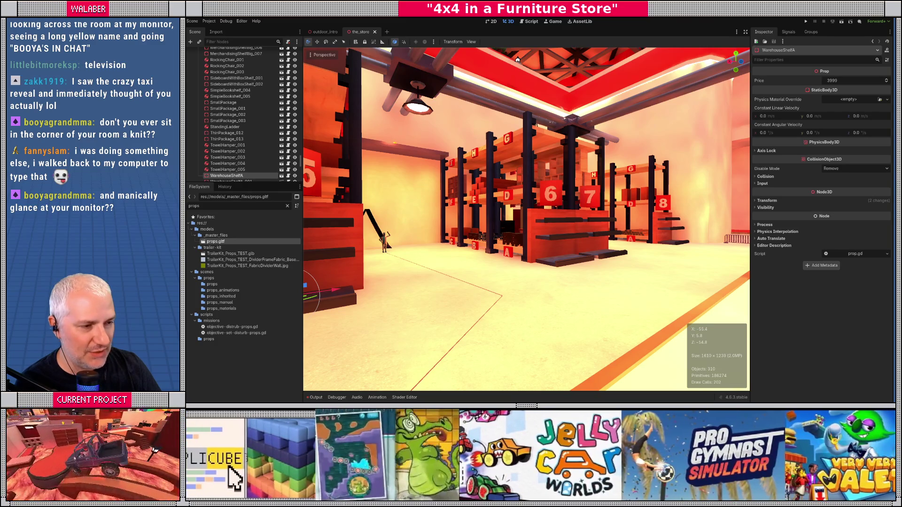
key("F5")
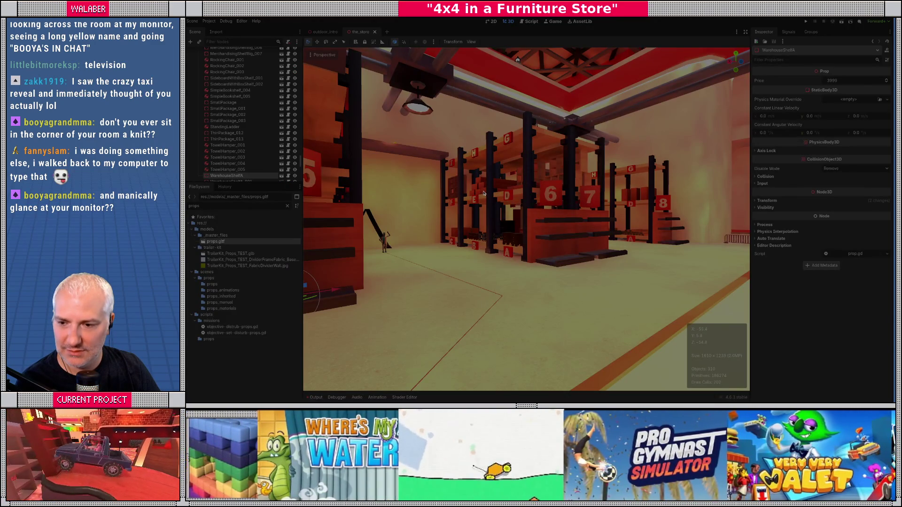
- Commit as 'prop import to better share materials between props + removed cavity system' and close the diff
key("alt+Tab")
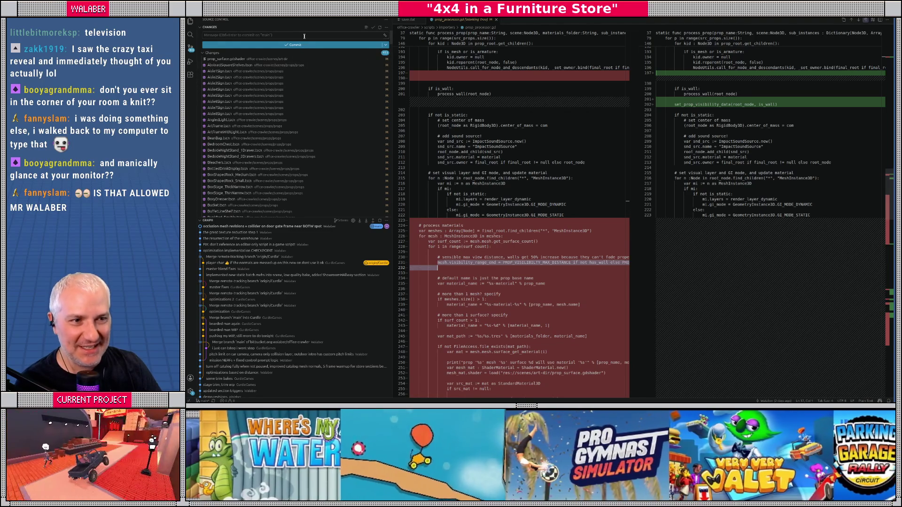
key("ctrl+shift+g")
type("prop in")
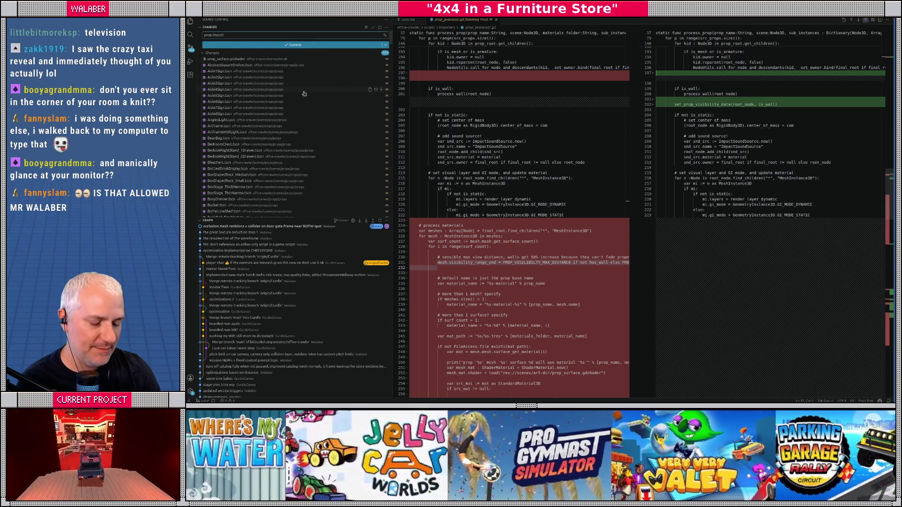
type(" to sh")
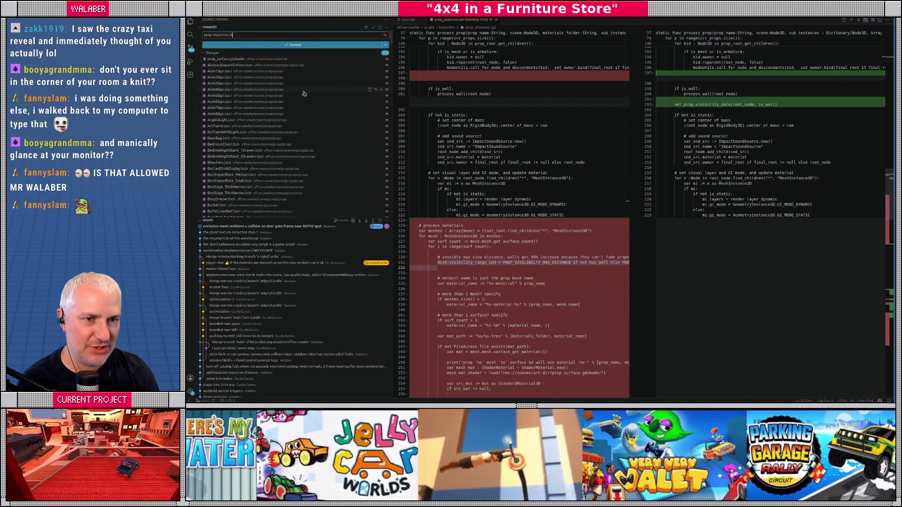
key("BackSpace")
key("BackSpace")
type("better sha")
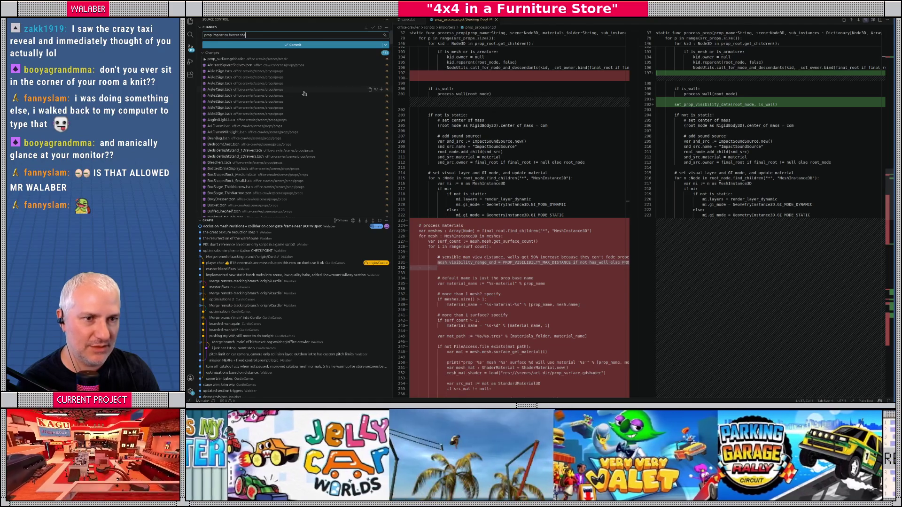
type("re materials bet")
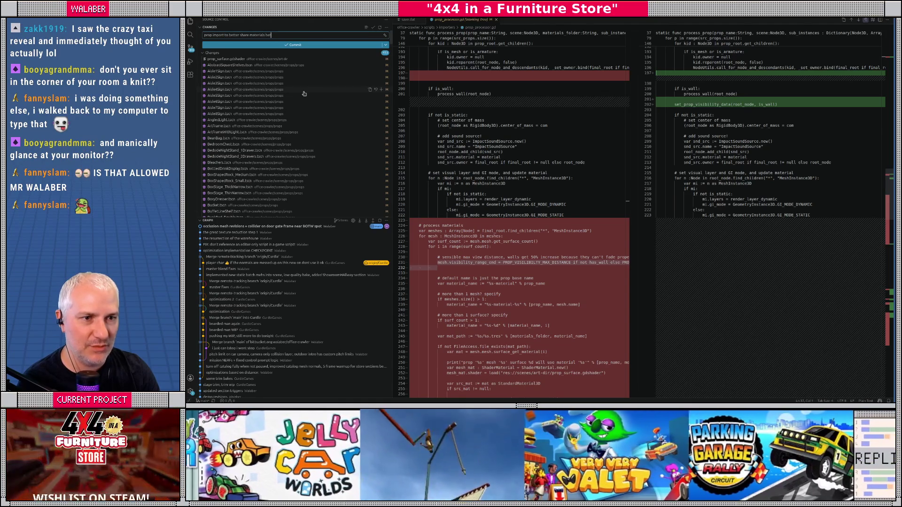
type("ween props")
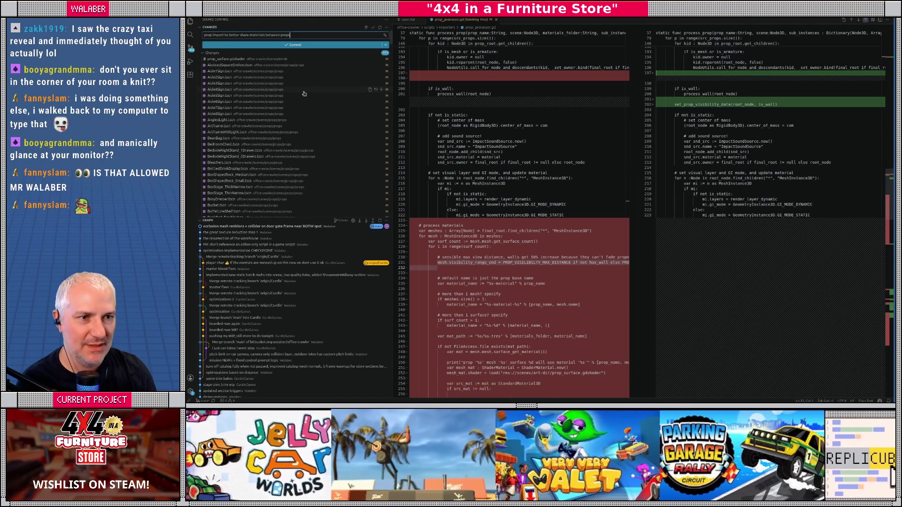
type(" + removed")
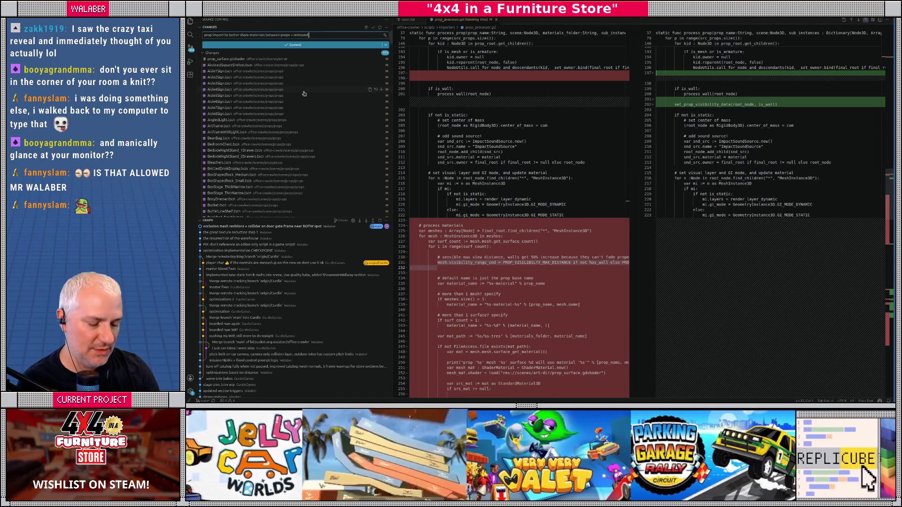
type(" cavity sy")
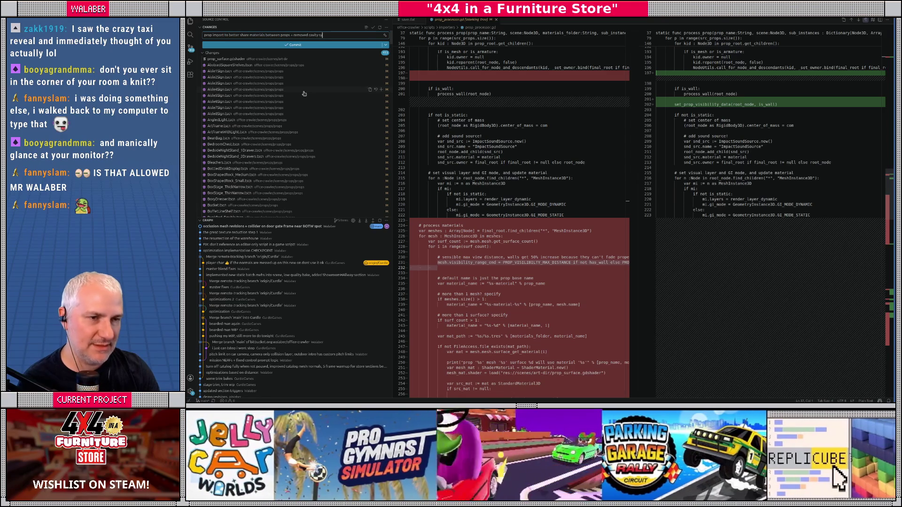
type("stem wow")
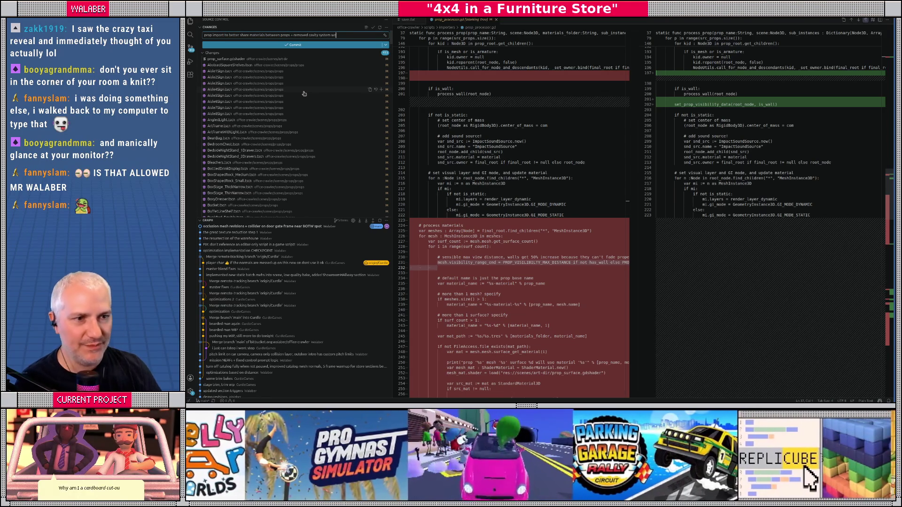
left_click(312, 44)
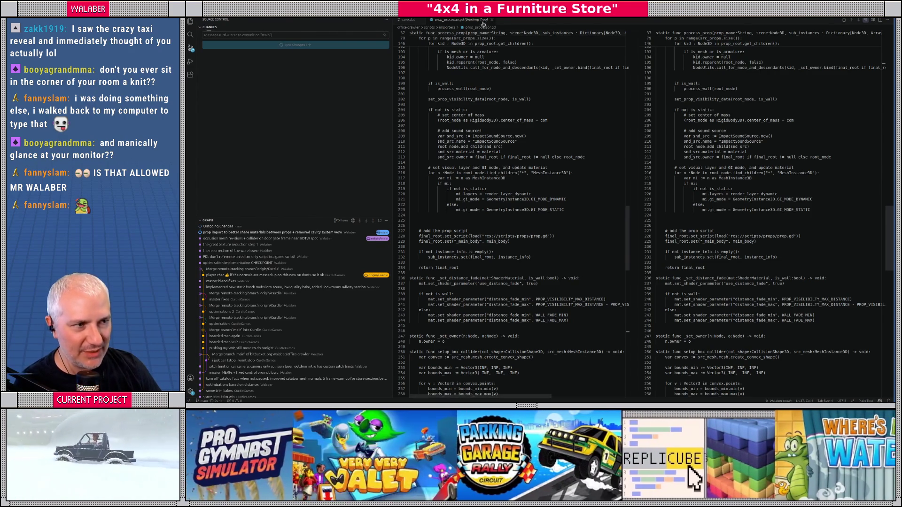
left_click(493, 20)
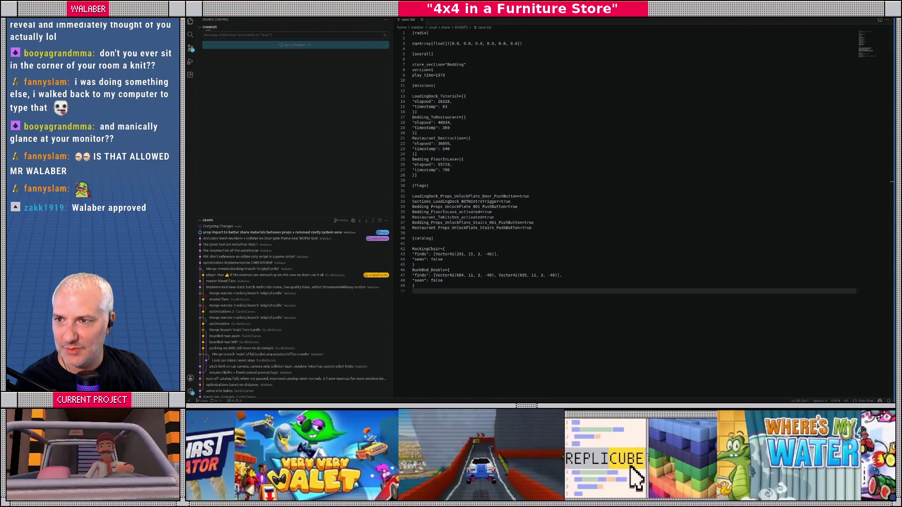
- In Files, open Projects > office-crawler > office-crawler > models > _master_files > textures
key("super+e")
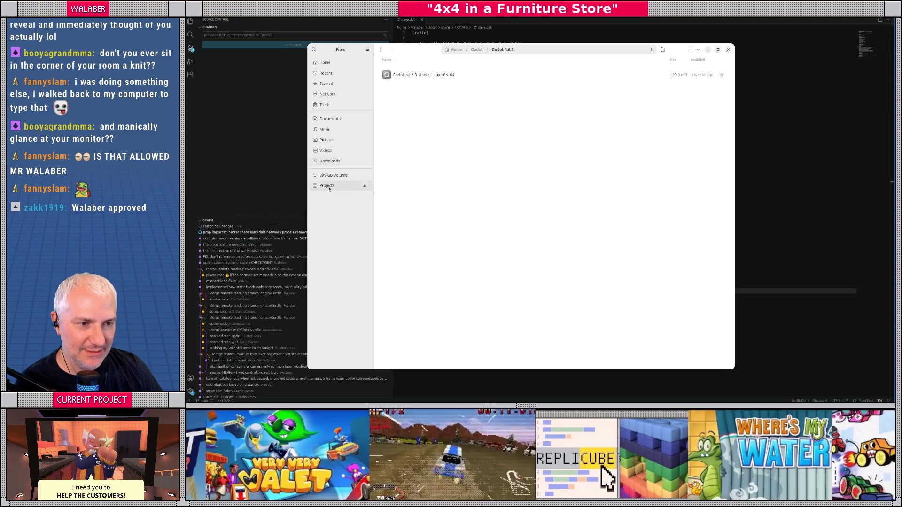
left_click(325, 186)
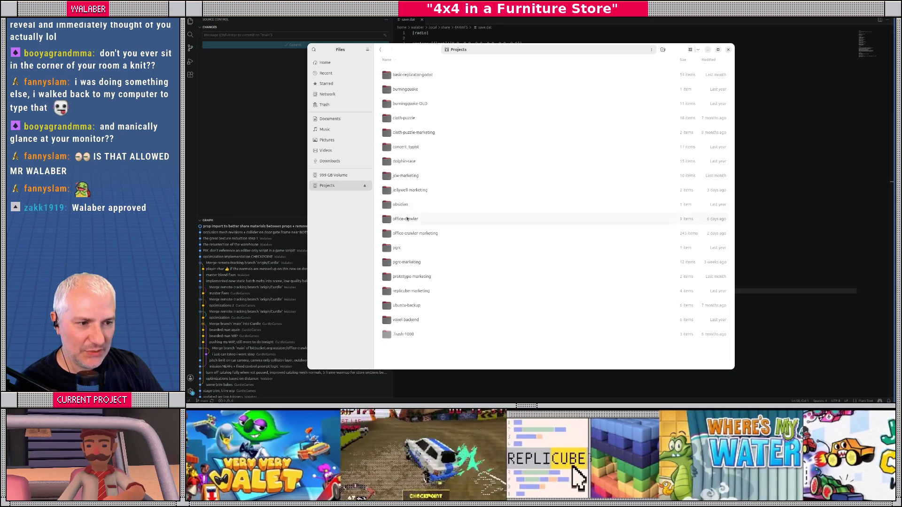
double_click(405, 219)
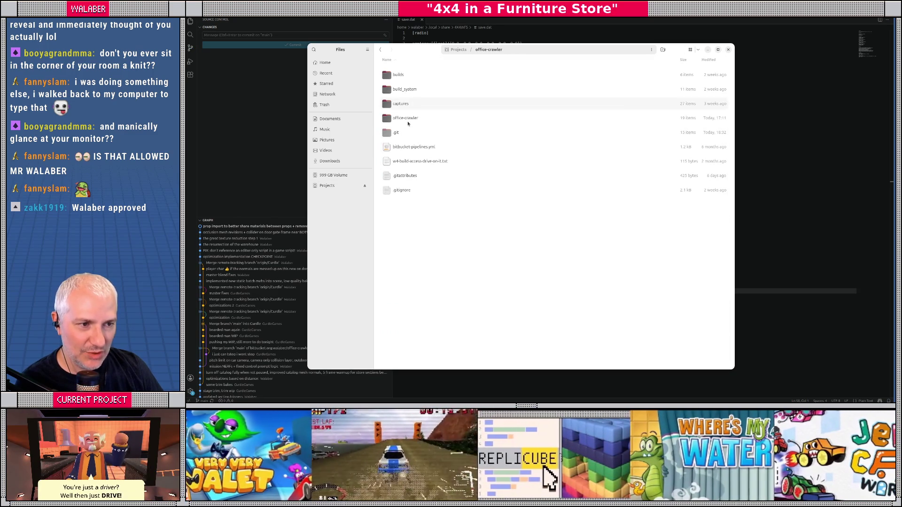
double_click(405, 118)
double_click(402, 161)
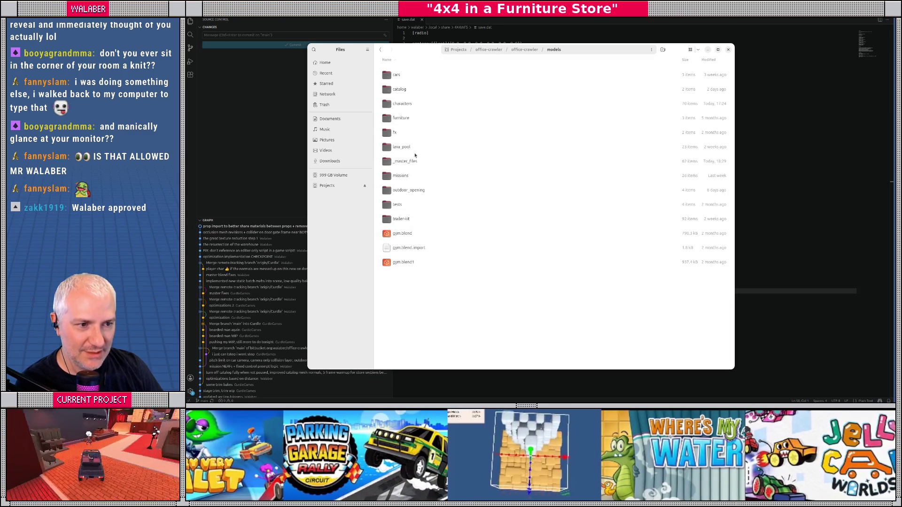
double_click(409, 161)
double_click(399, 76)
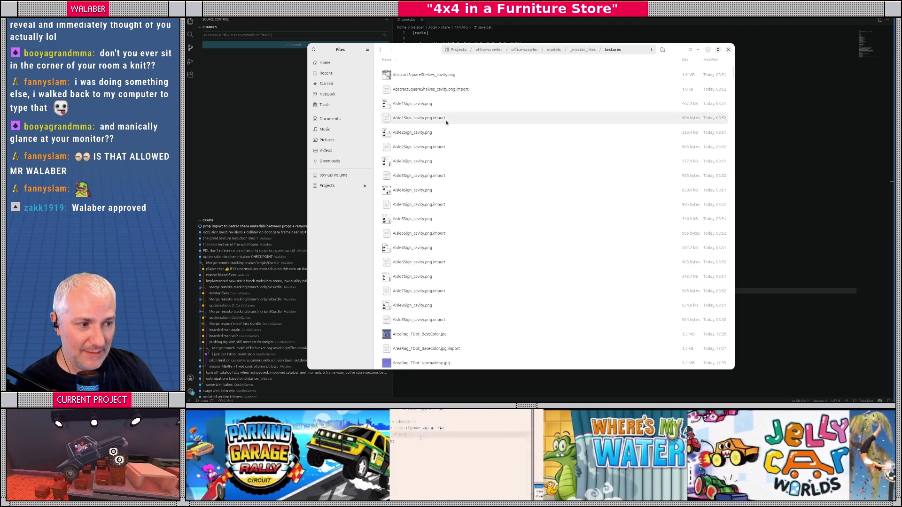
- Select all 788 texture files and permanently delete them
key("ctrl+a")
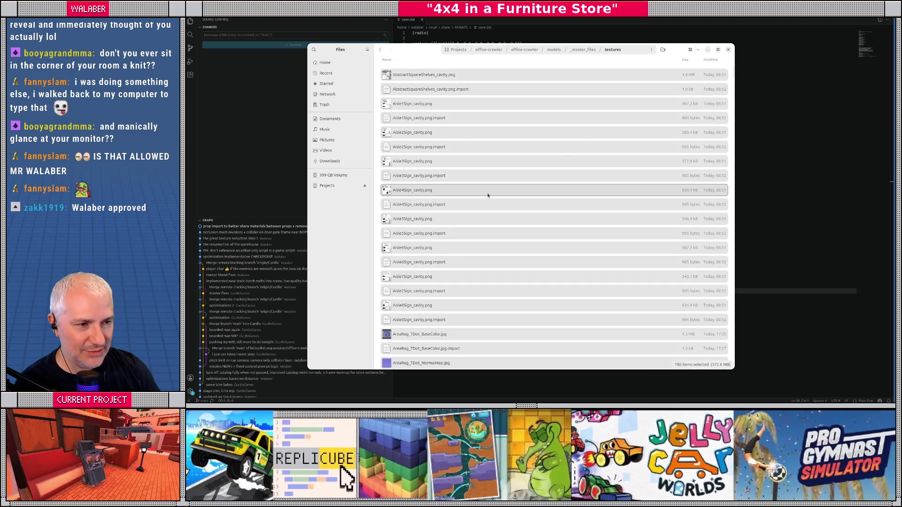
key("shift+Delete")
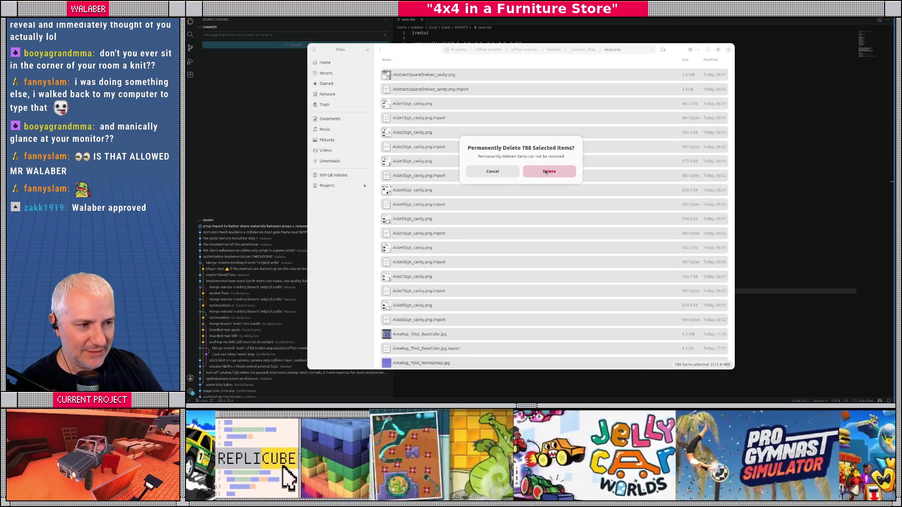
left_click(548, 172)
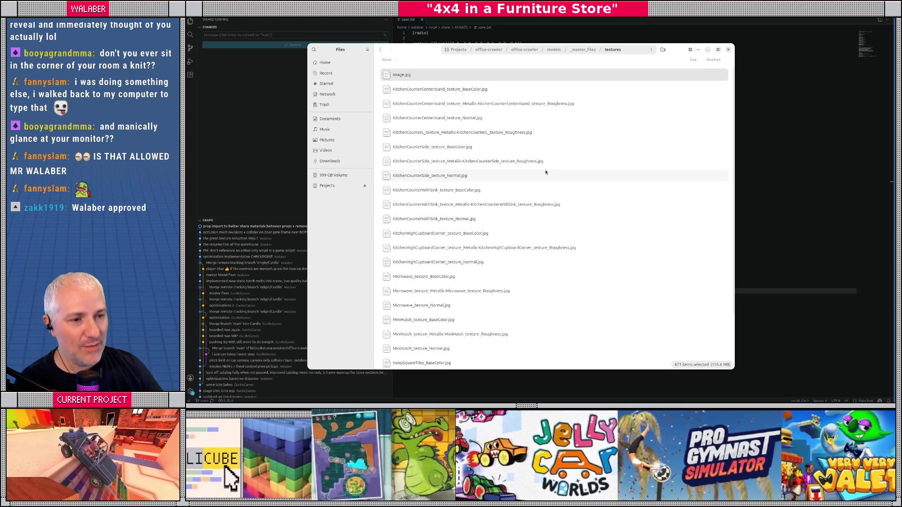
- Go back up to office-crawler and open scenes > props > props_materials
left_click(570, 52)
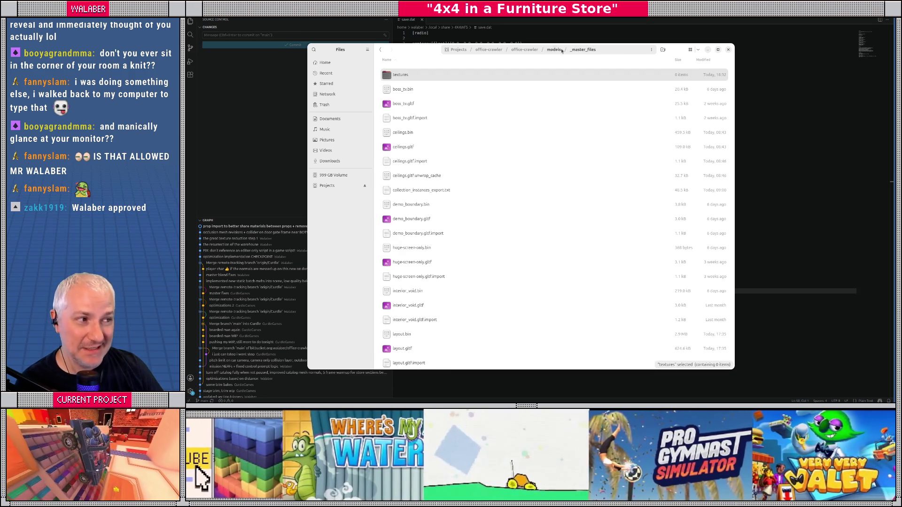
left_click(552, 52)
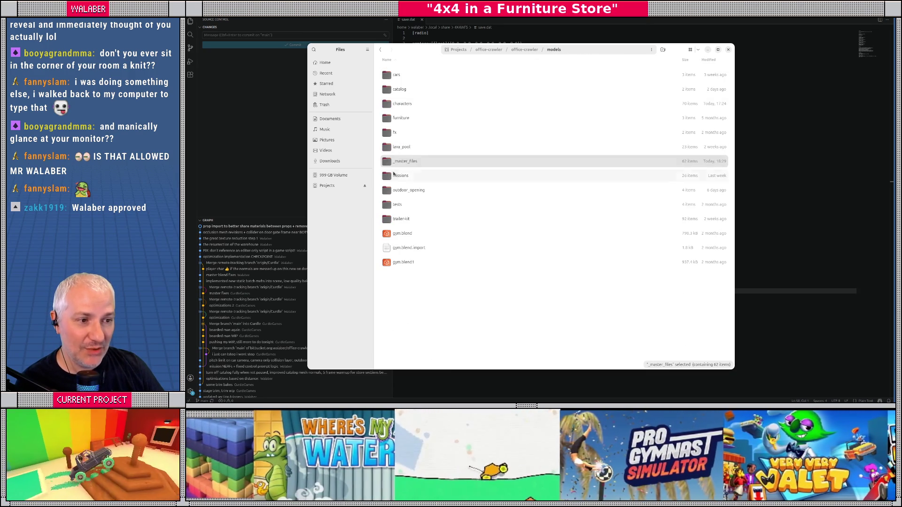
left_click(525, 50)
double_click(396, 177)
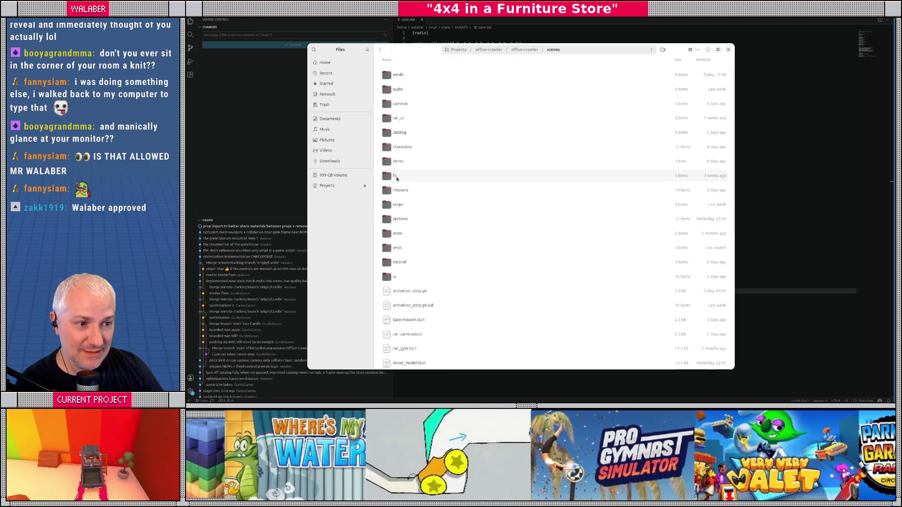
double_click(397, 205)
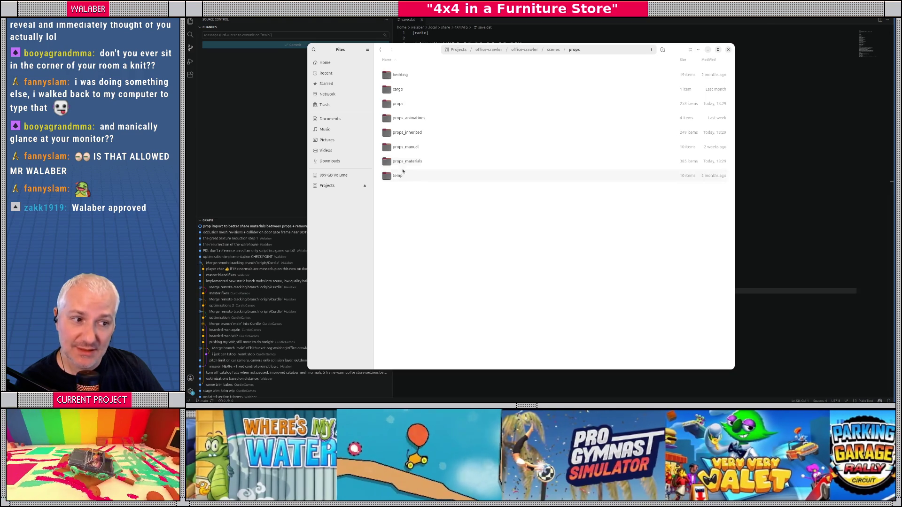
double_click(406, 162)
- Select all 550 material files and permanently delete them
key("ctrl+a")
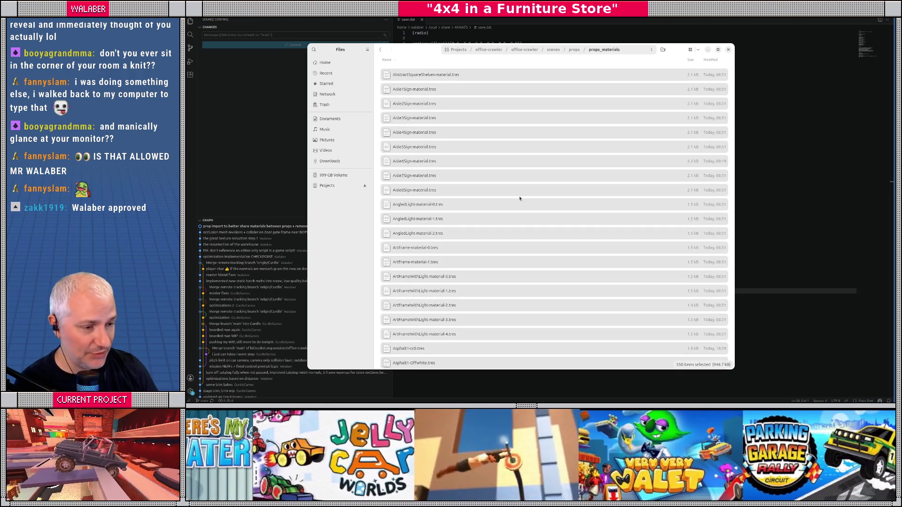
key("shift+Delete")
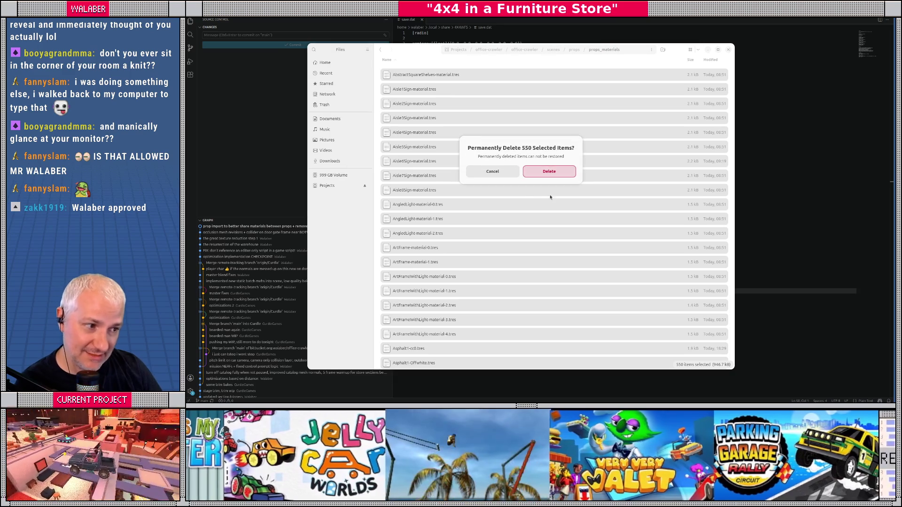
left_click(549, 172)
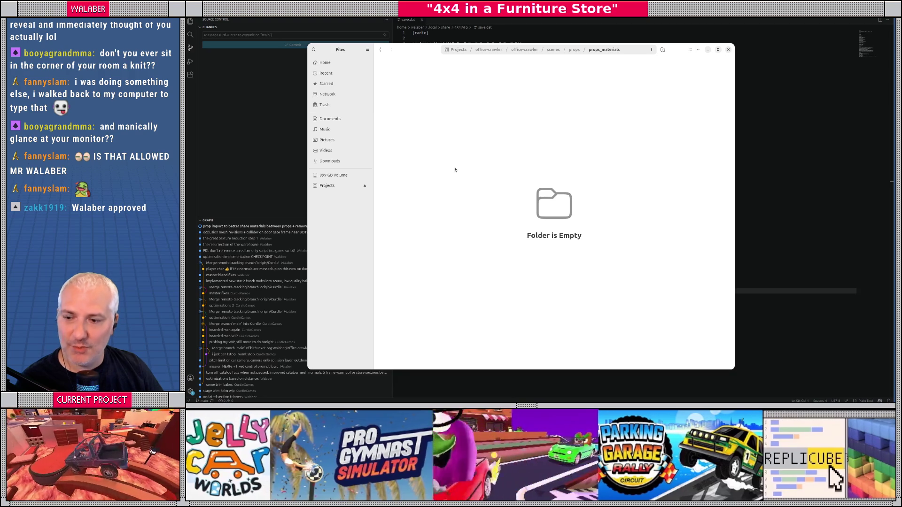
- Export the Blender scene as glTF 2.0, overwriting layout.gltf in _master_files
key("alt+Tab")
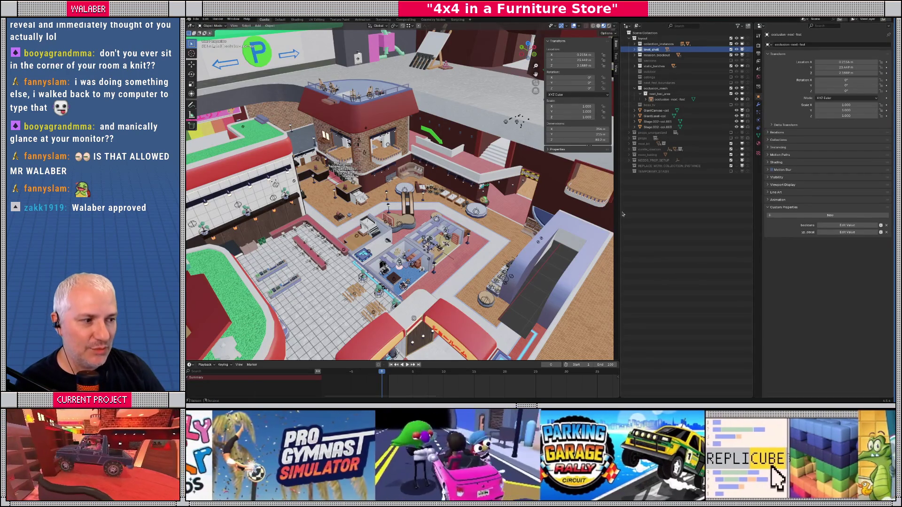
left_click_drag(620, 212, 629, 214)
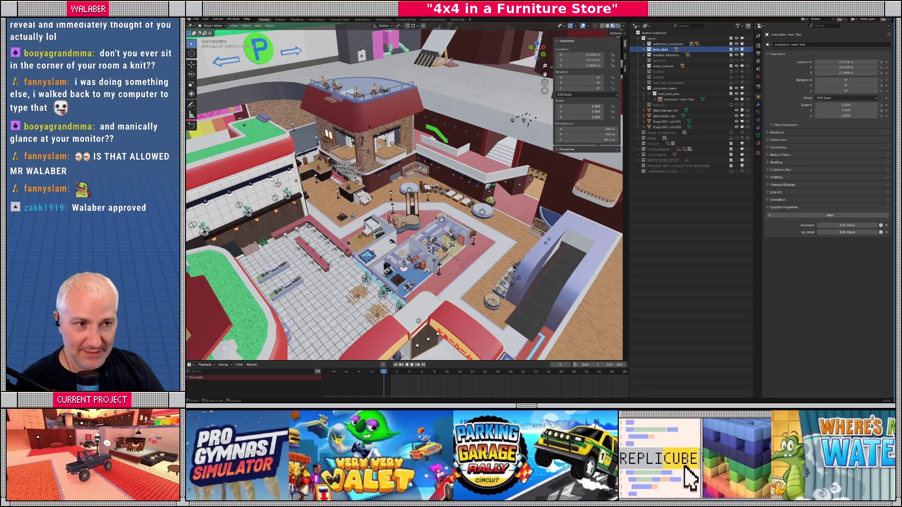
left_click(198, 20)
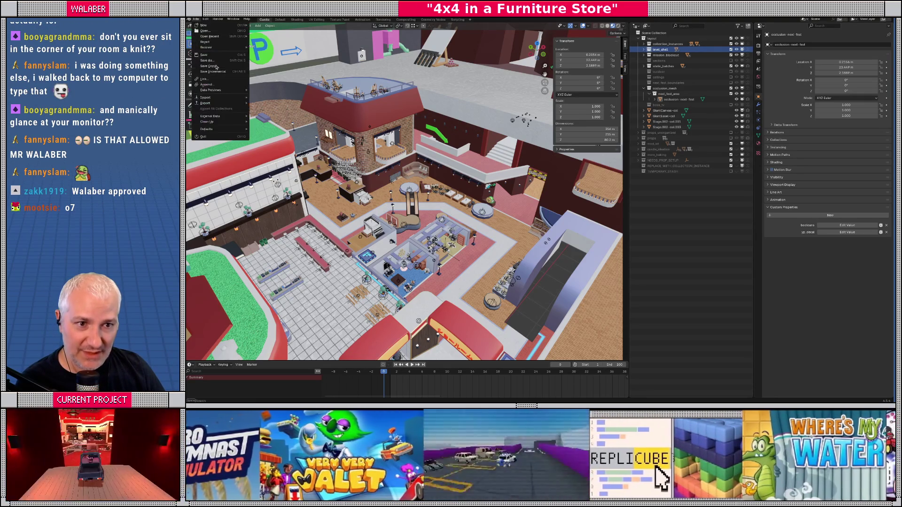
mouse_move(226, 104)
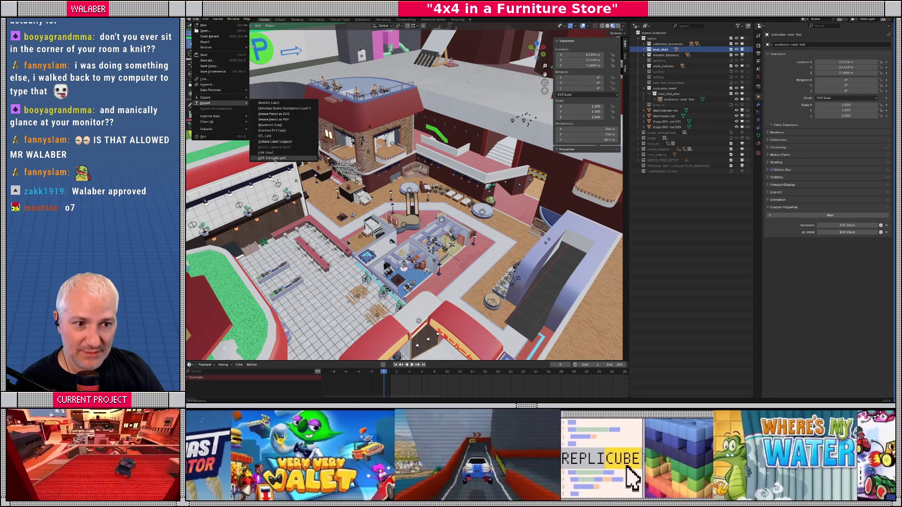
left_click(271, 158)
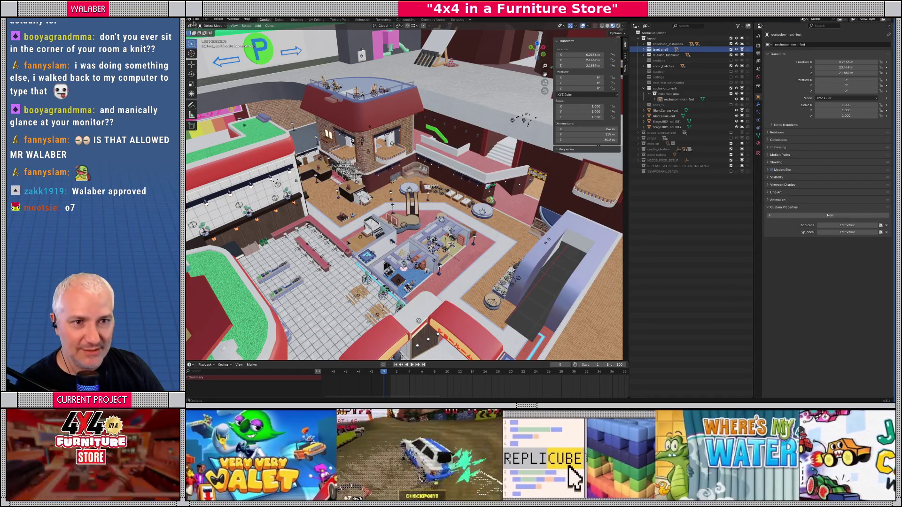
left_click(195, 19)
mouse_move(207, 103)
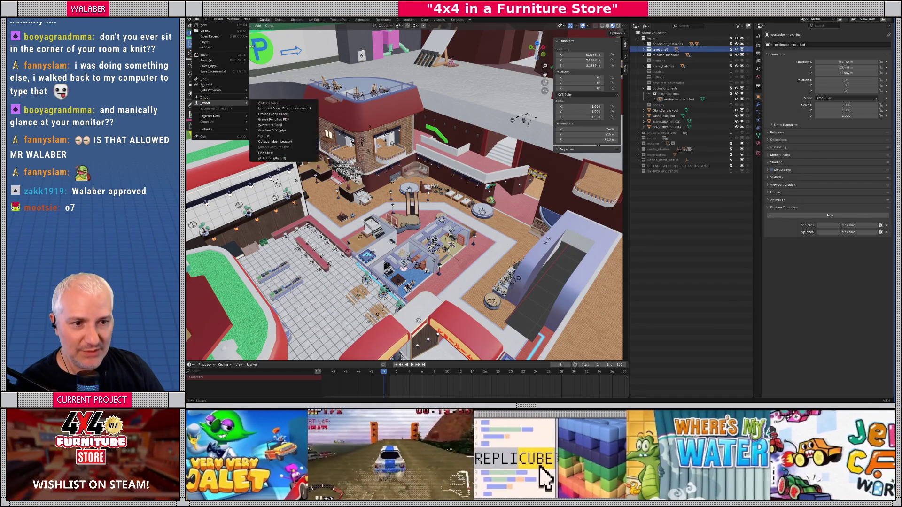
left_click(271, 159)
left_click(366, 111)
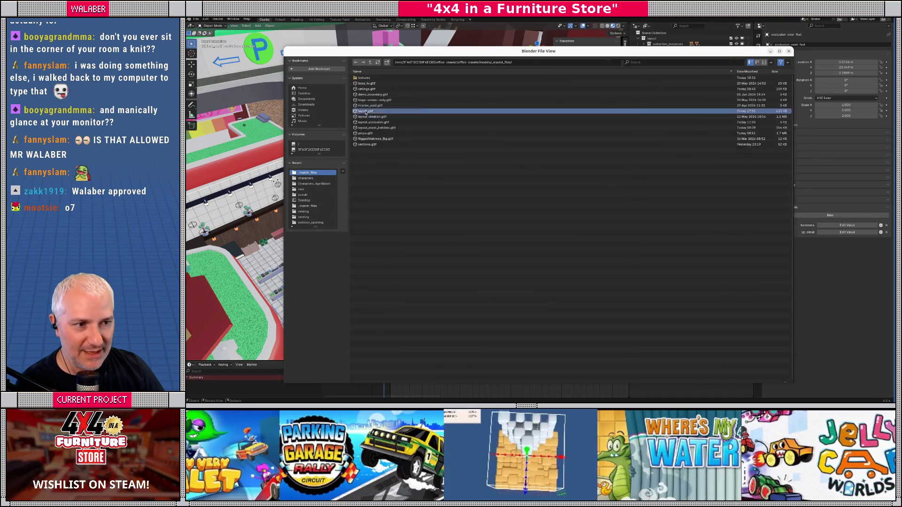
double_click(366, 111)
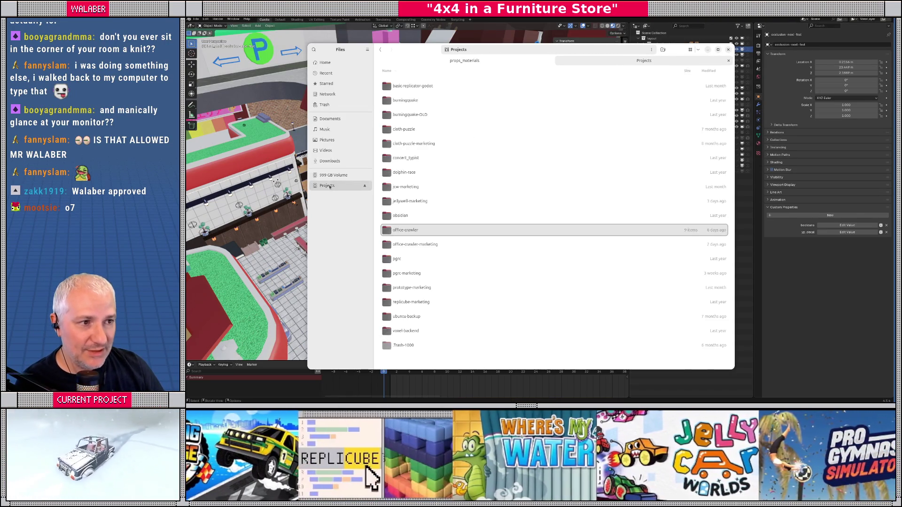
- Browse to office-crawler/models/_master_files/textures to check the new JPGs, then close Files
double_click(403, 230)
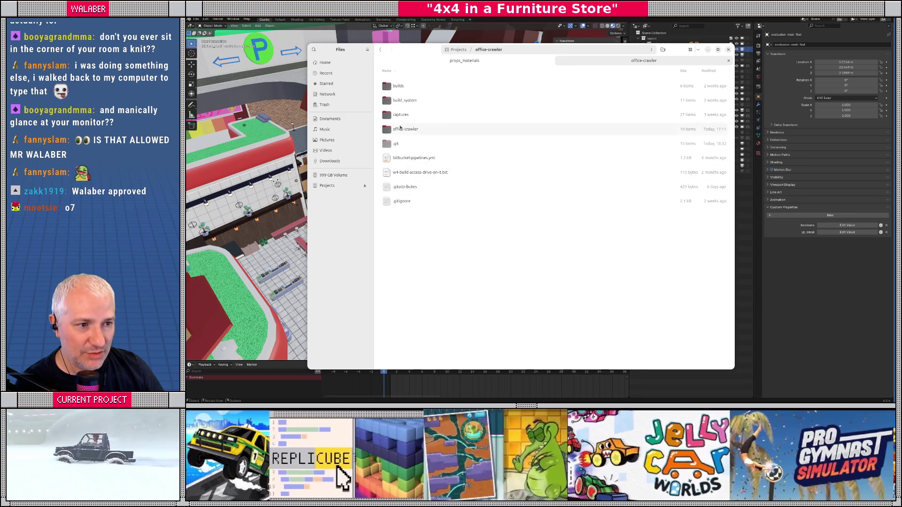
double_click(401, 129)
double_click(404, 157)
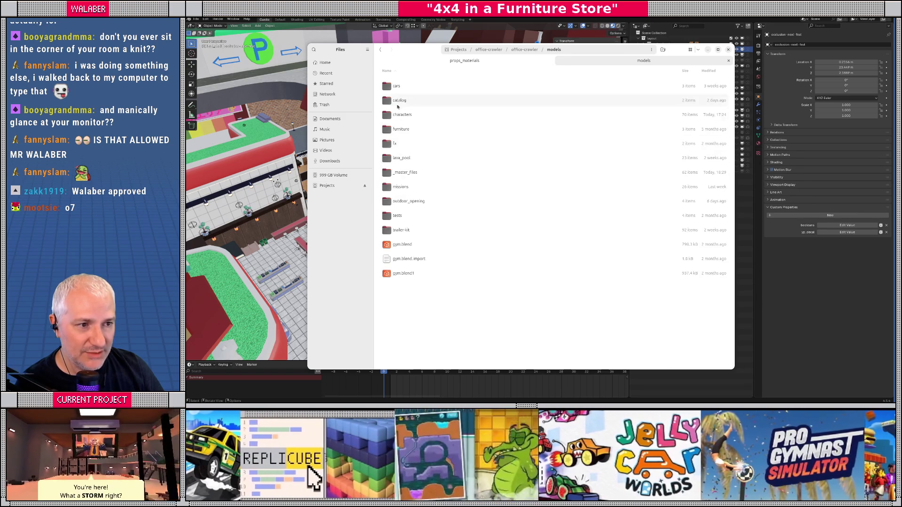
double_click(405, 173)
double_click(423, 86)
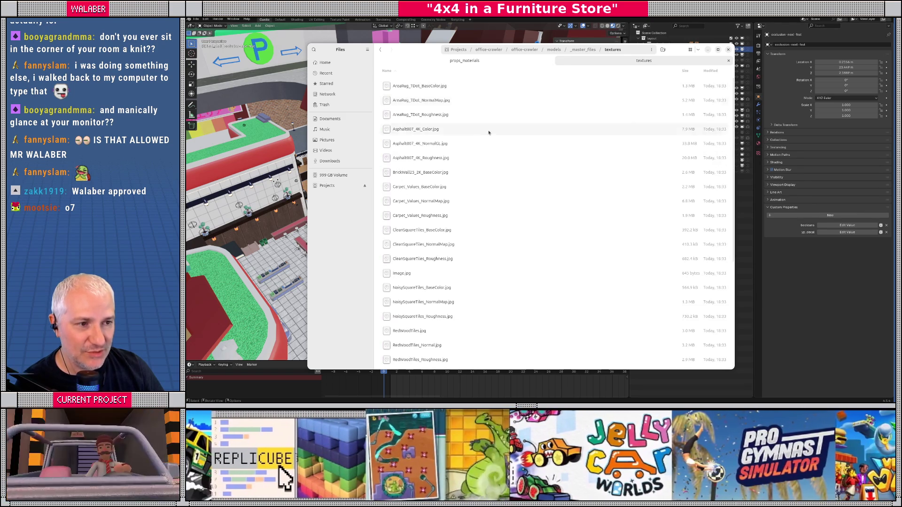
key("ctrl+w")
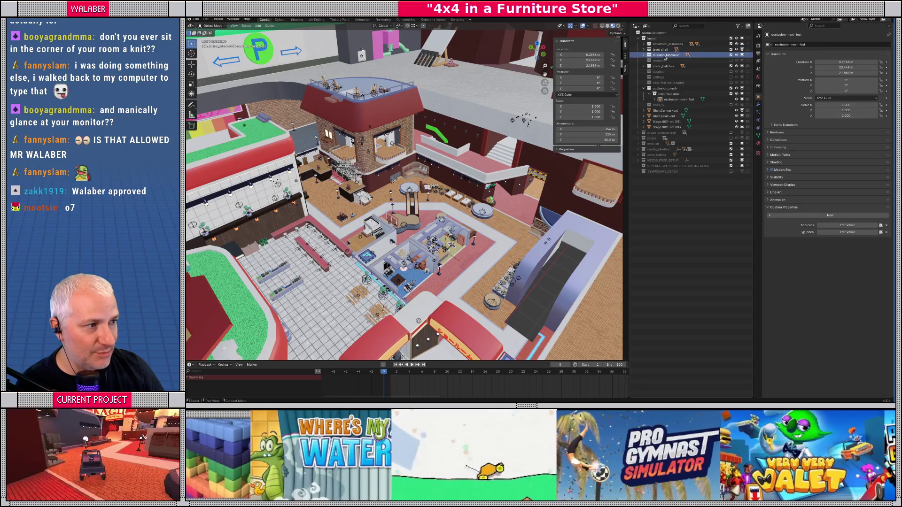
- Export the scene as glTF Binary, overwriting mission_blockout.glb
left_click(196, 20)
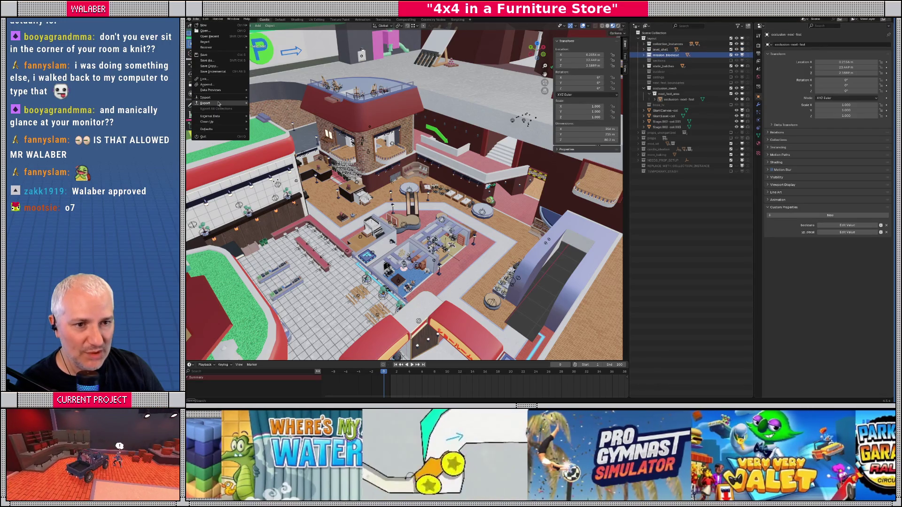
mouse_move(205, 103)
left_click(273, 158)
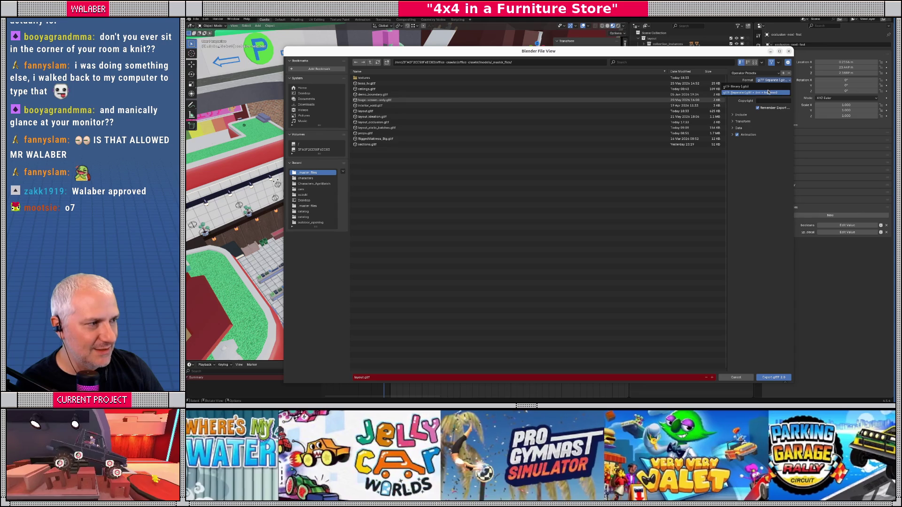
left_click(770, 80)
left_click(767, 84)
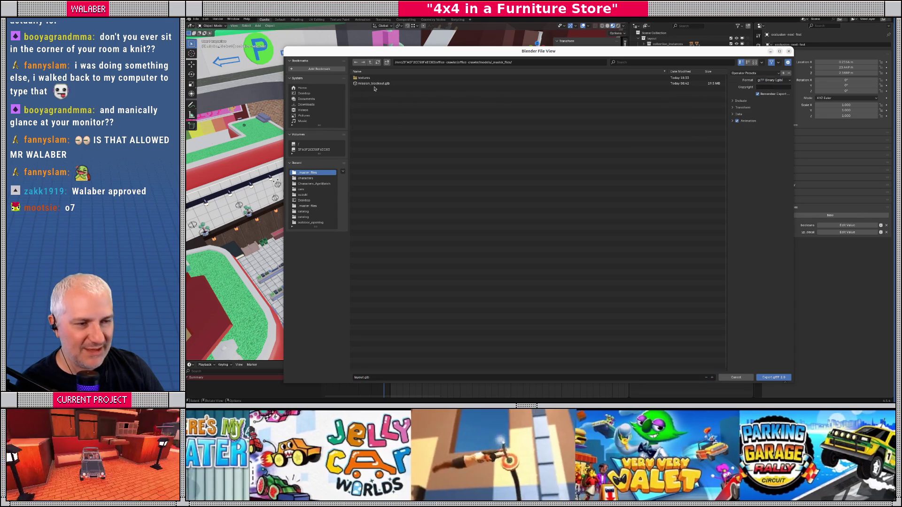
double_click(371, 84)
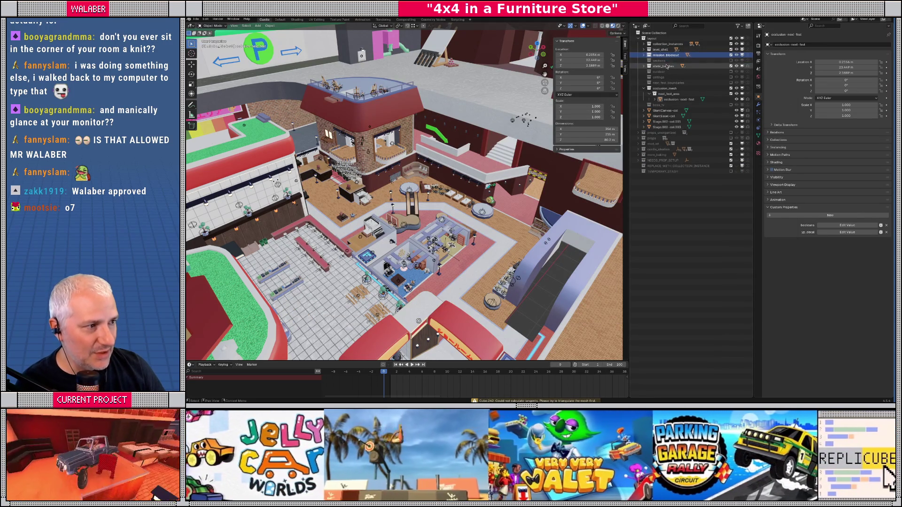
- Select the static_batches collection and export it as glTF Separate over layout_static_batches.gltf
left_click(665, 65)
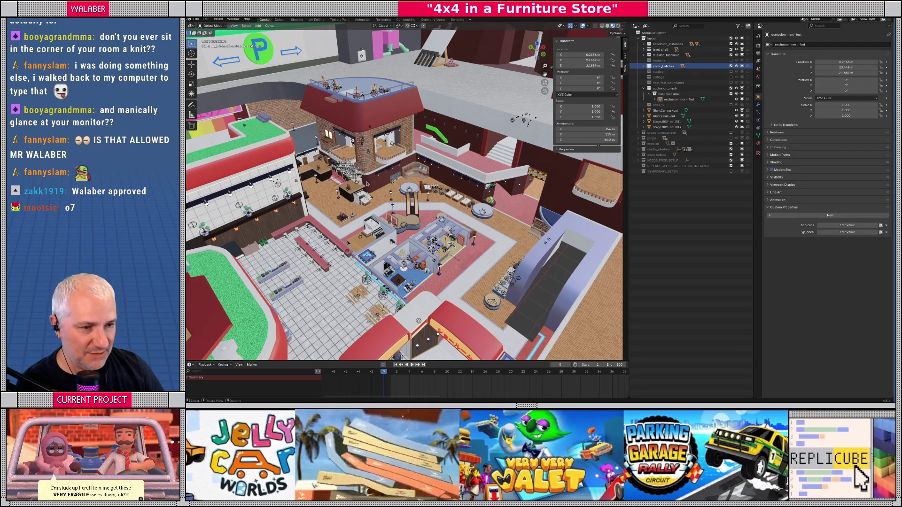
scroll(366, 184, "down", 5)
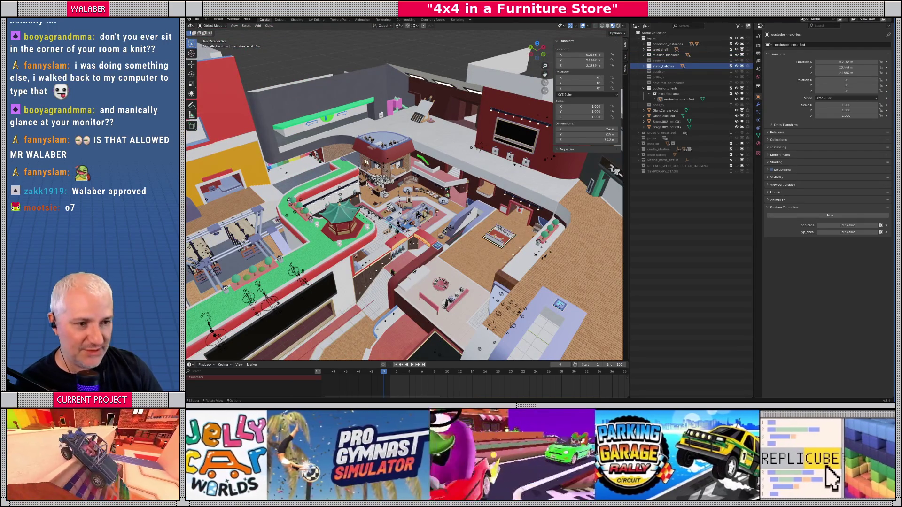
scroll(404, 188, "down", 5)
scroll(404, 188, "up", 8)
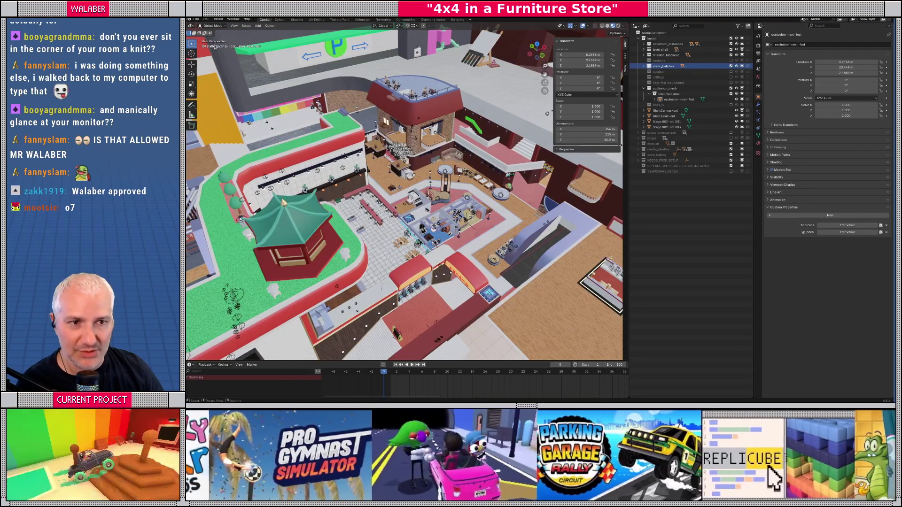
left_click(196, 19)
mouse_move(219, 104)
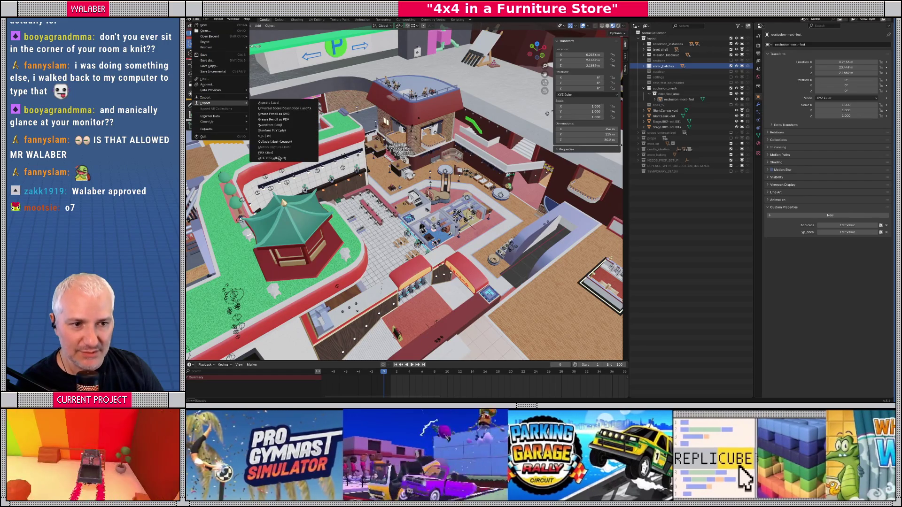
left_click(272, 158)
left_click(773, 80)
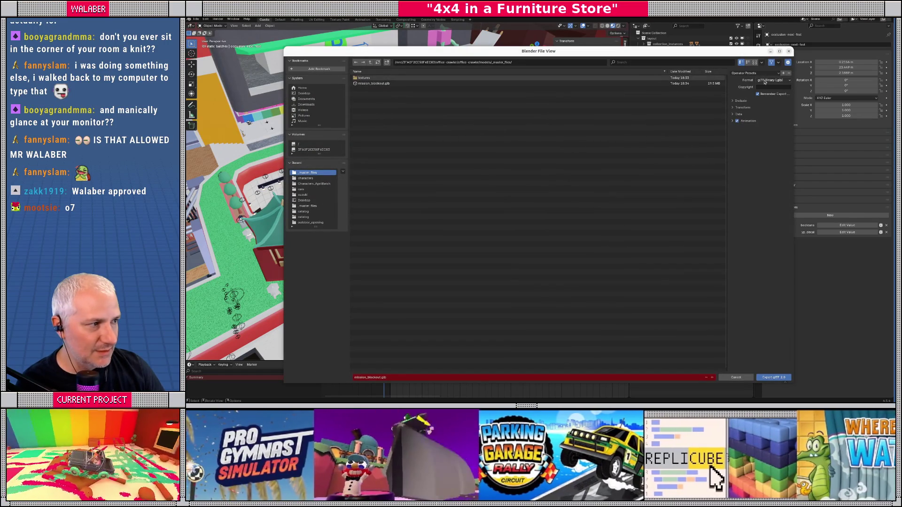
left_click(771, 93)
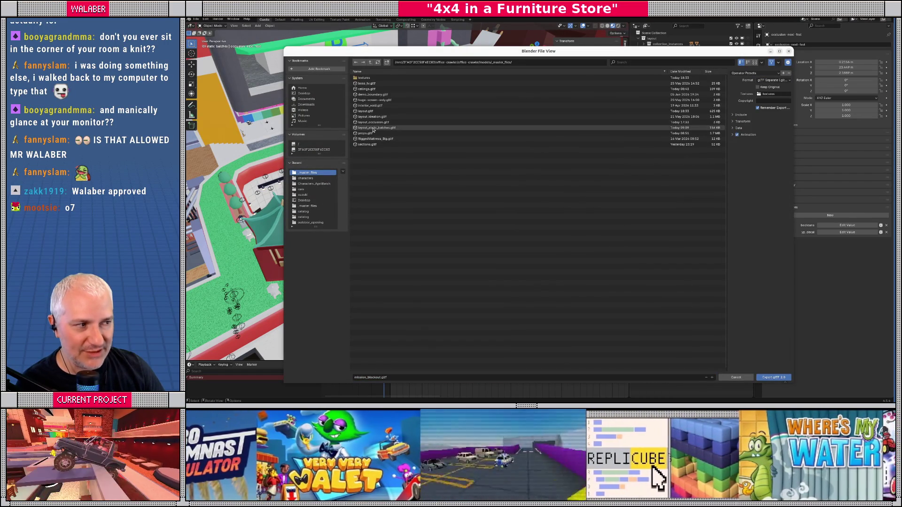
double_click(374, 128)
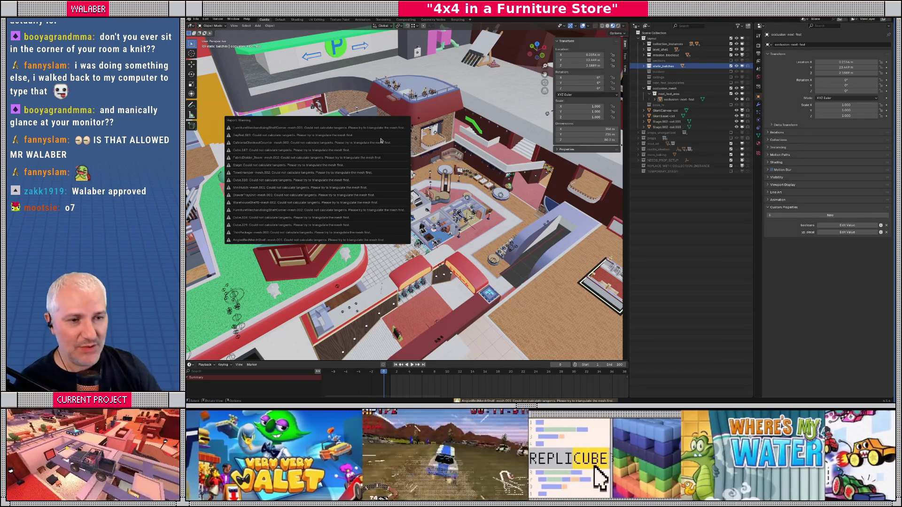
key("alt+Tab")
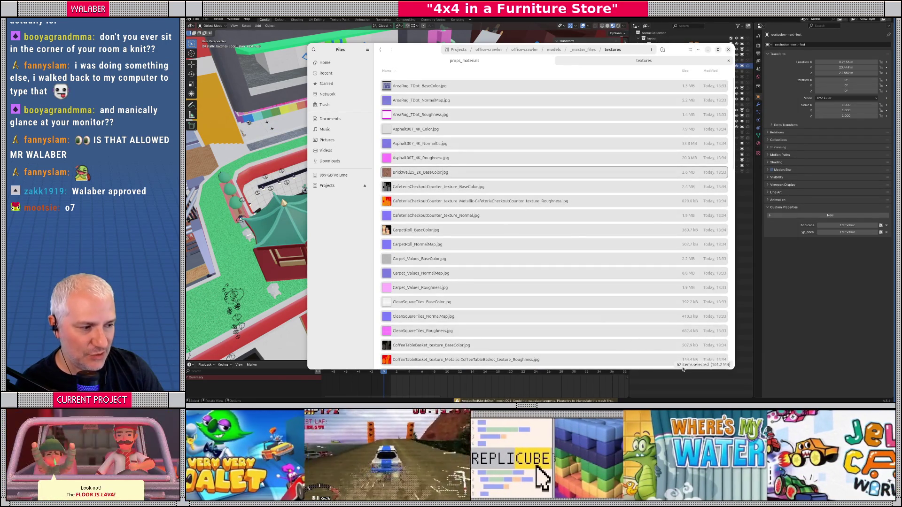
scroll(577, 241, "down", 10)
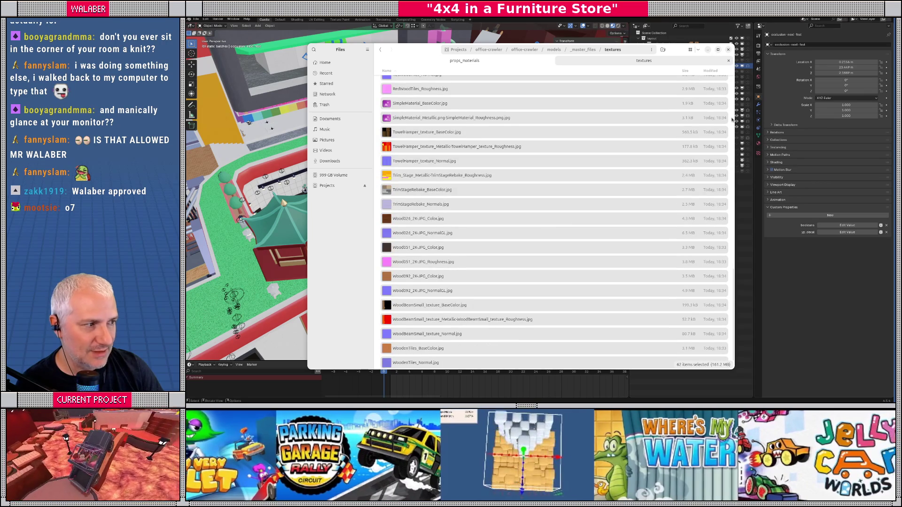
scroll(732, 122, "down", 1)
scroll(579, 185, "up", 10)
scroll(579, 185, "down", 5)
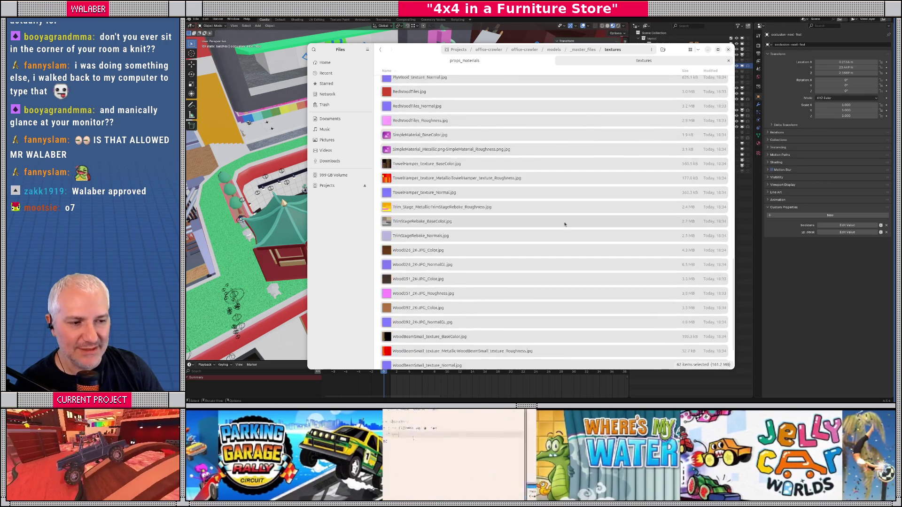
scroll(551, 230, "down", 6)
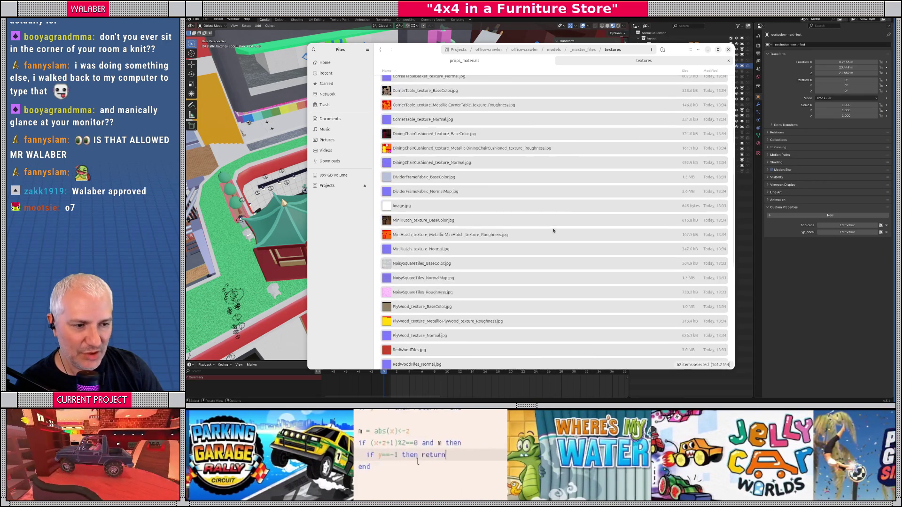
scroll(537, 243, "up", 10)
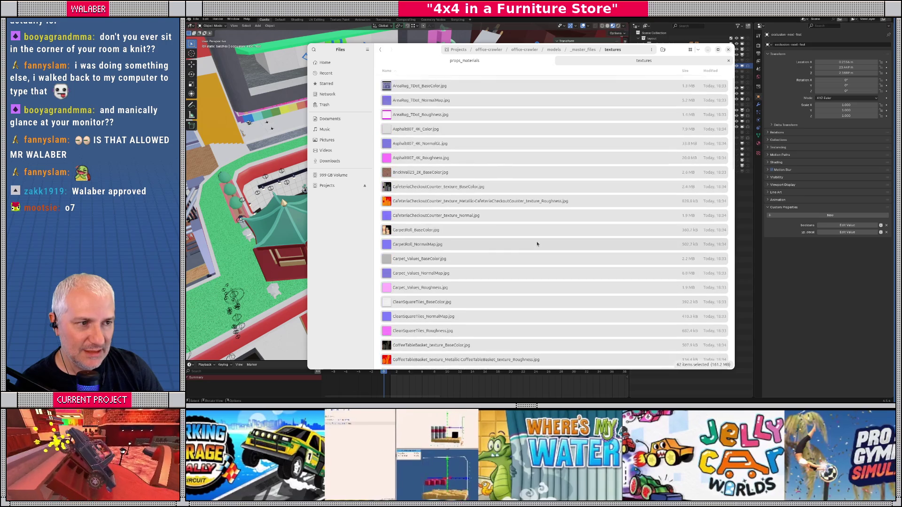
left_click(430, 32)
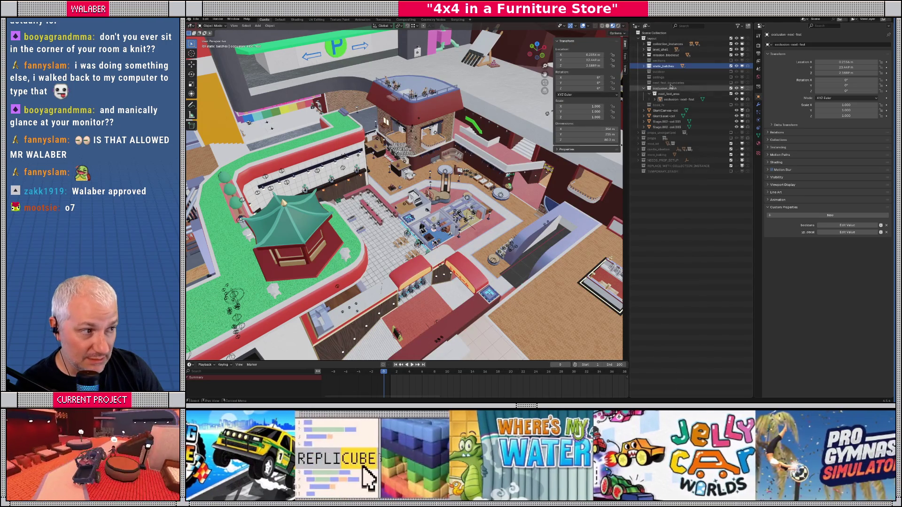
- Include the ceilings collection, re-export over layout_static_batches.gltf, then exclude ceilings again
left_click(730, 77)
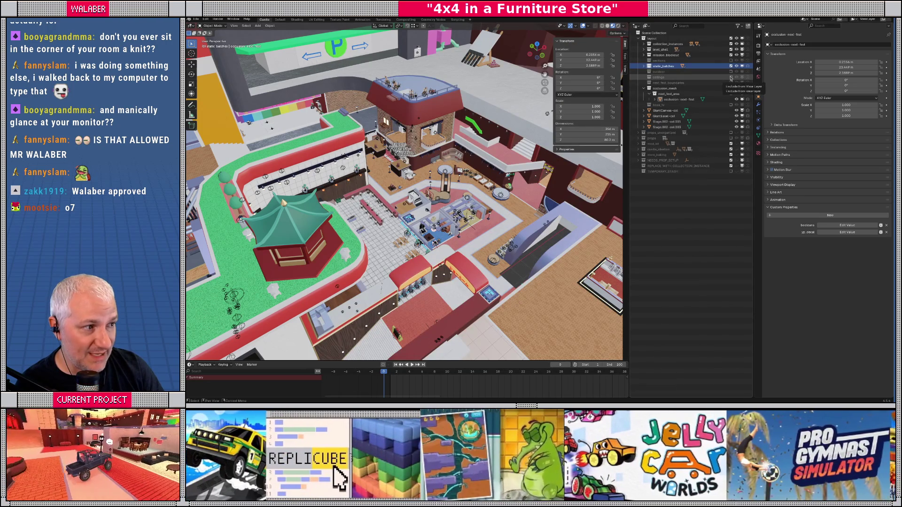
left_click(196, 19)
mouse_move(206, 102)
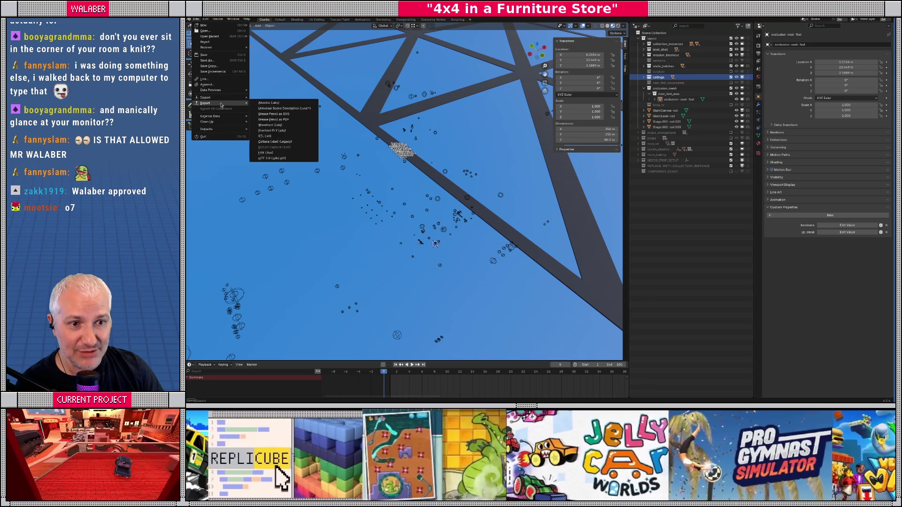
left_click(273, 158)
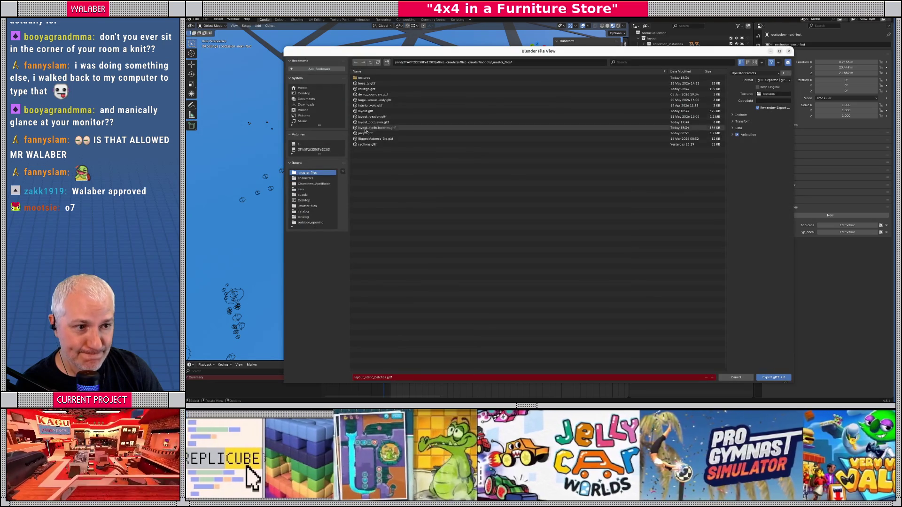
double_click(366, 89)
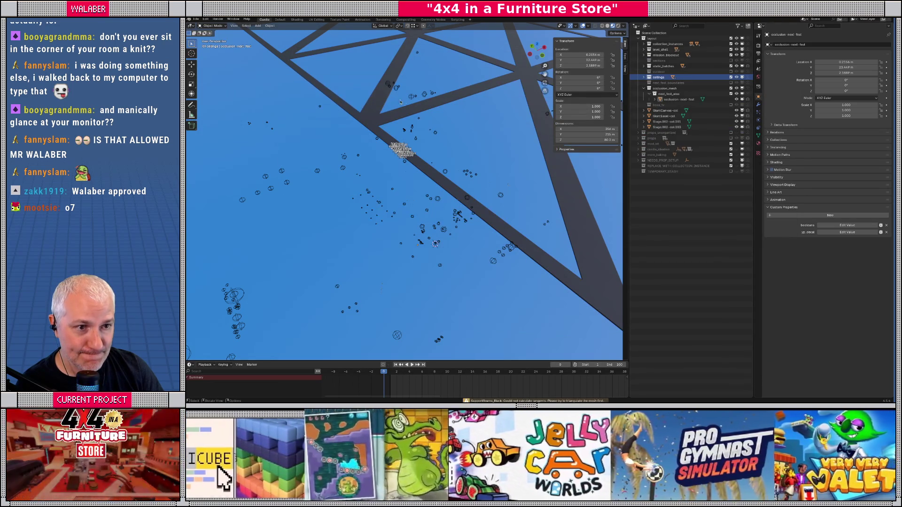
left_click(731, 77)
- Glance at the textures folder, then collapse and exclude the occlusion_mesh collection
key("alt+Tab")
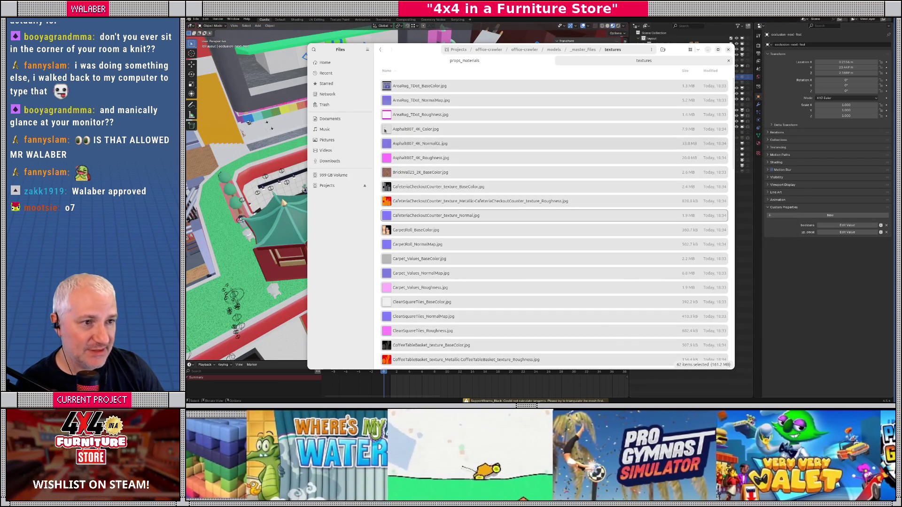
key("alt+Tab")
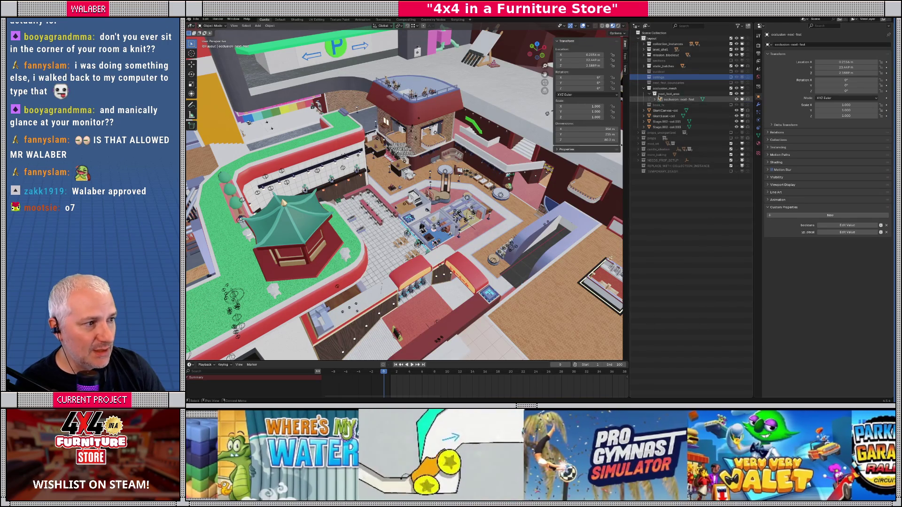
left_click(643, 88)
left_click(731, 88)
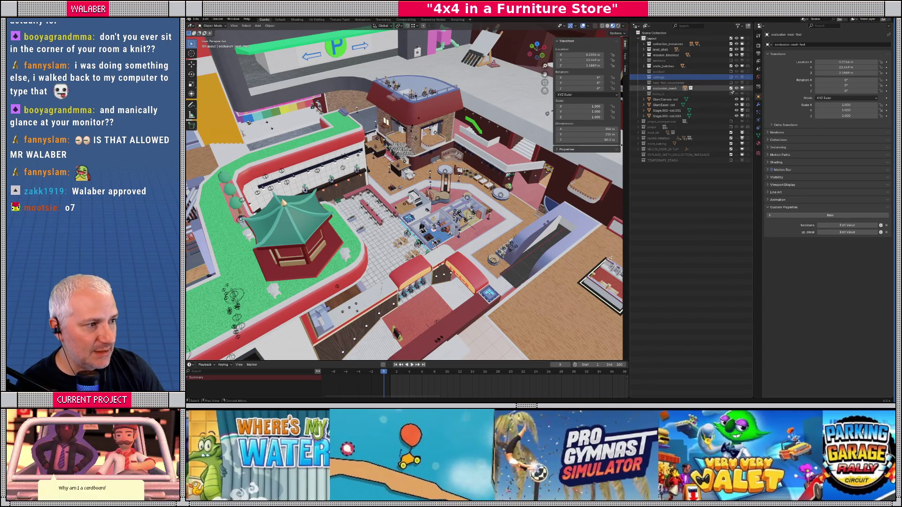
- Exclude the layout collection and include the props collection in the Outliner
left_click(638, 38)
left_click(731, 38)
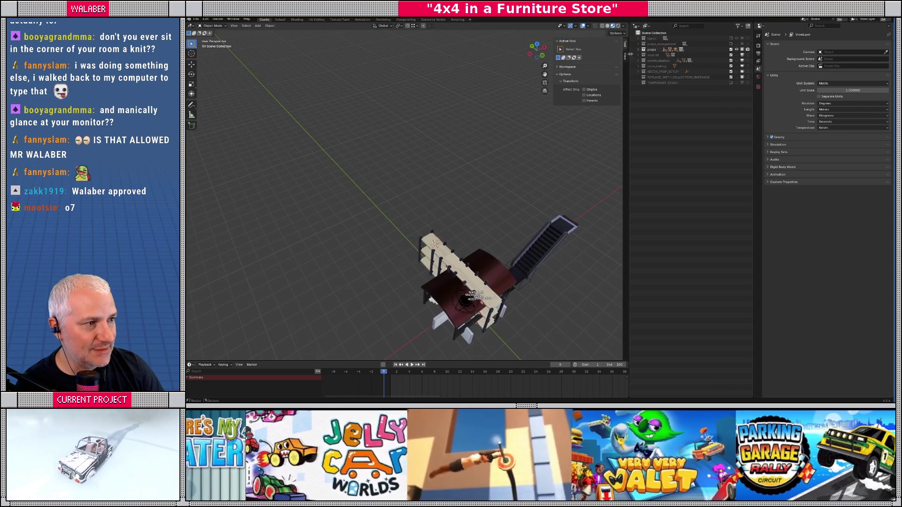
left_click(731, 50)
left_click(637, 50)
scroll(741, 134, "down", 4)
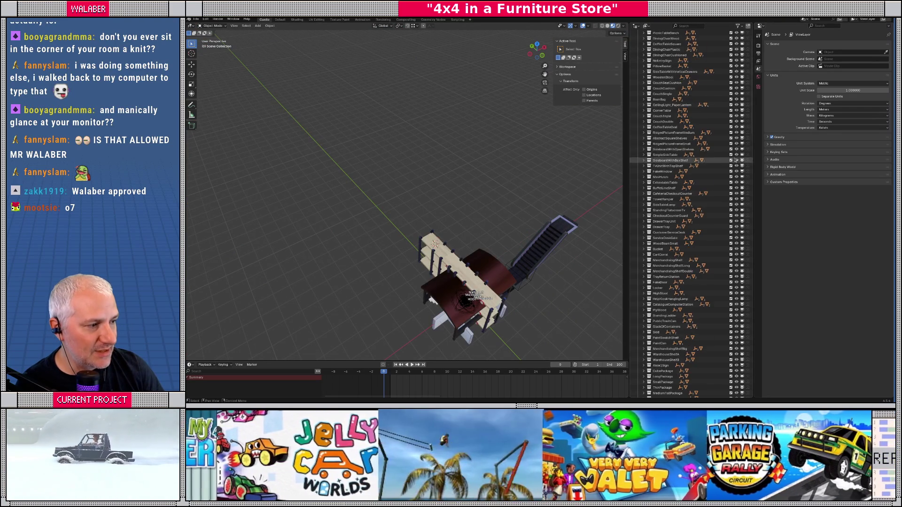
mouse_move(752, 82)
left_mouse_down()
mouse_move(757, 368)
mouse_move(753, 38)
left_mouse_up()
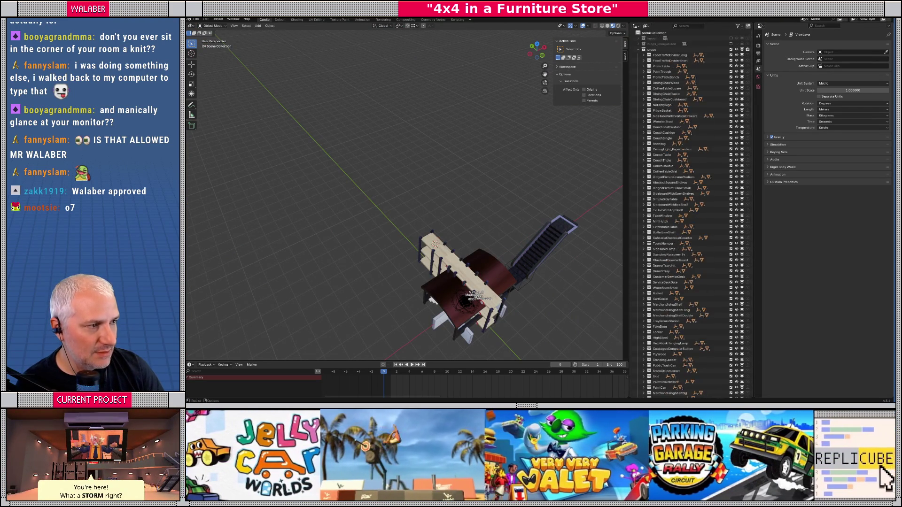
left_click_drag(395, 159, 410, 136)
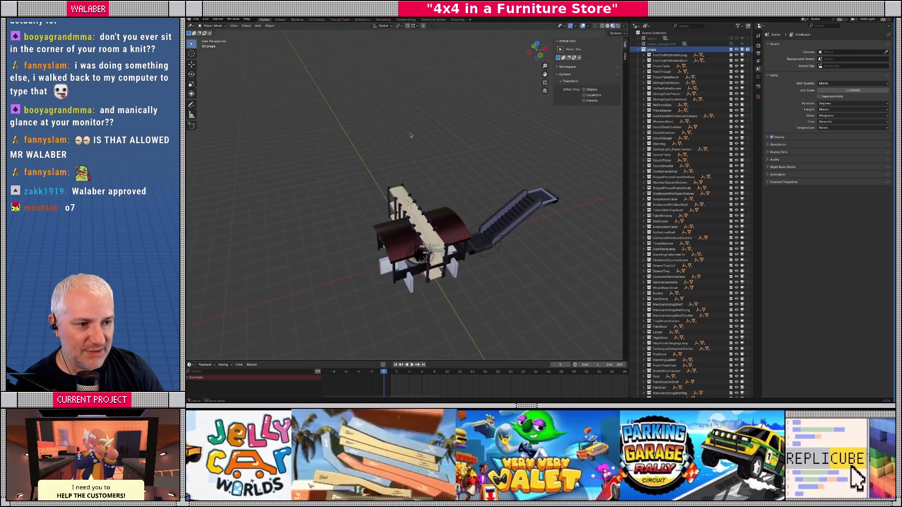
- Export the props scene as glTF 2.0, overwriting props.gltf
left_click(196, 19)
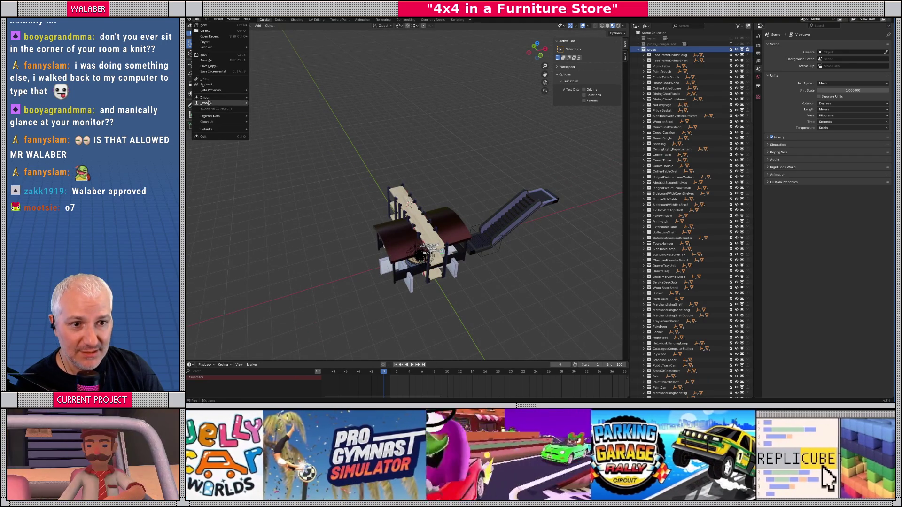
mouse_move(211, 103)
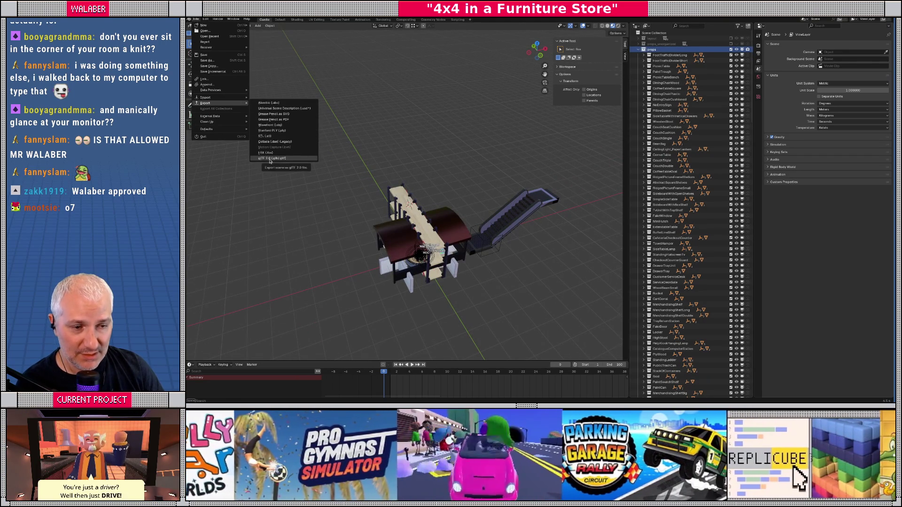
left_click(271, 158)
double_click(365, 134)
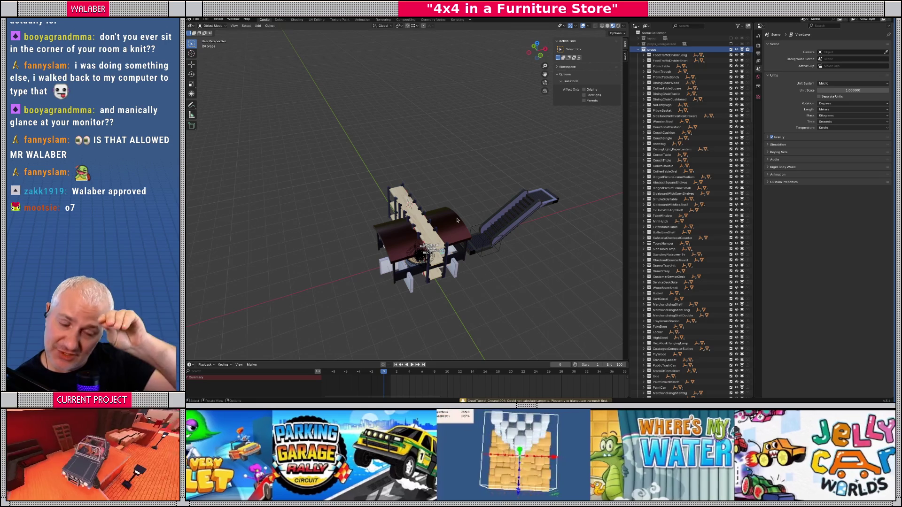
left_click_drag(457, 220, 414, 186)
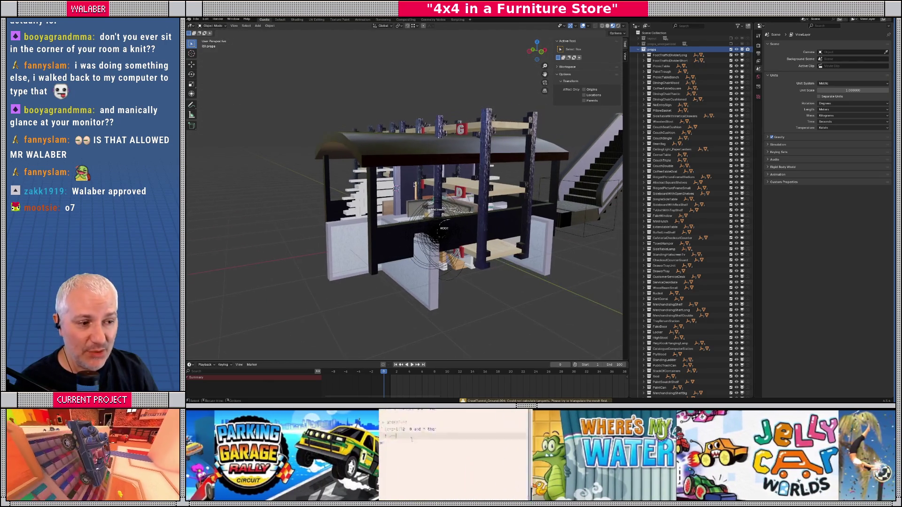
key("alt+Tab")
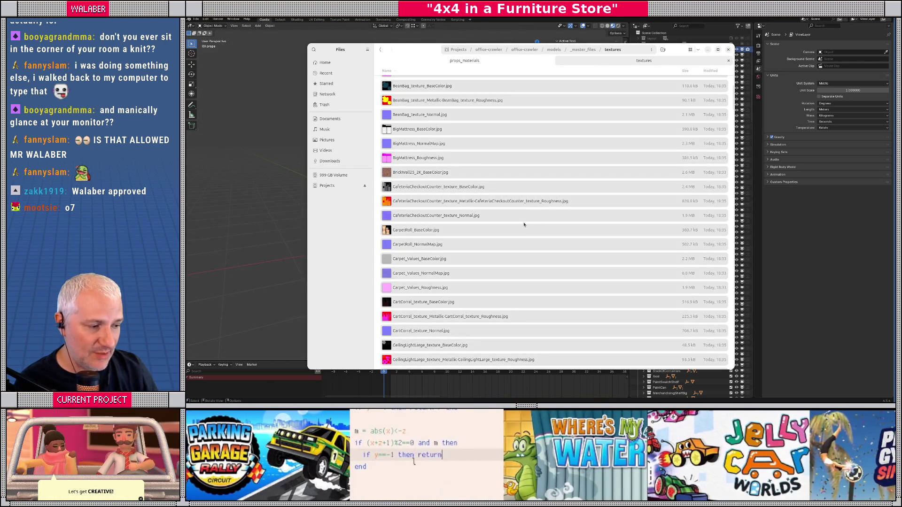
- Review the exported textures, preview SimpleMaterial_BaseColor.jpg's colour grid, then close Files
key("ctrl+a")
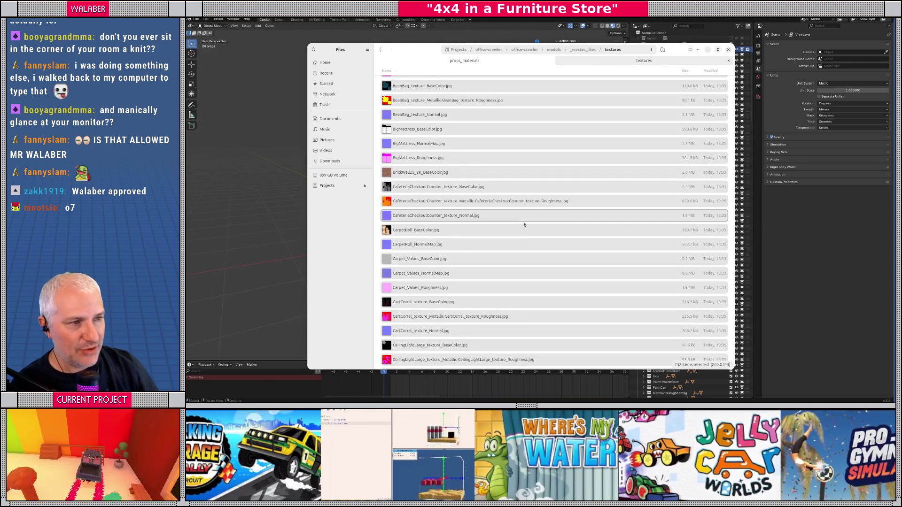
mouse_move(731, 111)
left_mouse_down()
mouse_move(727, 206)
mouse_move(729, 102)
mouse_move(731, 347)
mouse_move(726, 86)
mouse_move(723, 264)
mouse_move(732, 358)
mouse_move(732, 301)
left_mouse_up()
left_click(400, 306)
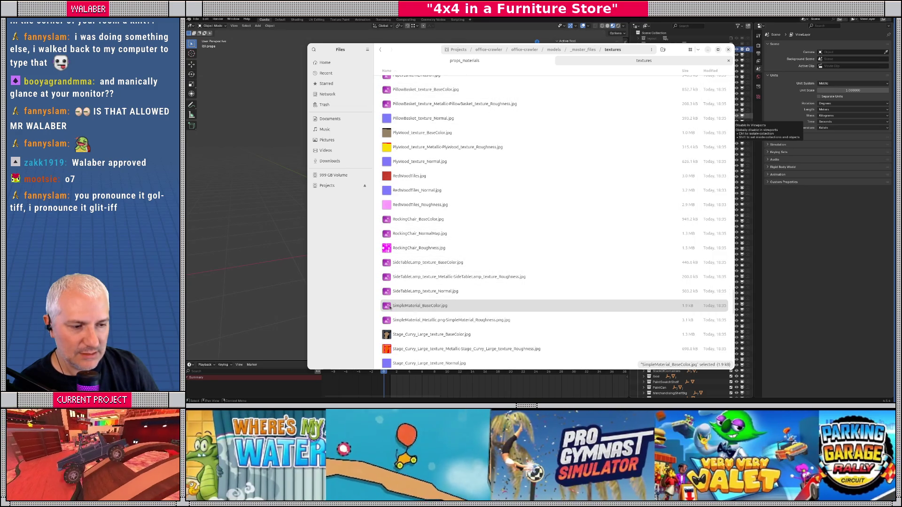
double_click(391, 306)
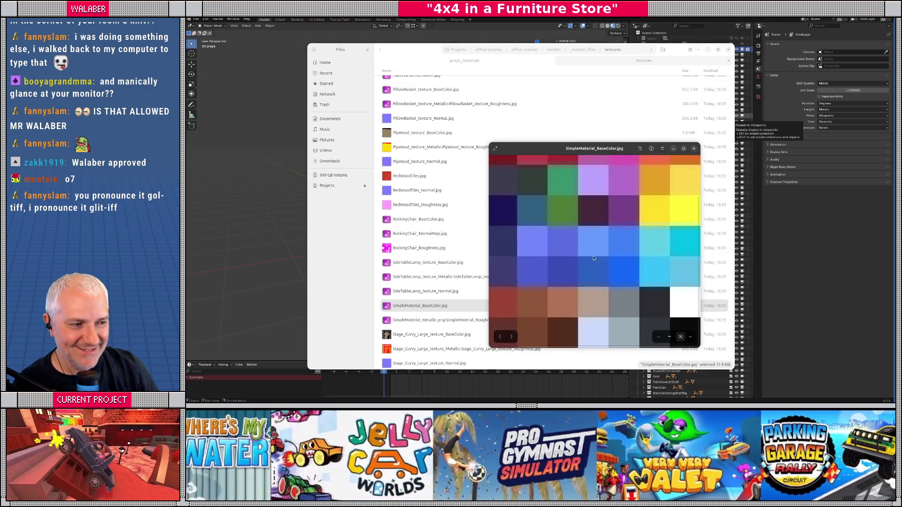
left_click_drag(551, 154, 434, 76)
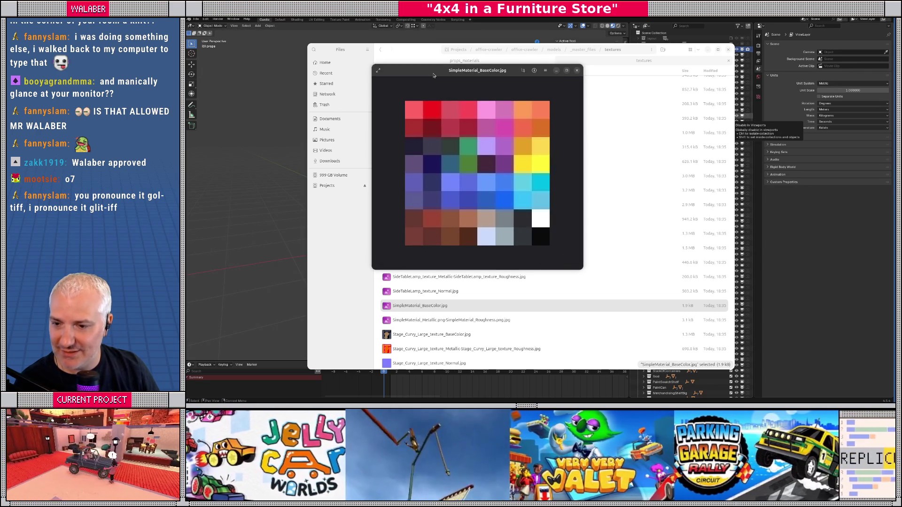
left_click(577, 70)
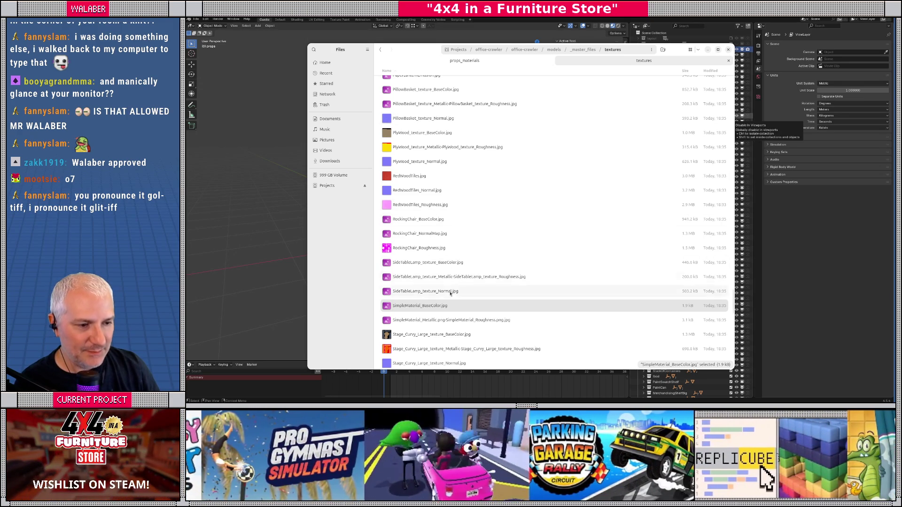
left_click(728, 49)
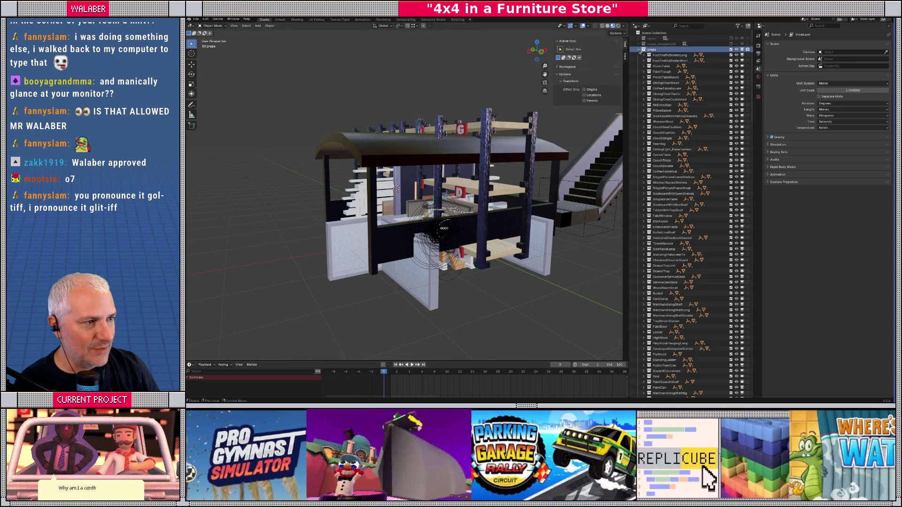
- Exclude the props collection, re-include the layout collection, and zoom in on the store
left_click(639, 49)
left_click(730, 49)
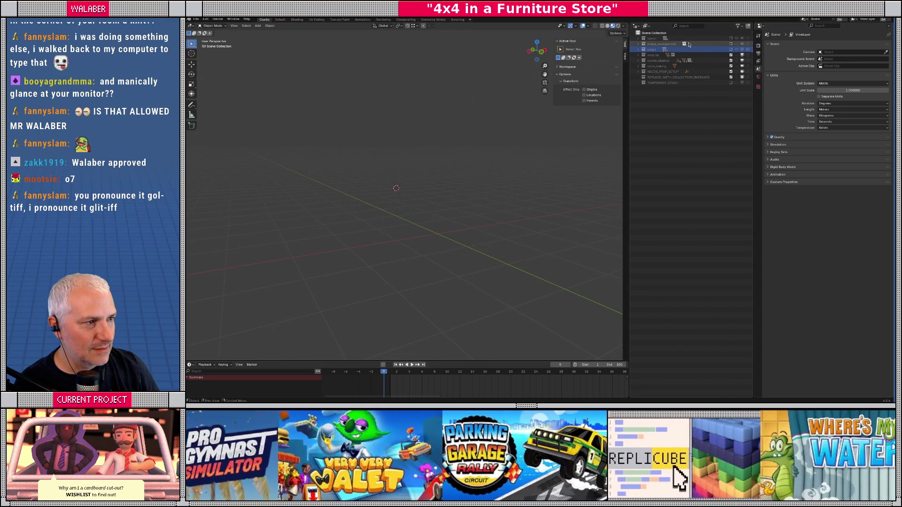
left_click(731, 39)
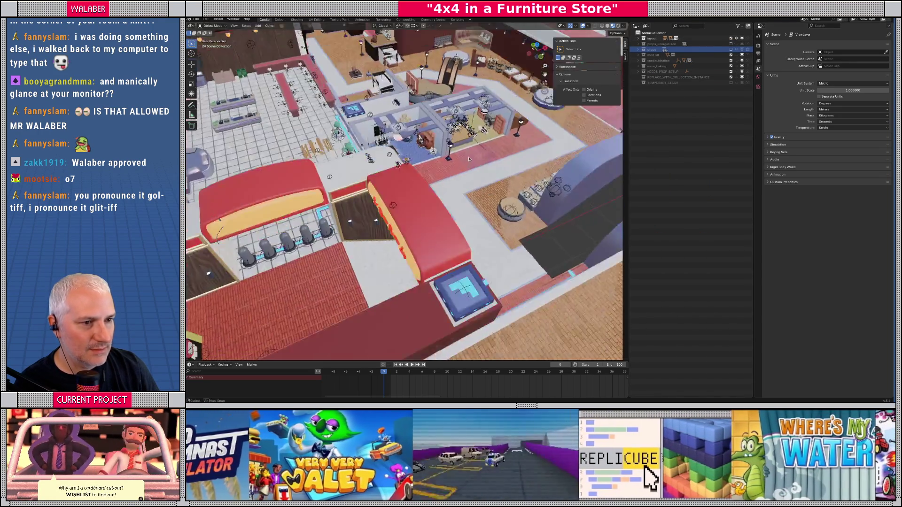
scroll(404, 192, "up", 5)
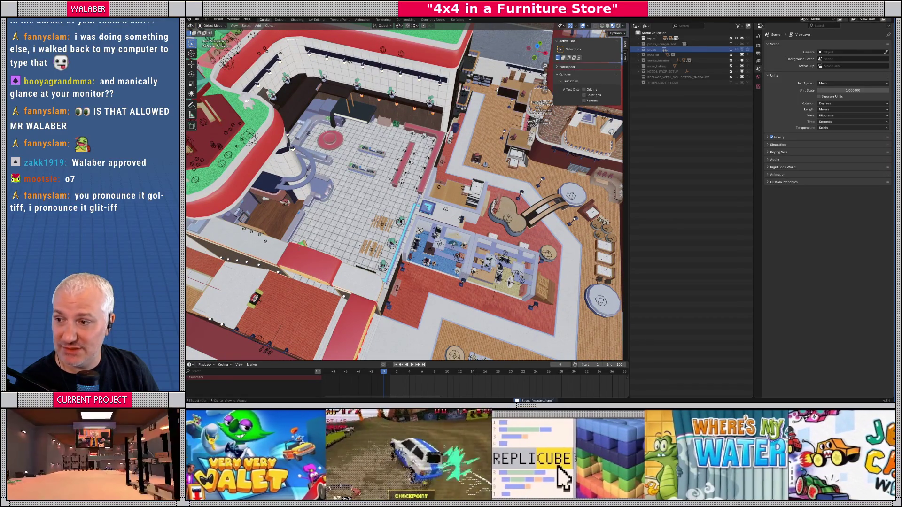
key("alt+Tab")
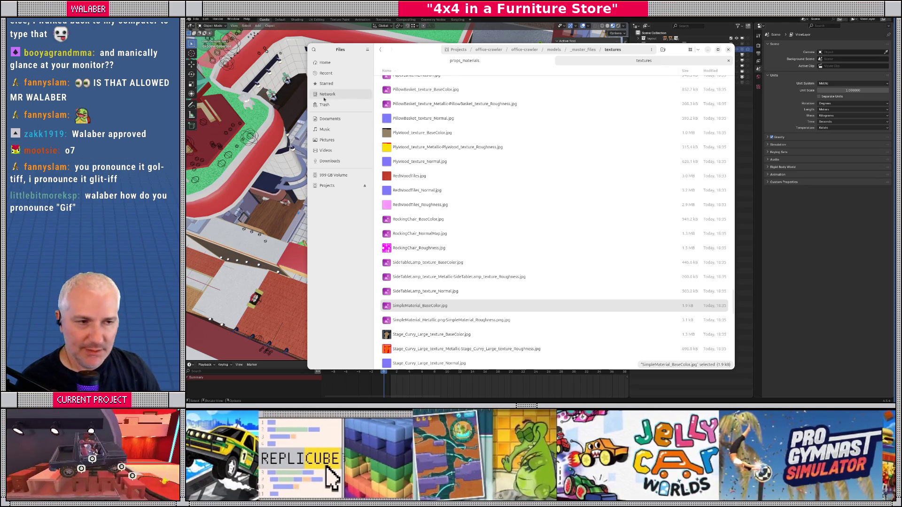
- Scroll the textures list back to the top and open a new Files tab on it
left_click_drag(354, 51, 346, 43)
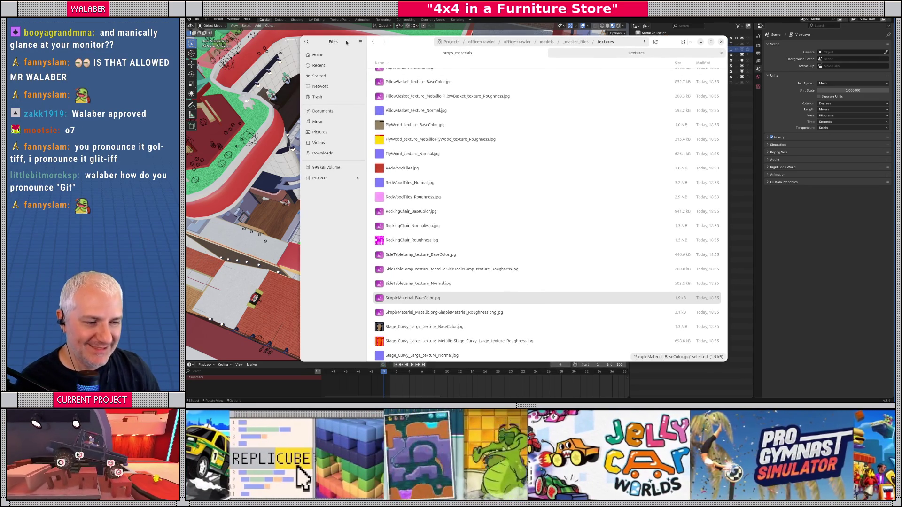
scroll(451, 159, "up", 15)
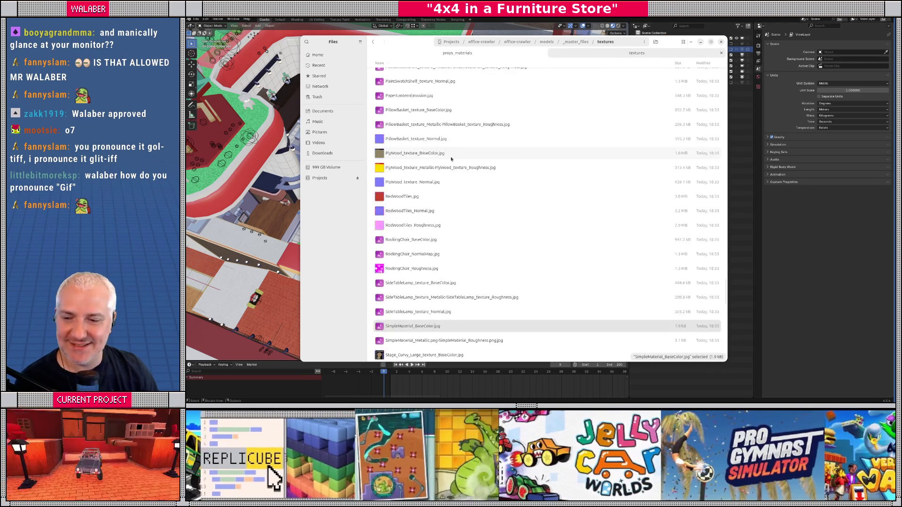
scroll(450, 159, "up", 10)
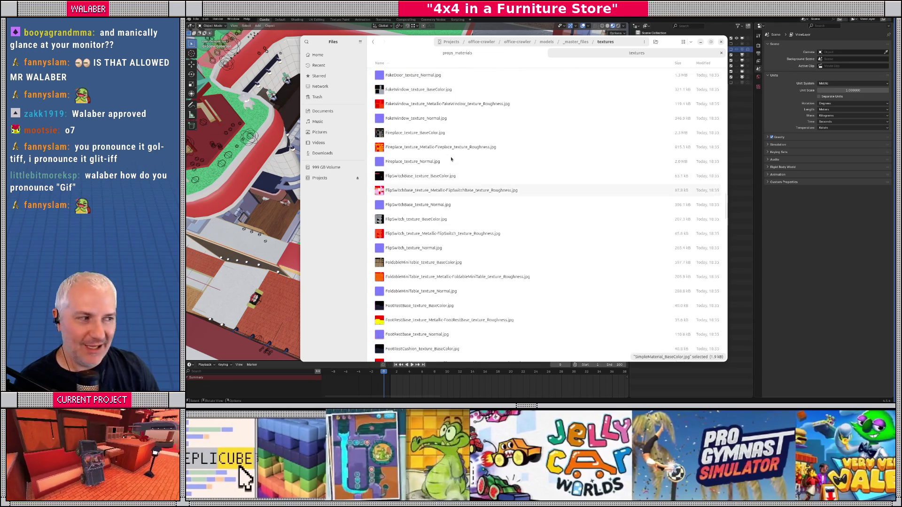
left_click_drag(727, 192, 724, 81)
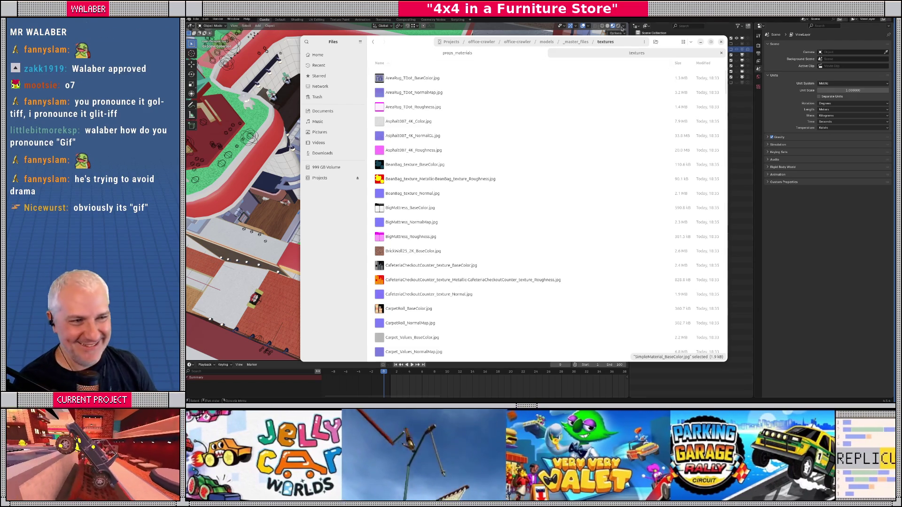
left_click_drag(338, 40, 345, 49)
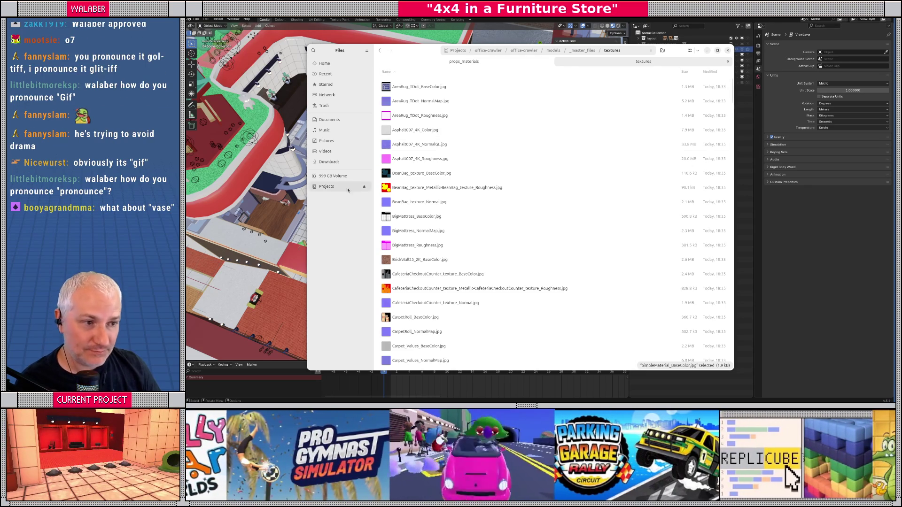
key("ctrl+t")
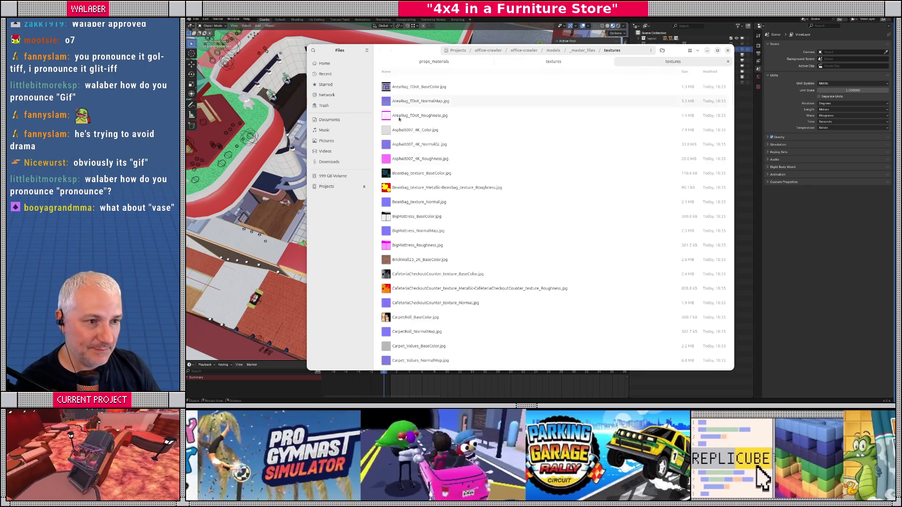
- Look inside the office-crawler folder under Projects, then return to the Projects listing
left_click(326, 187)
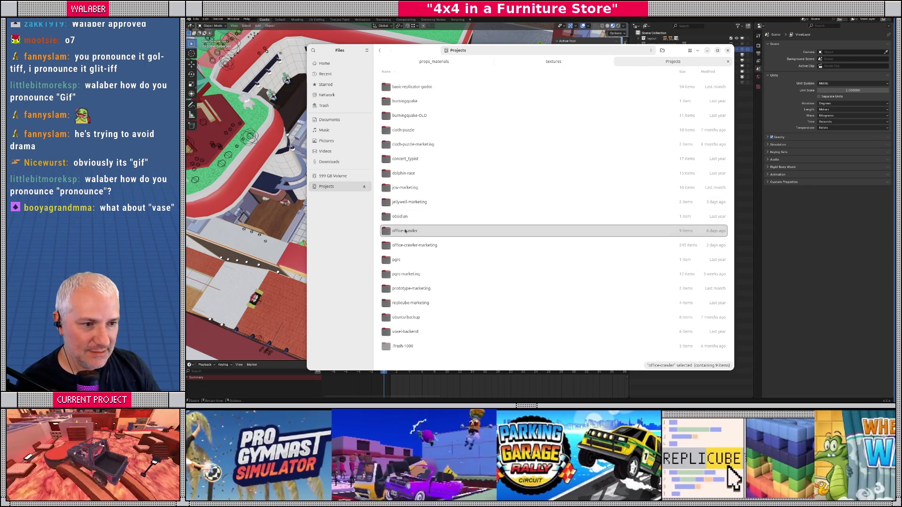
double_click(405, 230)
key("alt+Left")
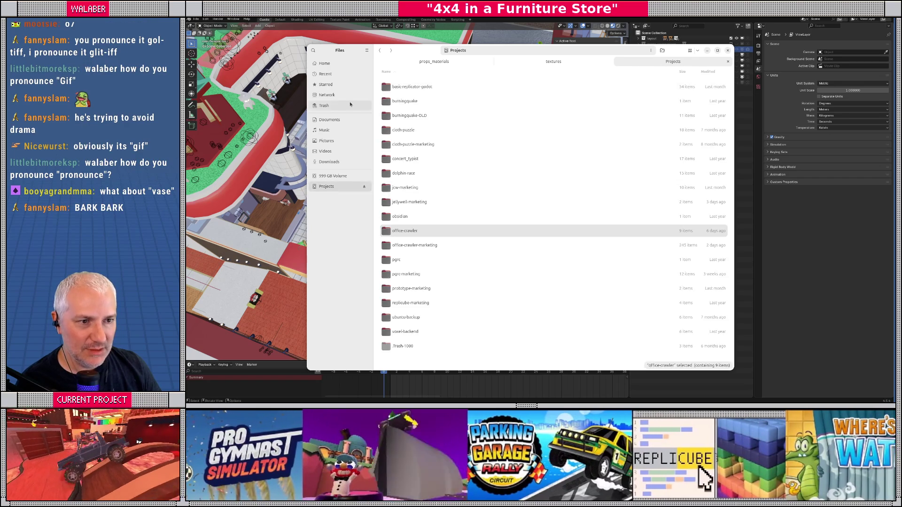
- Run Godot 4.6.3 from Home > Godot and open the 4x4 in a Furniture Store project
left_click(324, 63)
double_click(406, 143)
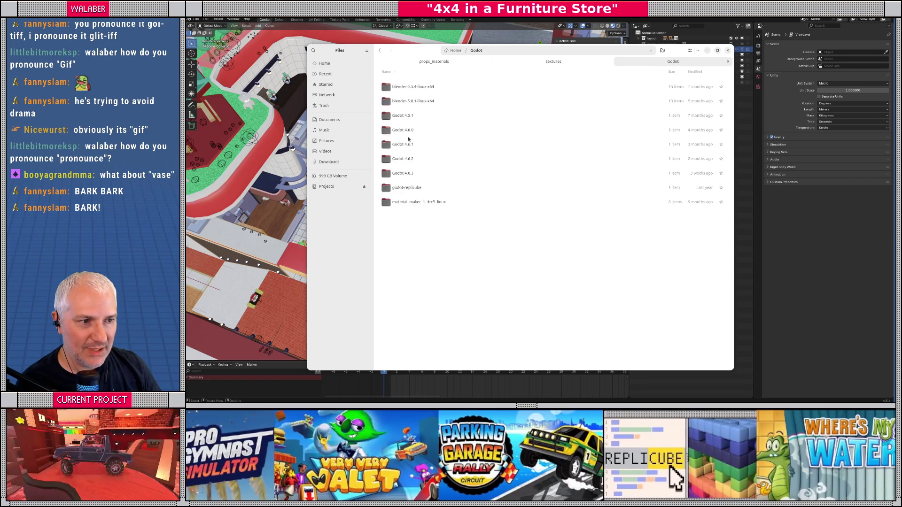
double_click(416, 172)
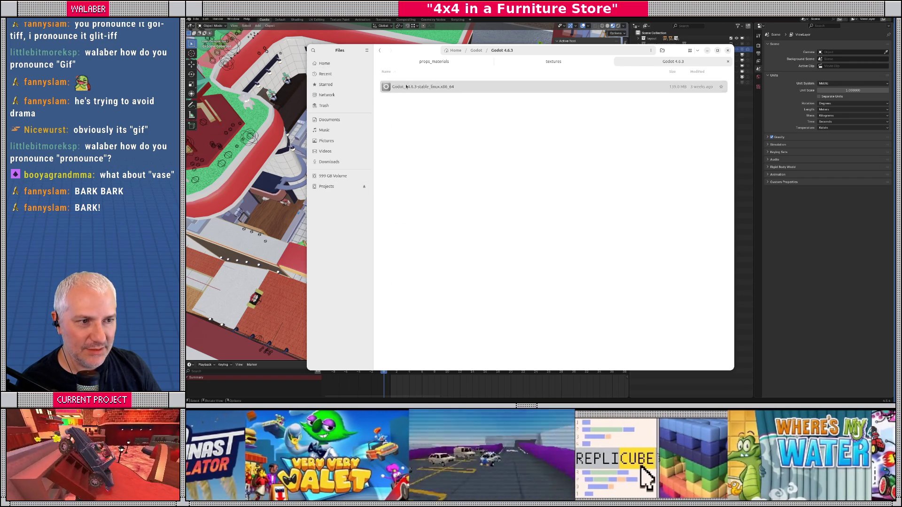
double_click(413, 86)
double_click(254, 134)
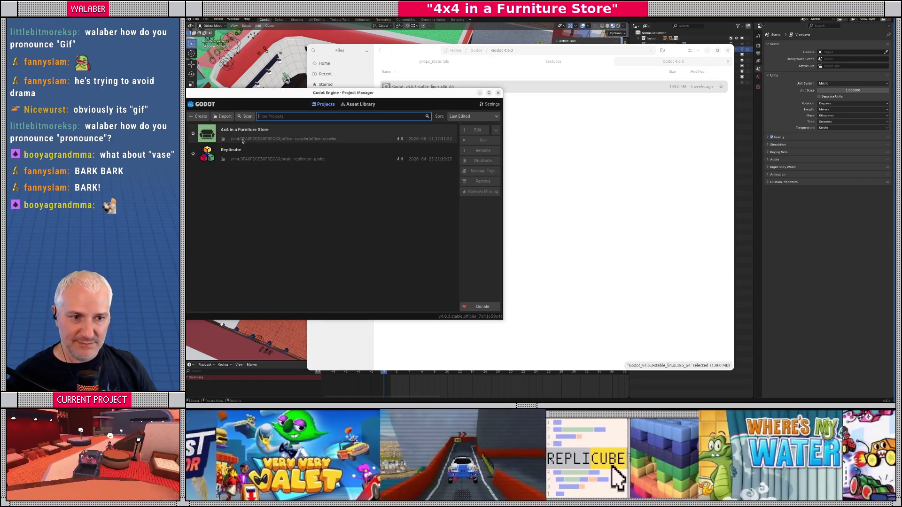
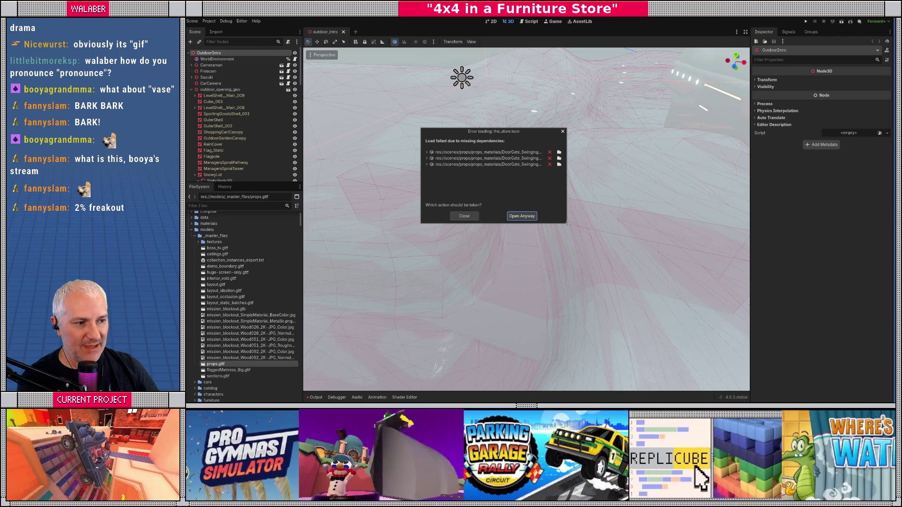
- Inspect the_store.tscn's missing DoorGate_Swinging material dependencies, then dismiss the load error
left_click_drag(567, 225, 659, 316)
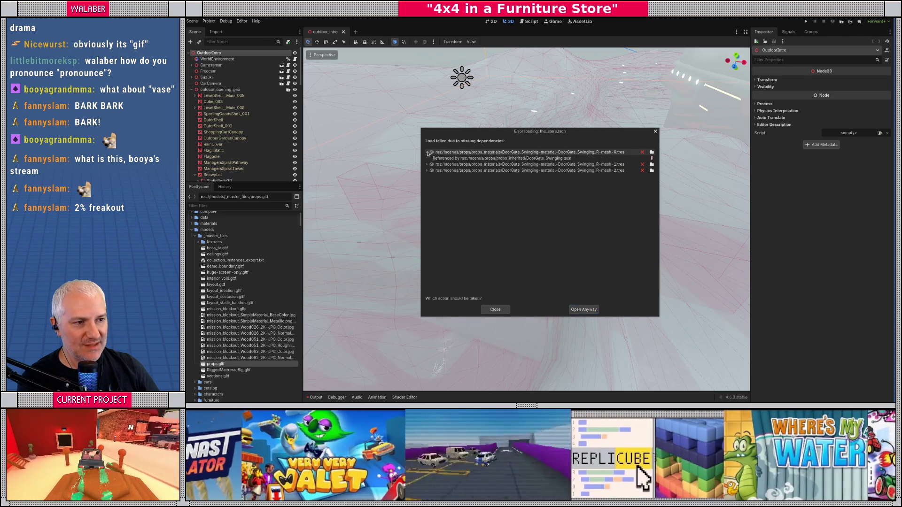
left_click(427, 152)
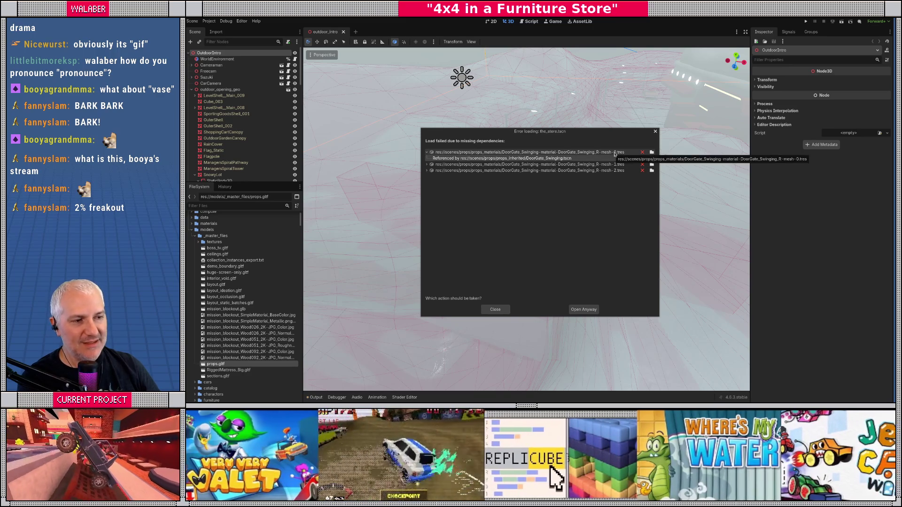
left_click(495, 309)
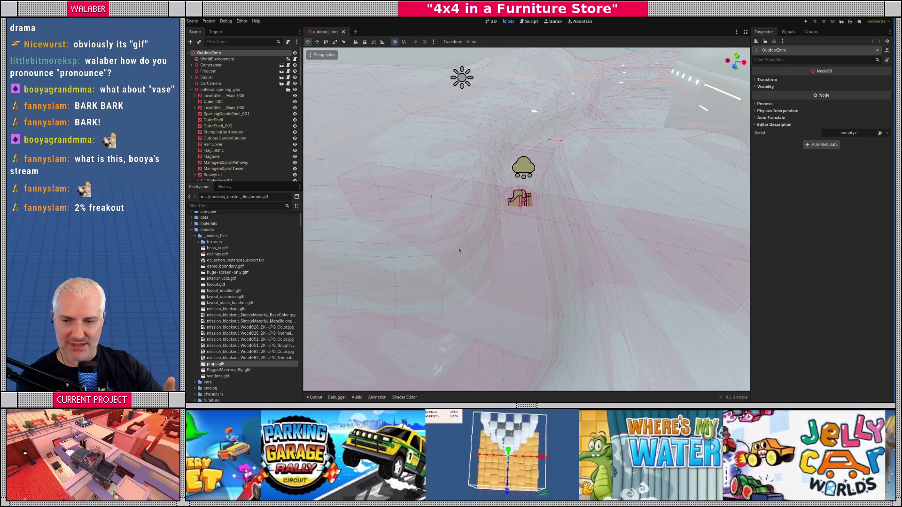
- Select all 169 material files in the props_materials folder in Files
key("alt+Tab")
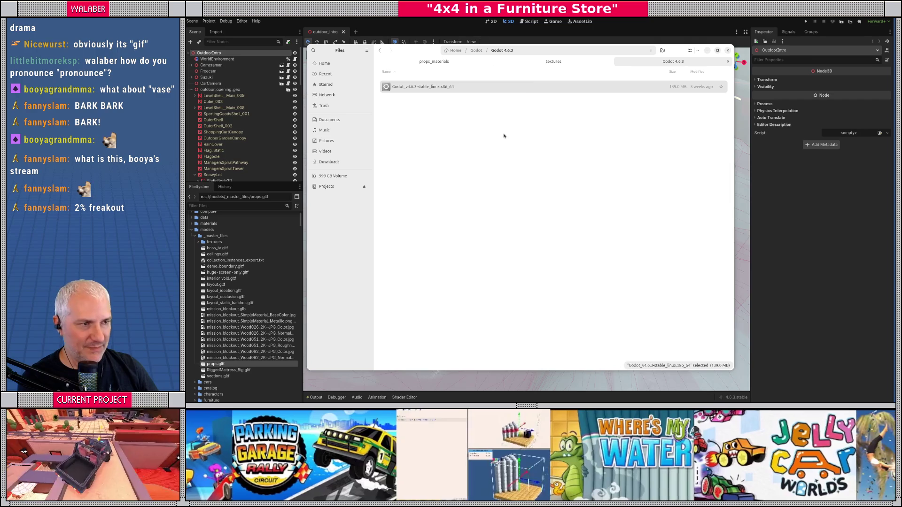
left_click(469, 62)
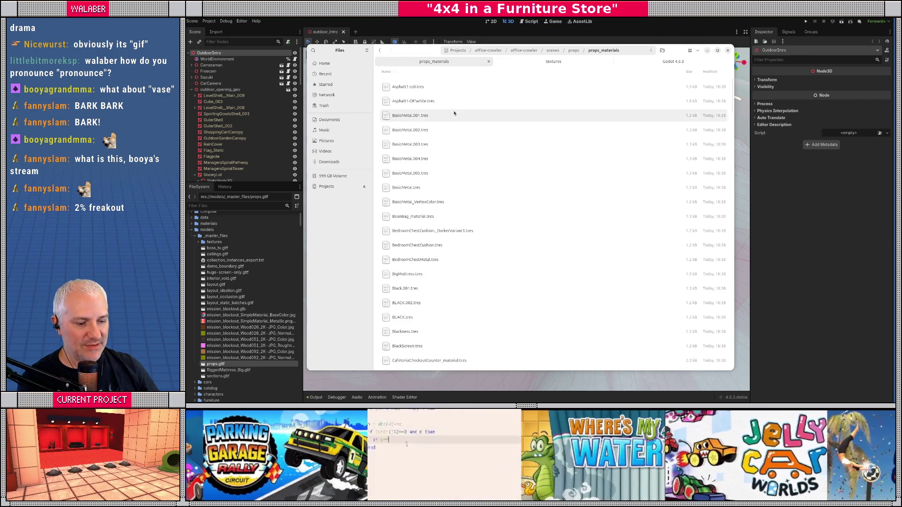
left_click(454, 114)
key("ctrl+a")
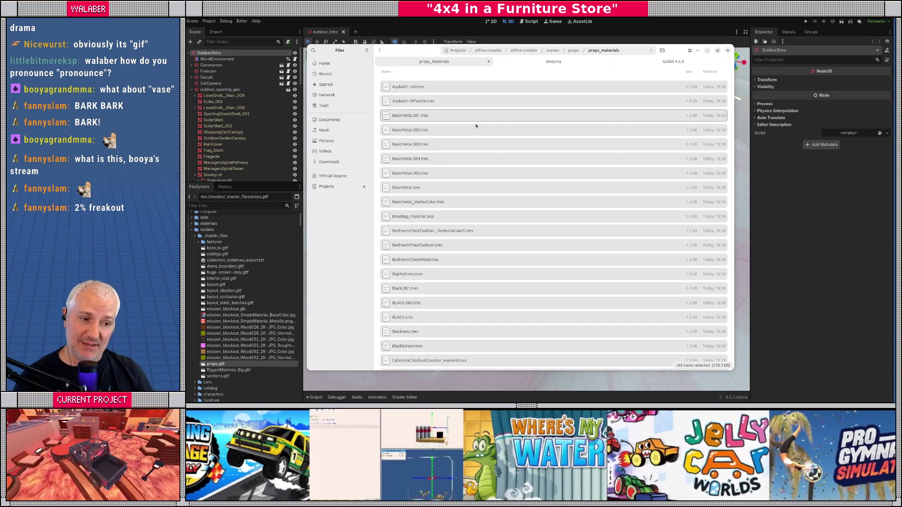
- Scroll through the materials, select the stray '.tres' file, and close Files
scroll(524, 143, "down", 3)
scroll(697, 138, "down", 15)
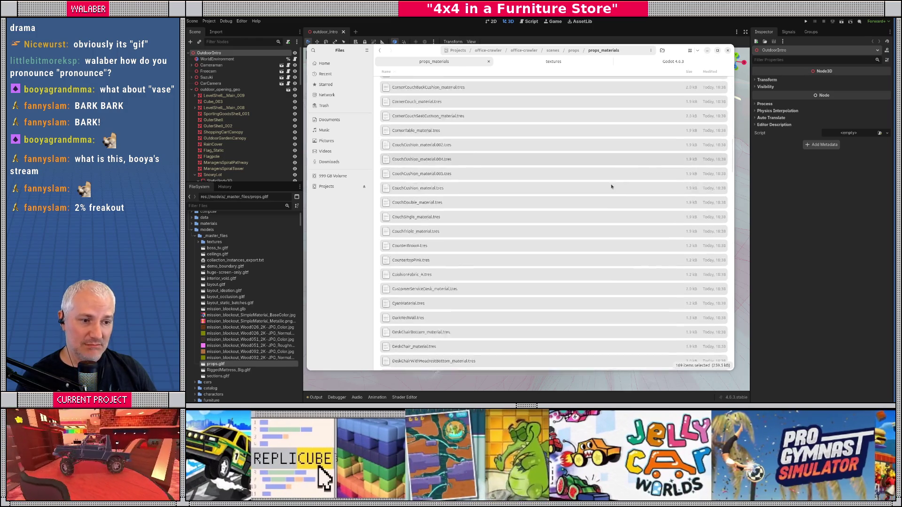
scroll(608, 212, "down", 20)
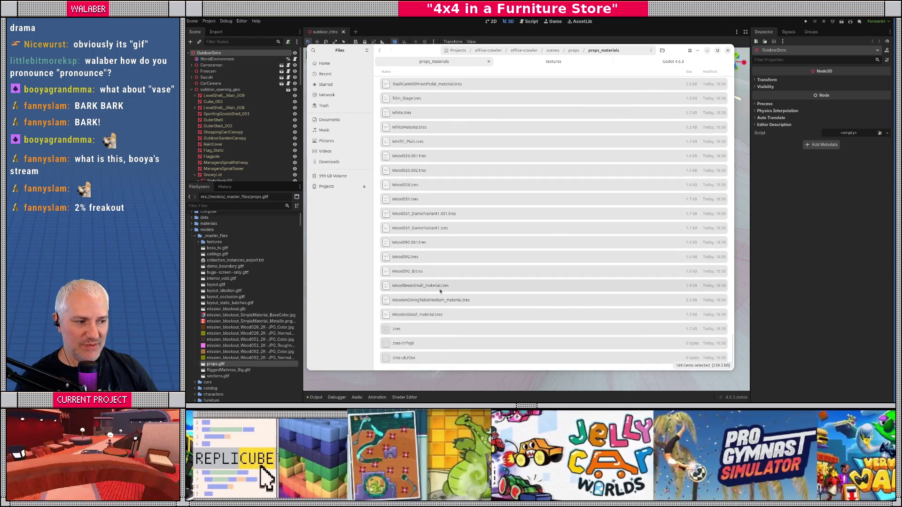
scroll(443, 291, "up", 10)
scroll(443, 291, "up", 20)
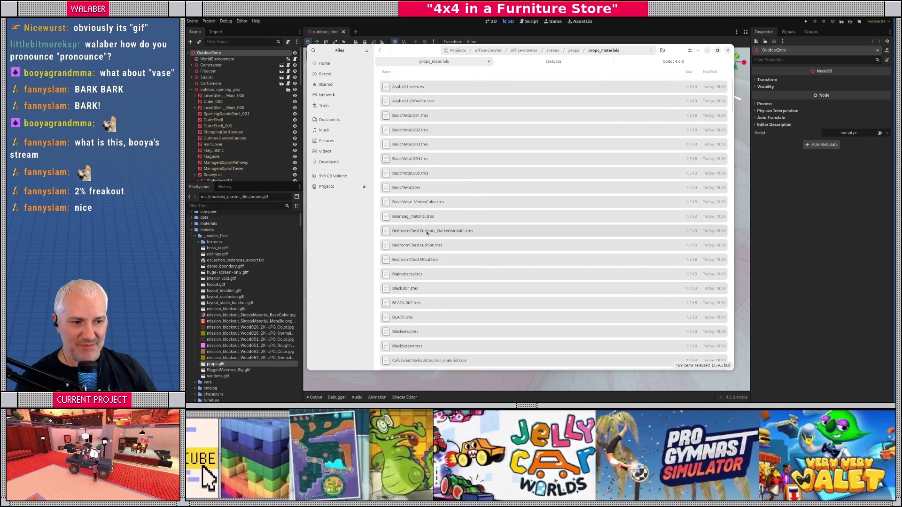
scroll(432, 247, "down", 10)
scroll(432, 247, "down", 20)
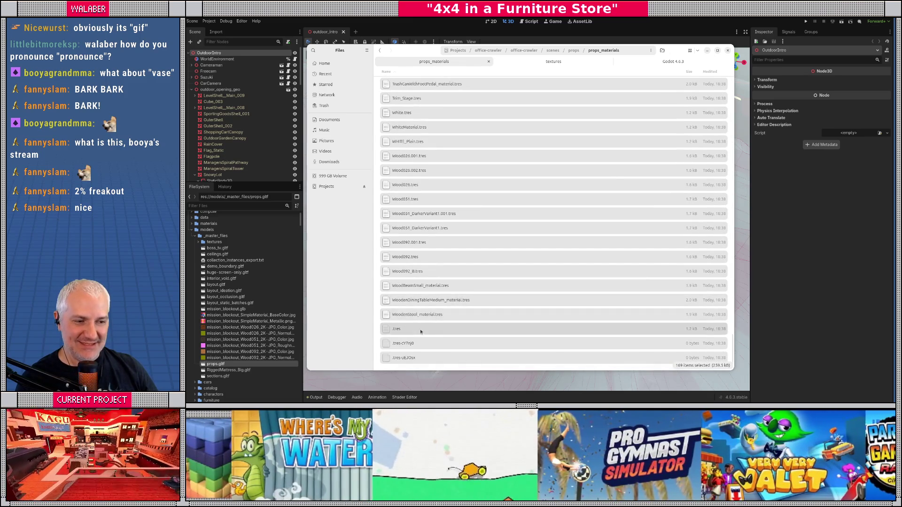
left_click(438, 332)
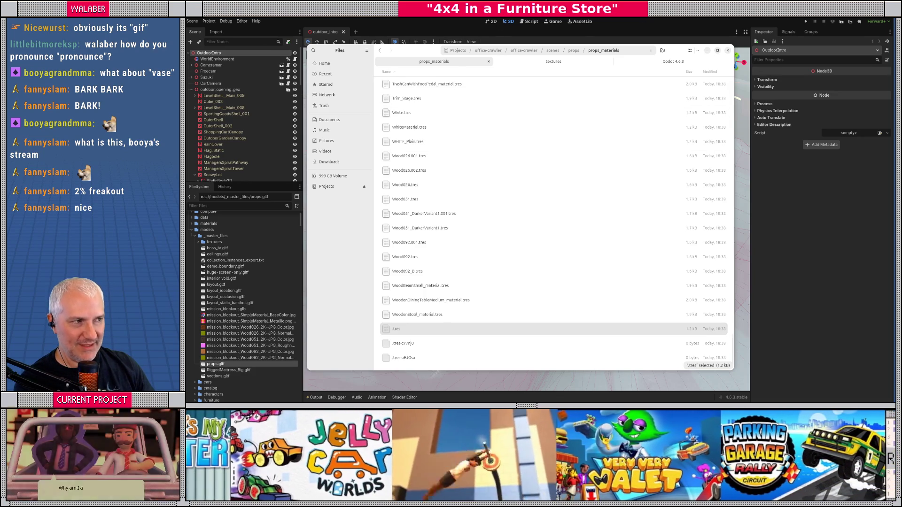
key("Escape")
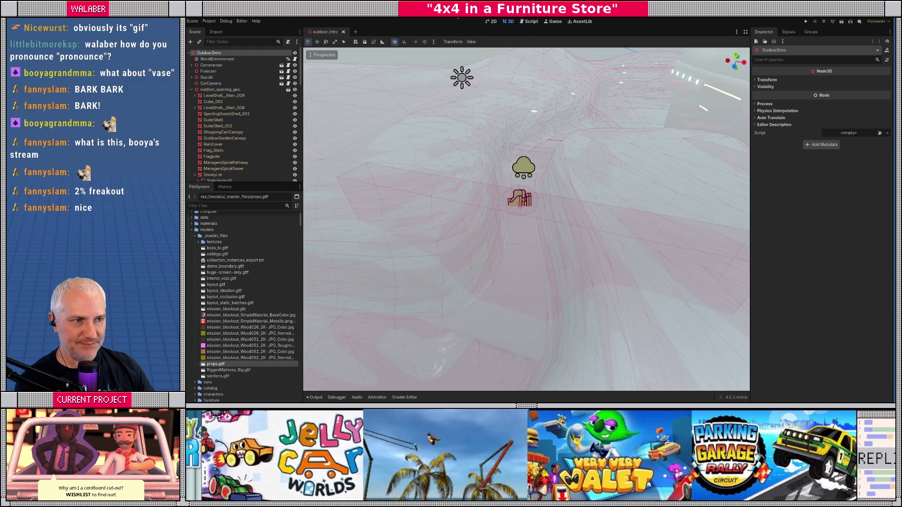
- Switch to the Script editor and open master_prop_import.gd
left_click(530, 22)
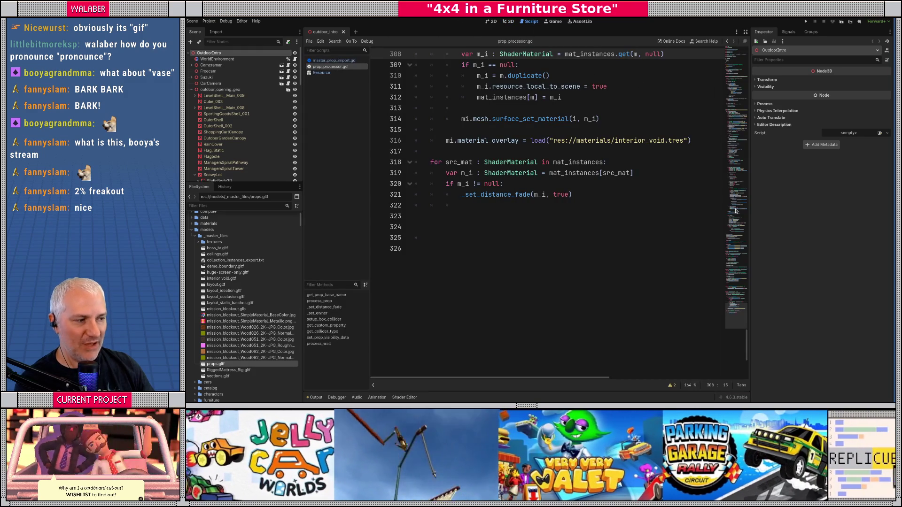
scroll(460, 145, "up", 20)
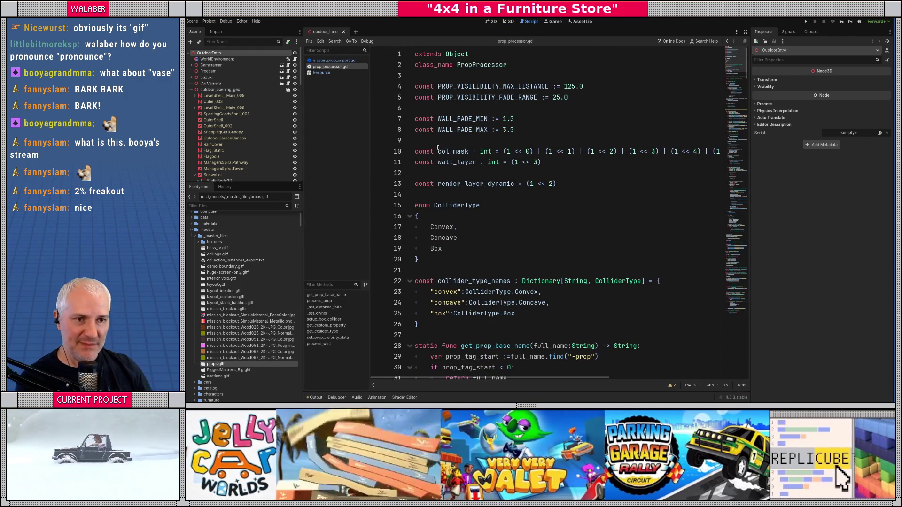
left_click_drag(239, 183, 240, 248)
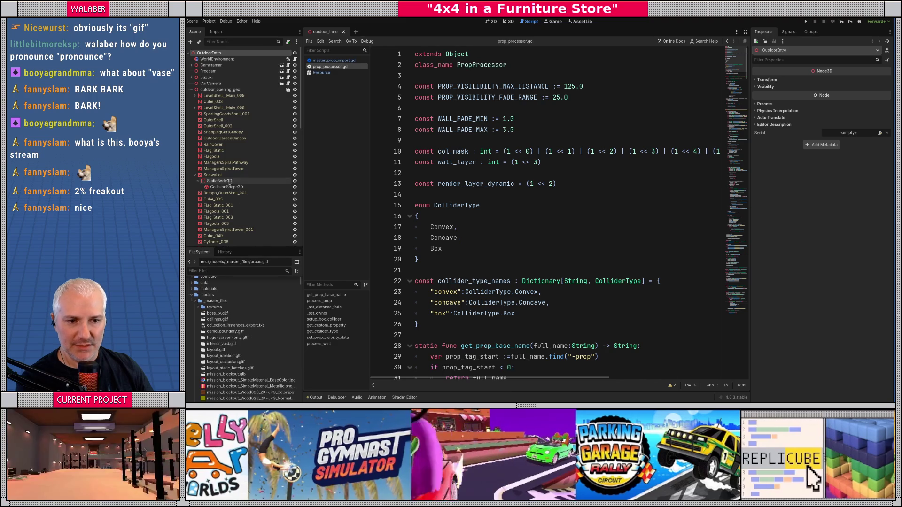
left_click(195, 175)
left_click(457, 119)
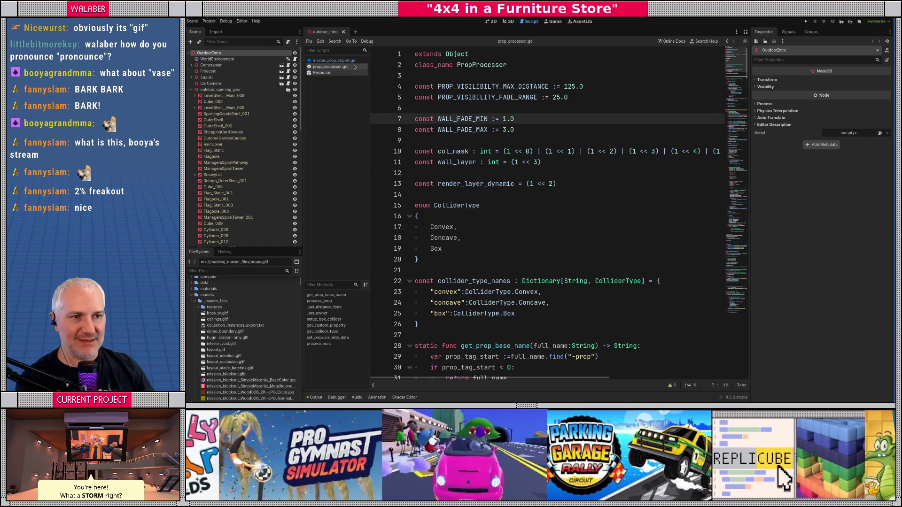
left_click(333, 60)
- Find resource_name in the script and enter distraction-free mode to hide the docks
key("alt+Tab")
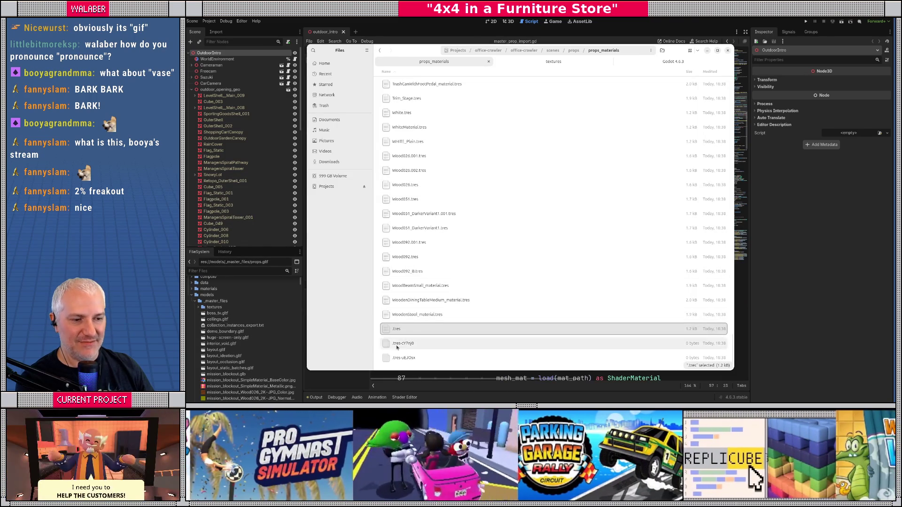
key("alt+Tab")
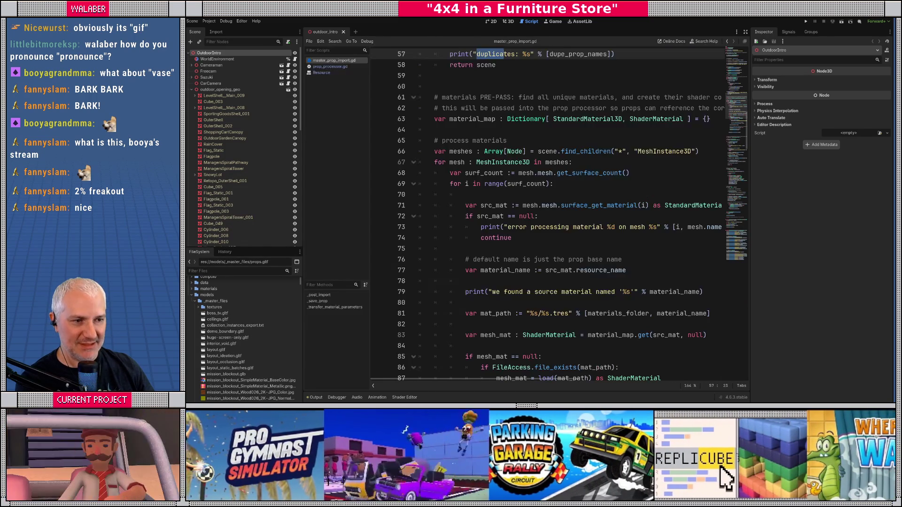
key("Down")
key("Down")
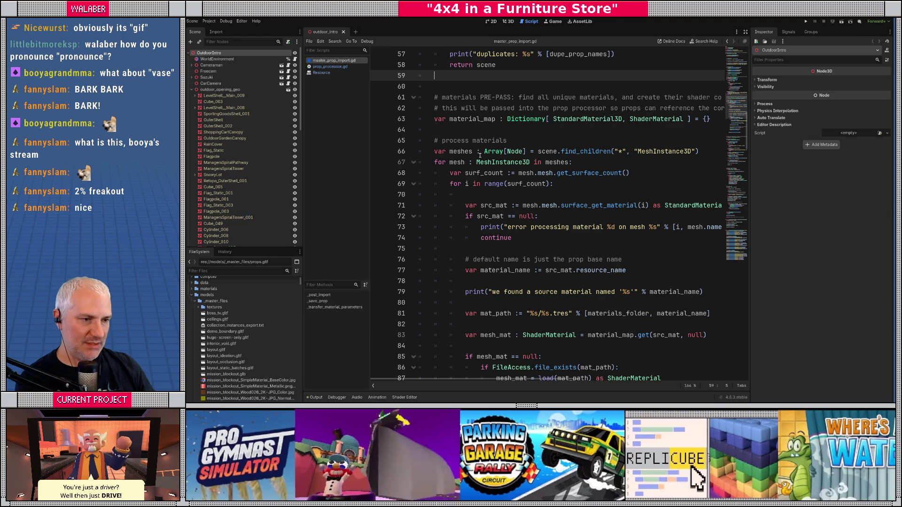
key("ctrl+f")
type("resource_name")
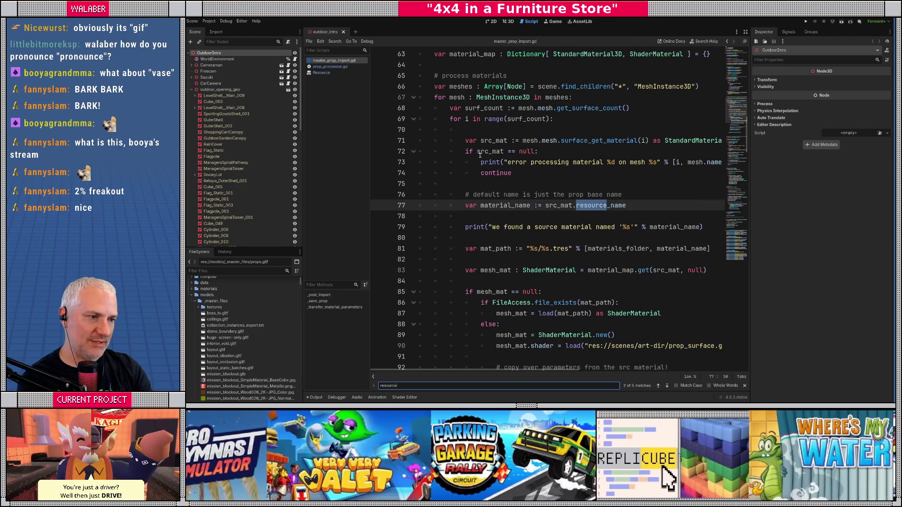
key("Escape")
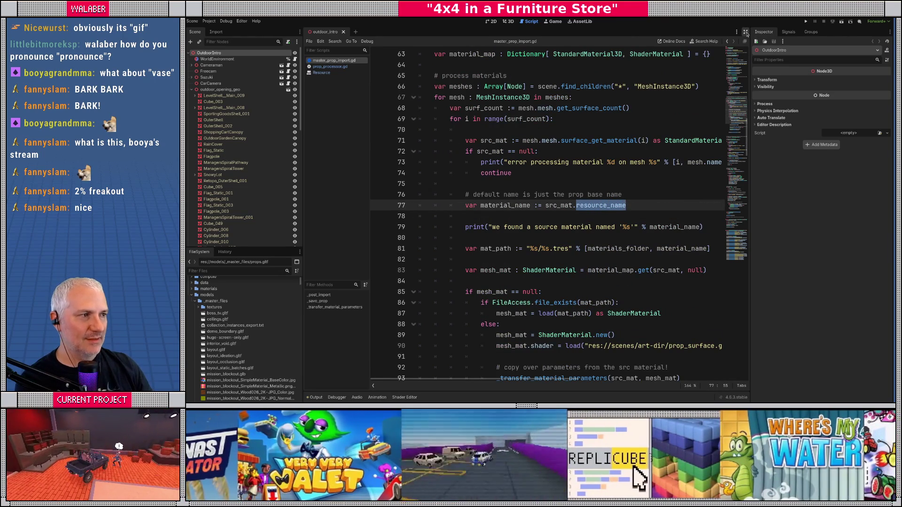
left_click(746, 32)
scroll(341, 165, "up", 2)
scroll(341, 165, "up", 2)
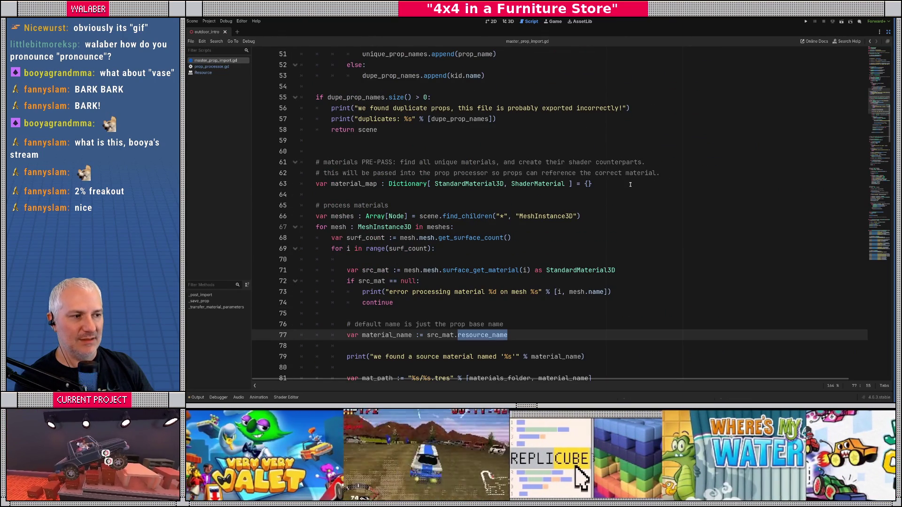
- Add a '# fallback material when the incoming material is unfit' comment and declare fallback_mat := ShaderMaterial.new()
left_click(630, 184)
key("Return")
key("Return")
type("# fallback material")
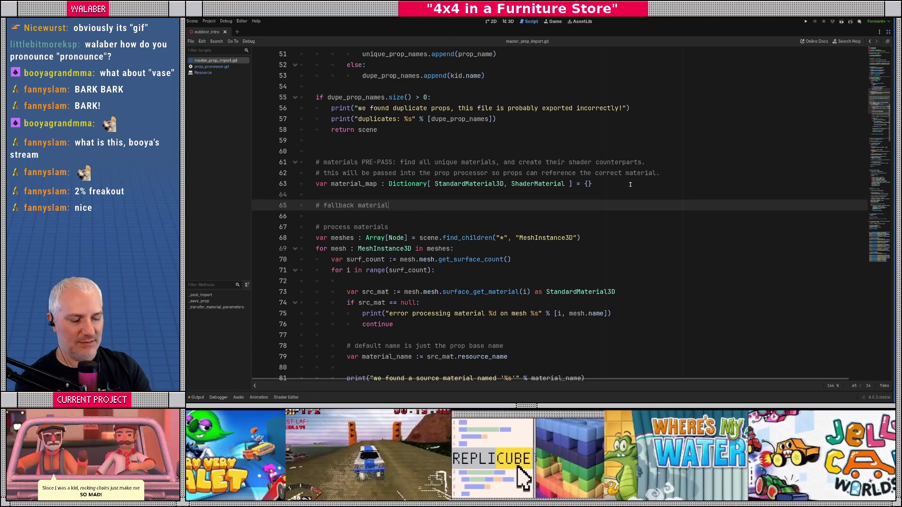
type(" when")
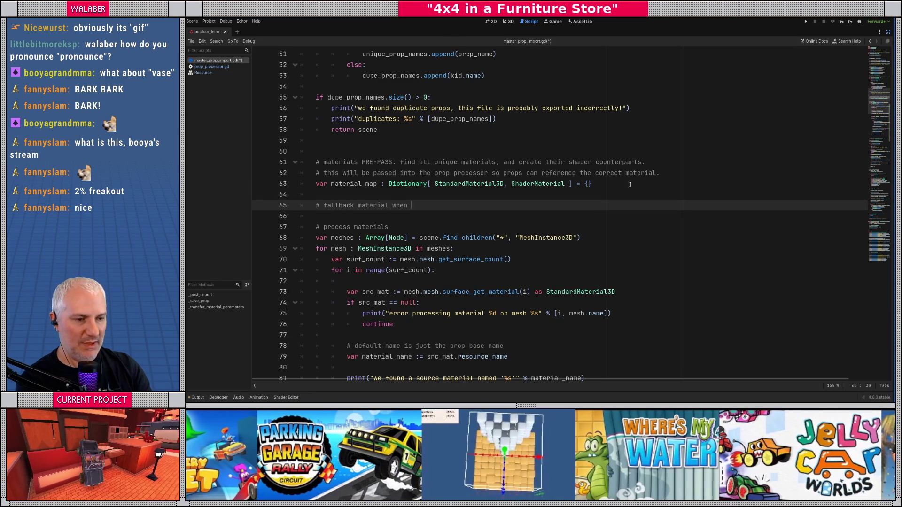
type(" the")
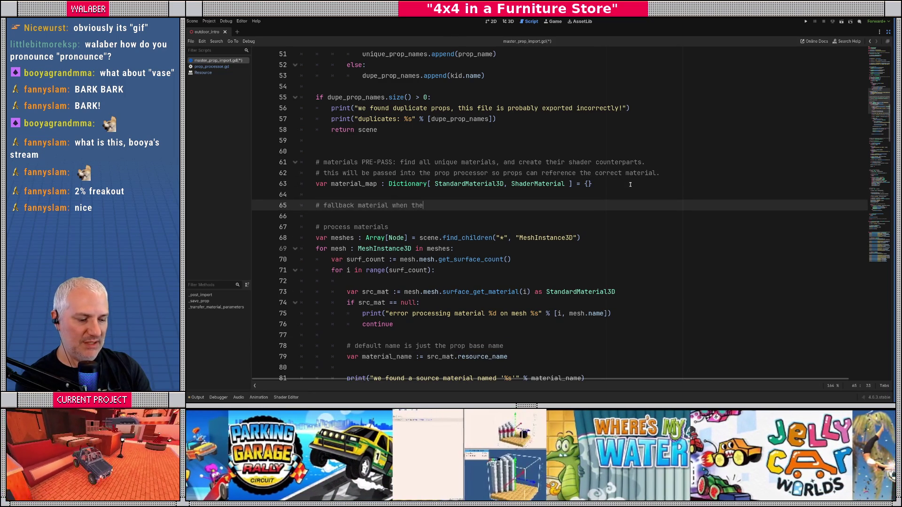
type(" incoming material")
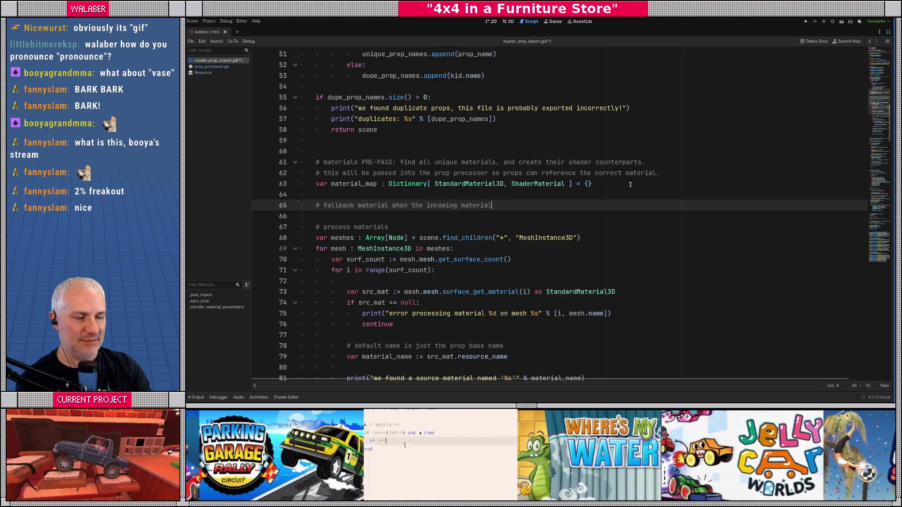
type(" is unfit")
key("Return")
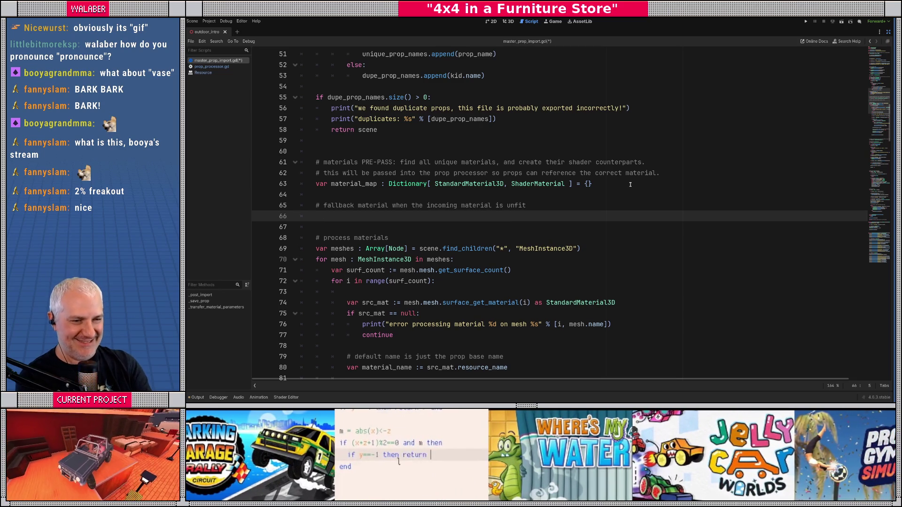
type("var fallback_mat :=")
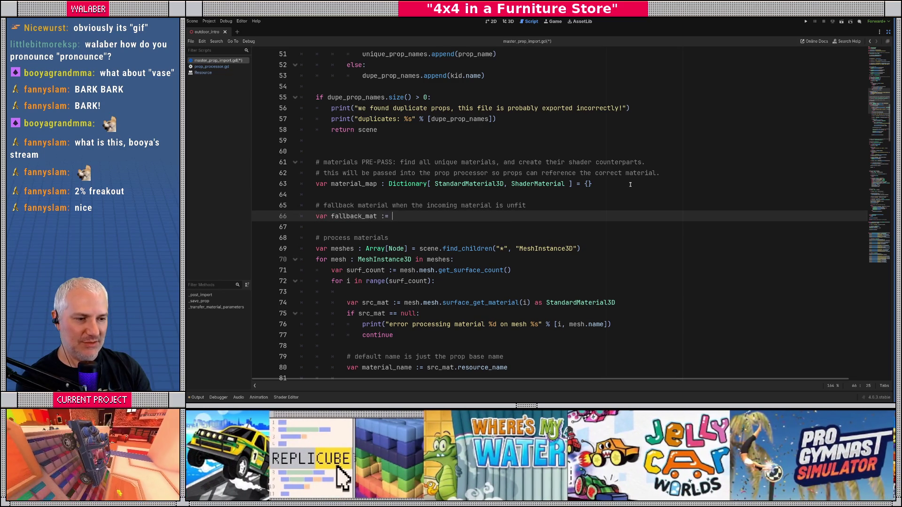
key("ctrl+space")
type("Shaderma")
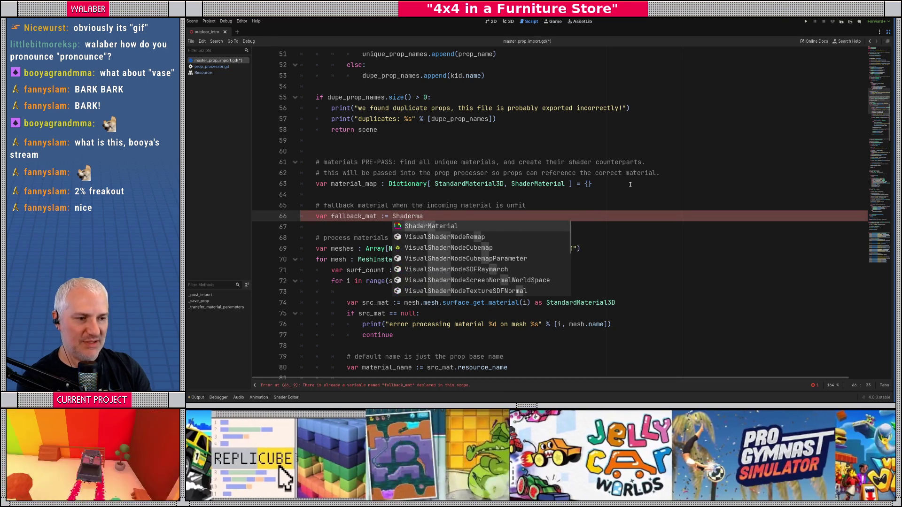
key("Return")
type(".new(")
key("End")
key("Return")
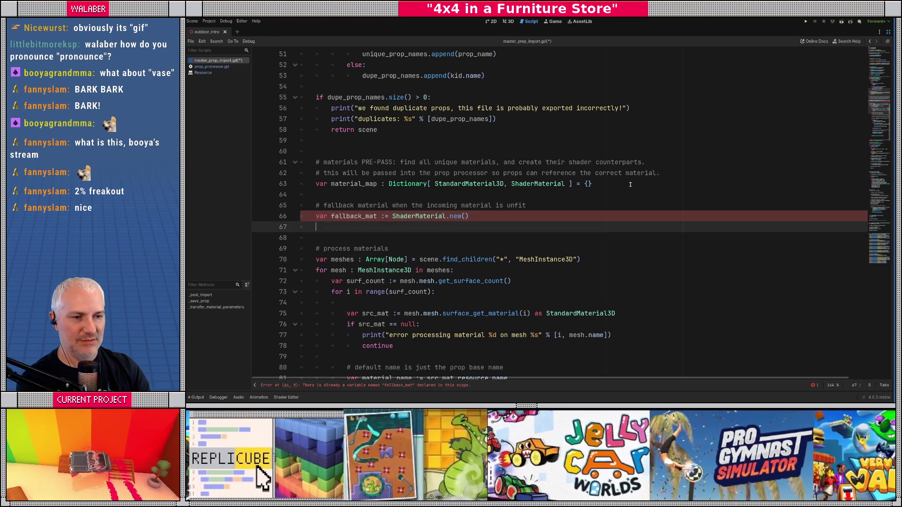
- Copy the prop_surface shader-loading line below and change mesh_mat to fallback_mat
scroll(414, 272, "down", 3)
scroll(415, 271, "down", 4)
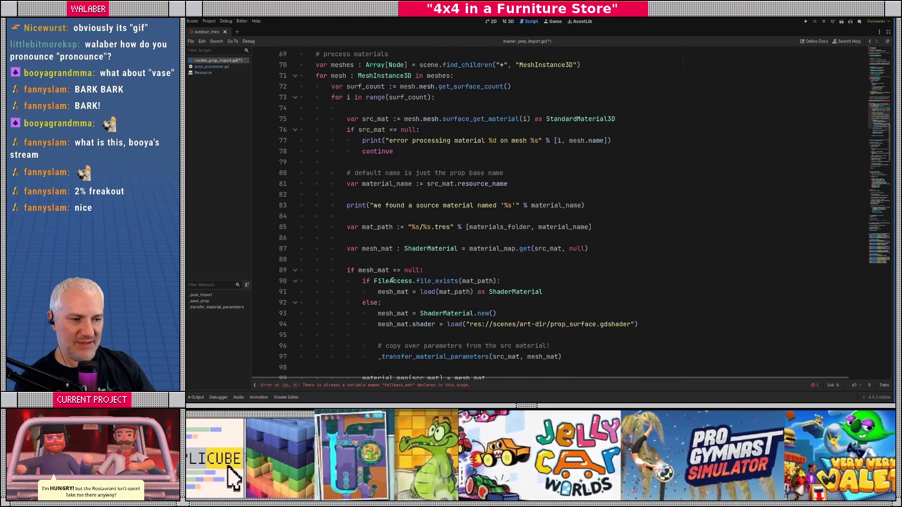
left_click_drag(375, 292, 639, 292)
key("ctrl+c")
scroll(357, 183, "up", 4)
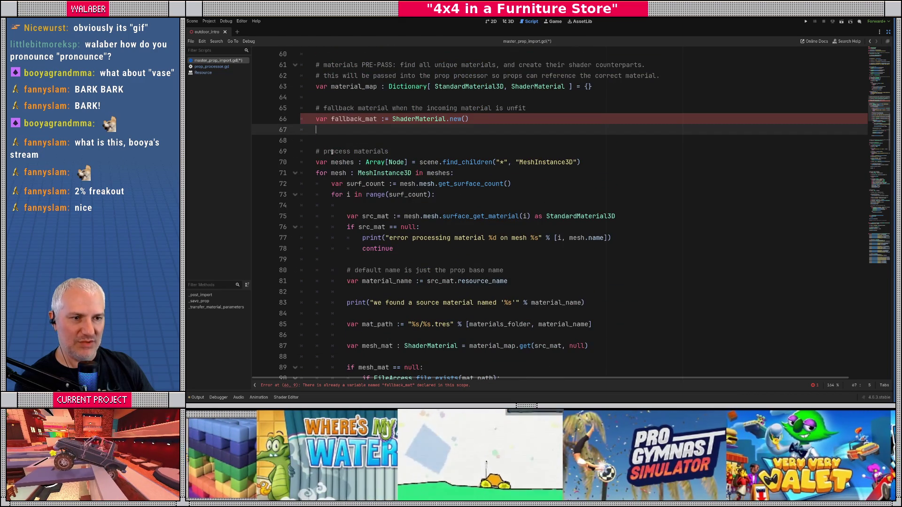
left_click(331, 131)
key("ctrl+v")
double_click(345, 120)
key("ctrl+c")
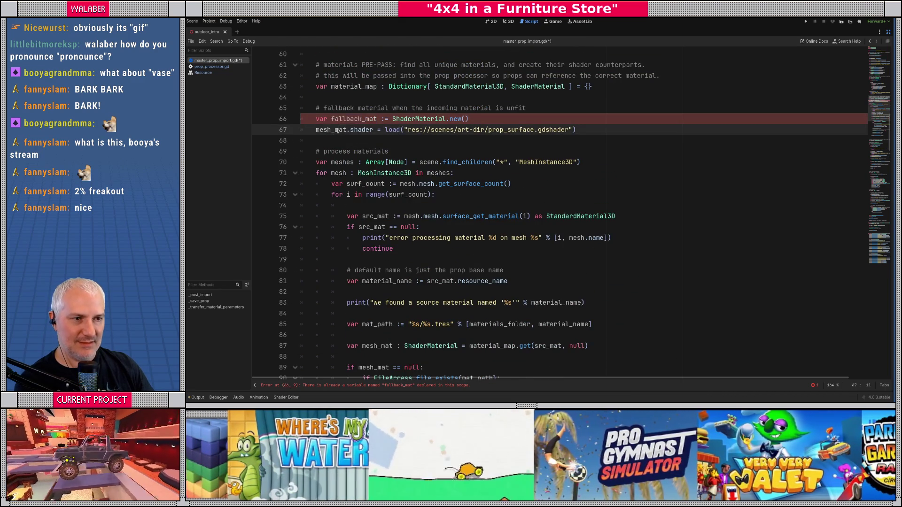
double_click(331, 130)
key("ctrl+v")
left_click(338, 139)
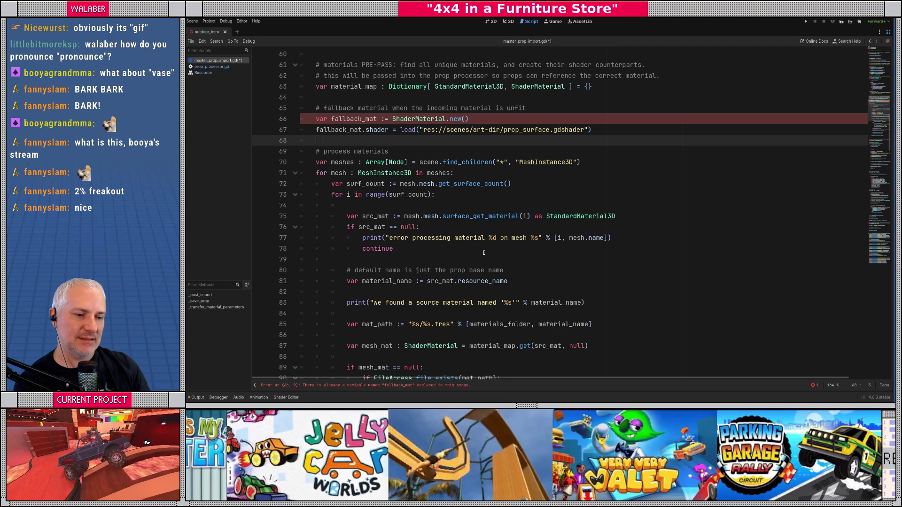
- Find and delete the old StandardMaterial3D fallback lines near the top of the script
key("ctrl+f")
type("fallback")
key("Return")
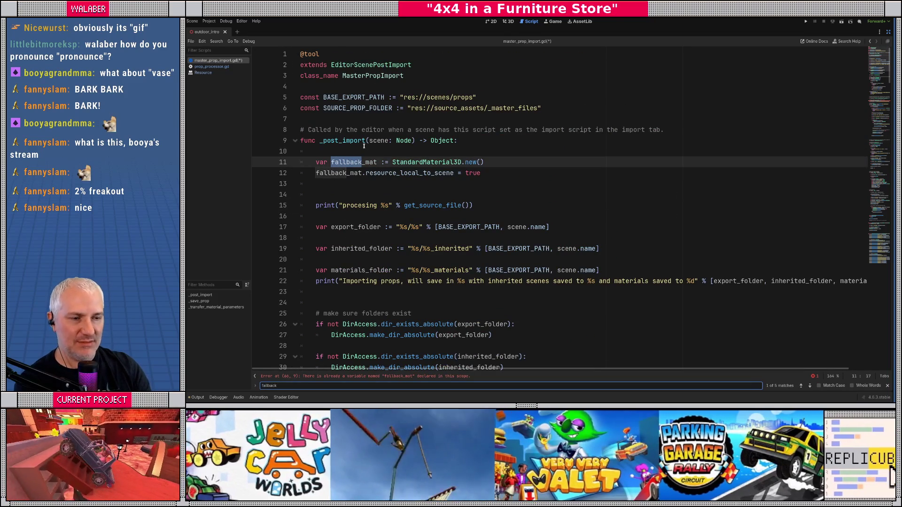
key("Escape")
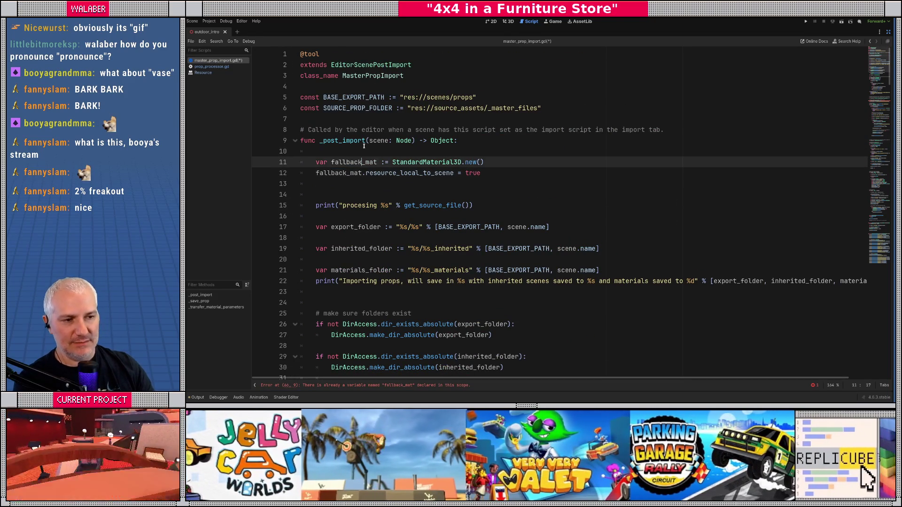
key("shift+Down")
key("shift+Down")
key("Delete")
key("shift+Up")
key("Delete")
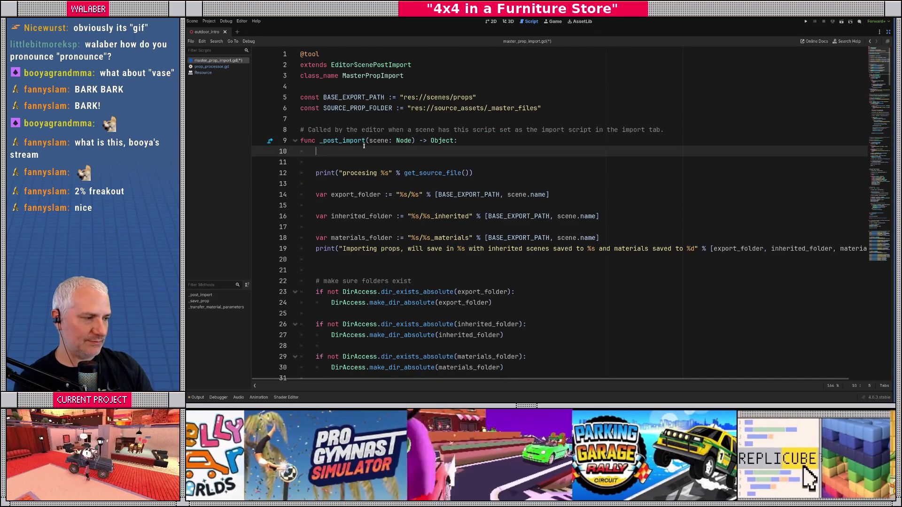
key("ctrl+z")
key("ctrl+z")
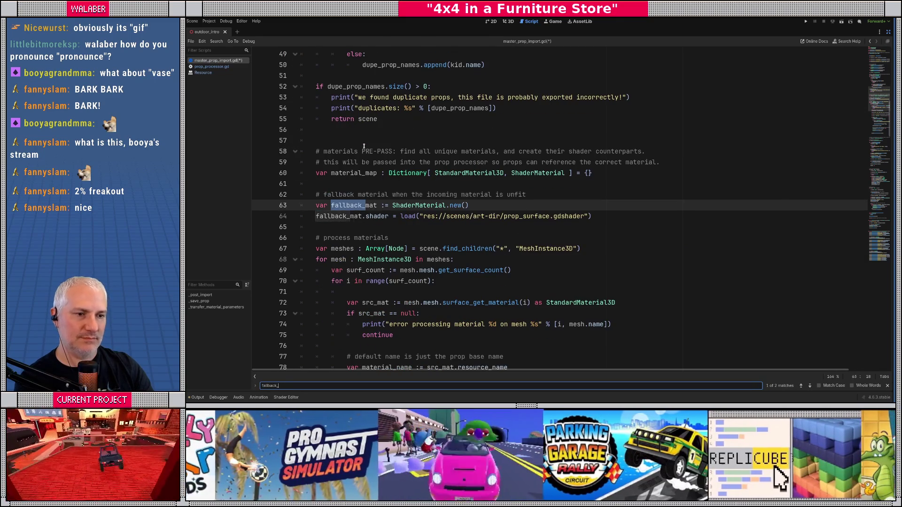
key("Return")
key("Return")
key("ctrl+z")
key("ctrl+z")
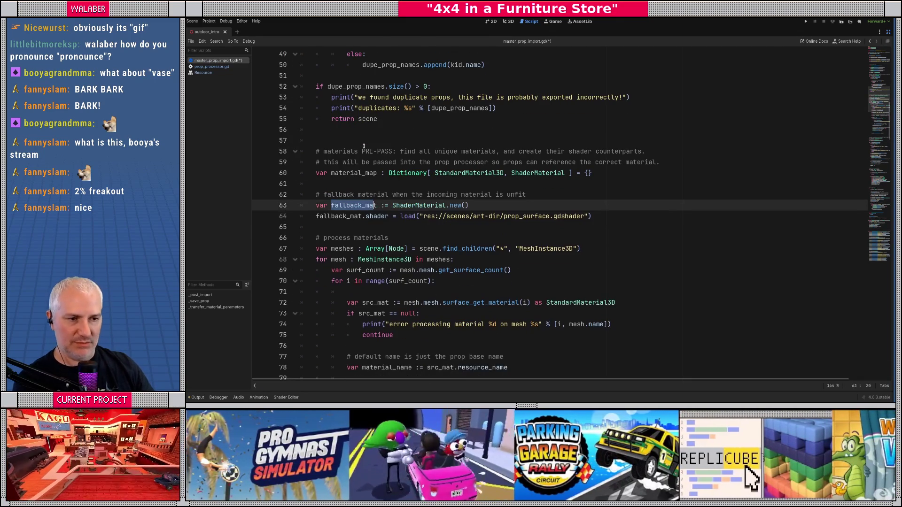
- Add fallback_mat.resource_name = "__FALLBACK" below the fallback declaration
left_click(322, 227)
scroll(338, 178, "down", 3)
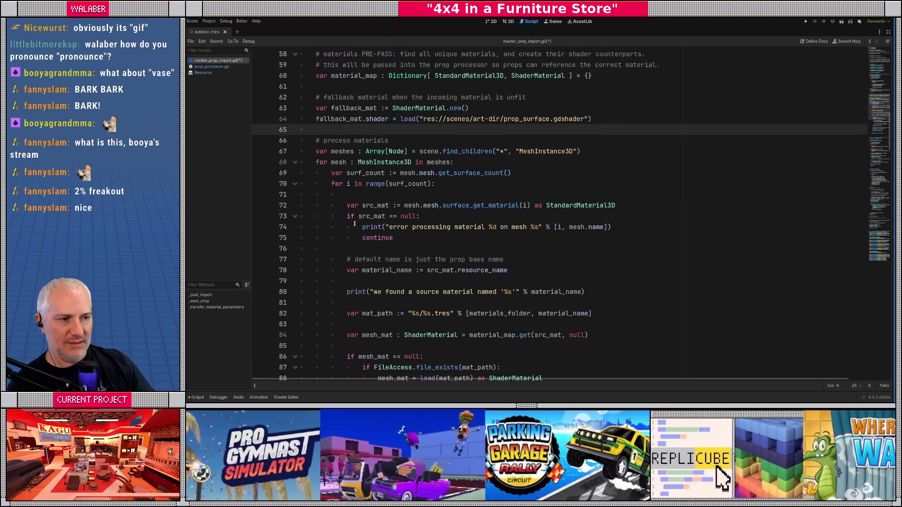
scroll(349, 130, "up", 2)
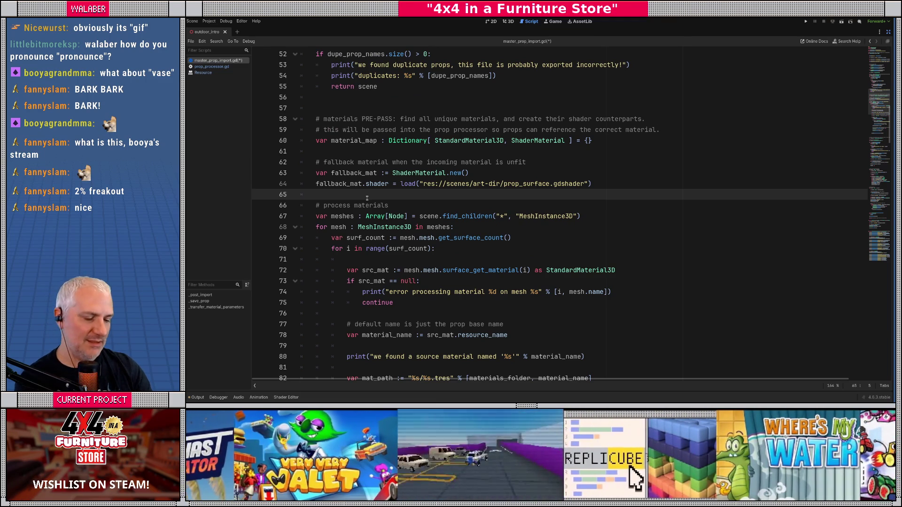
type("fallb")
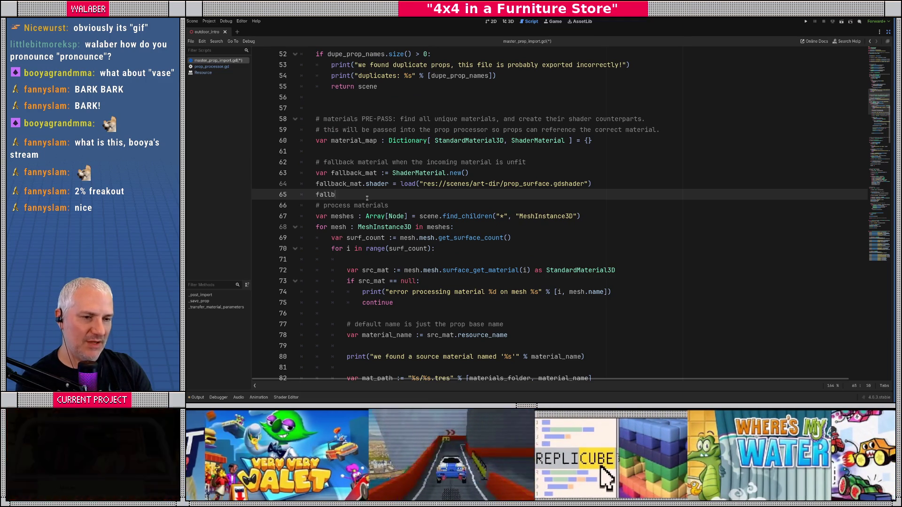
type("ack_mat.re")
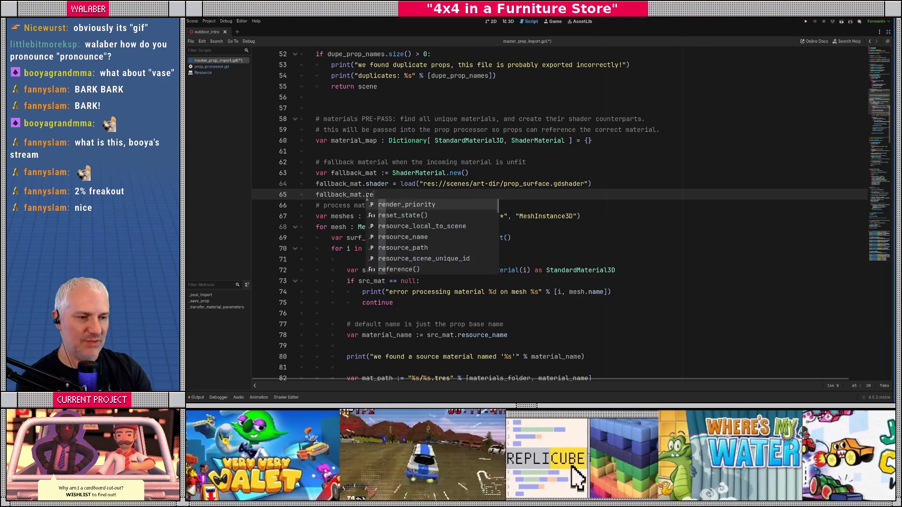
type("source_na")
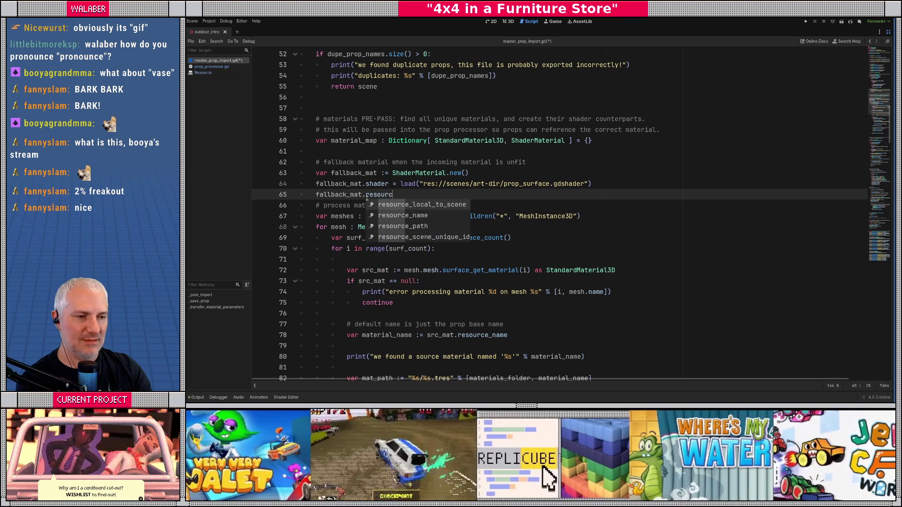
key("Return")
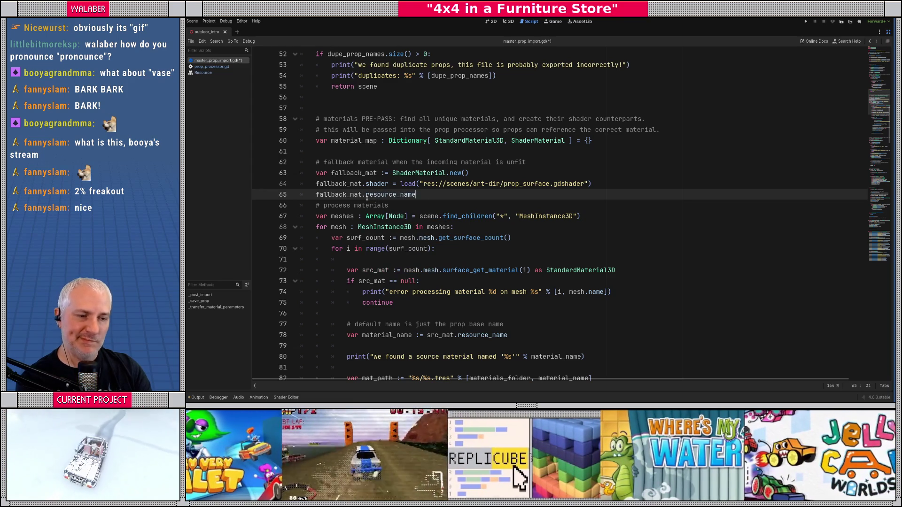
type("= \"")
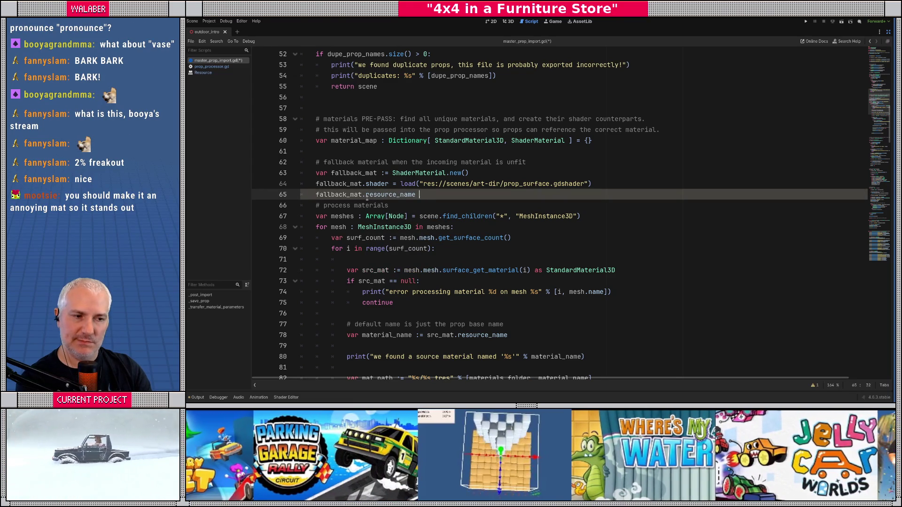
type("__FAL")
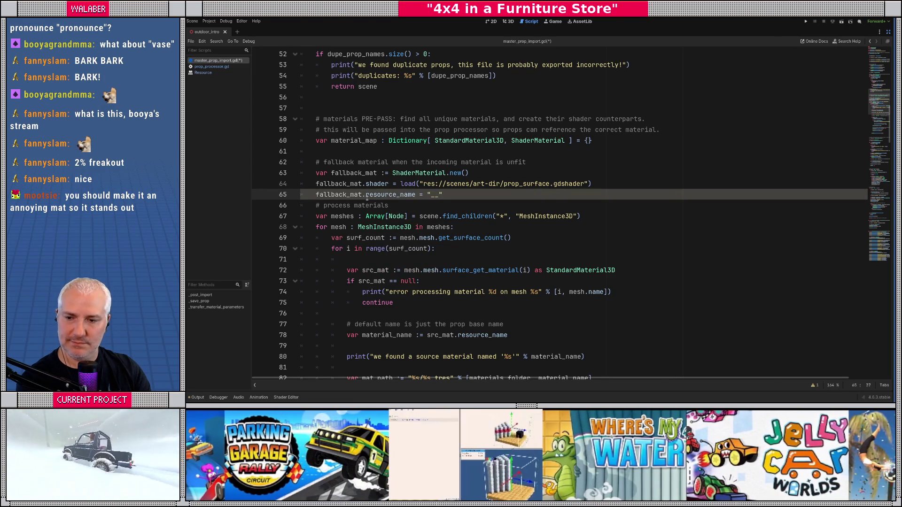
type("LBACK")
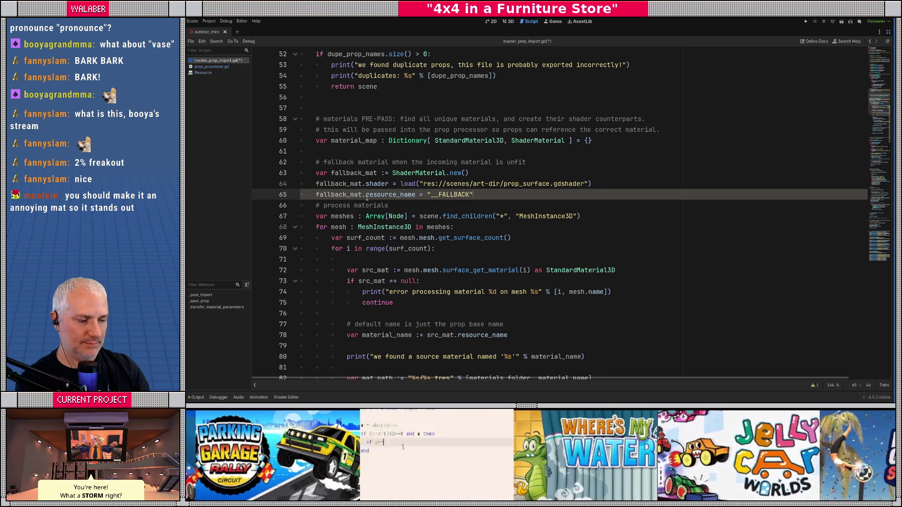
key("Return")
- Add fallback_mat.resource_local_to_scene = true above the material_map line
type("material_m")
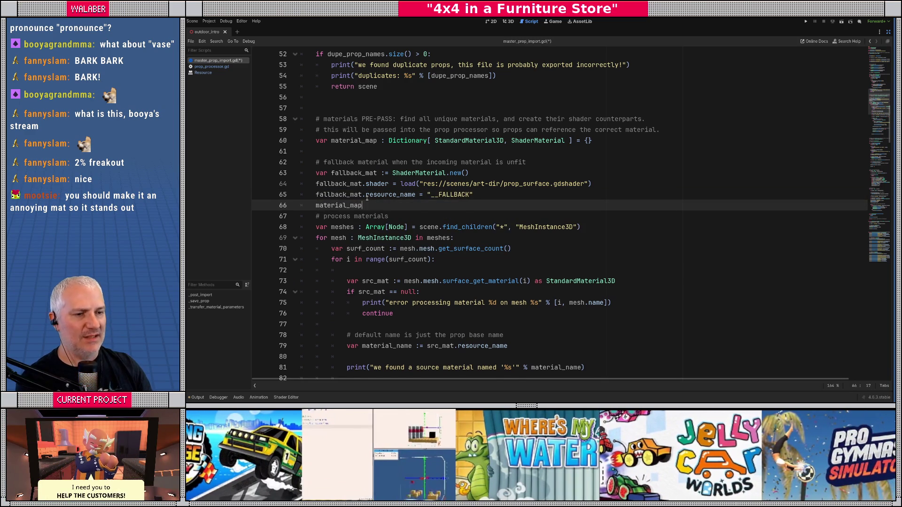
type("ap")
key("ctrl+shift+Return")
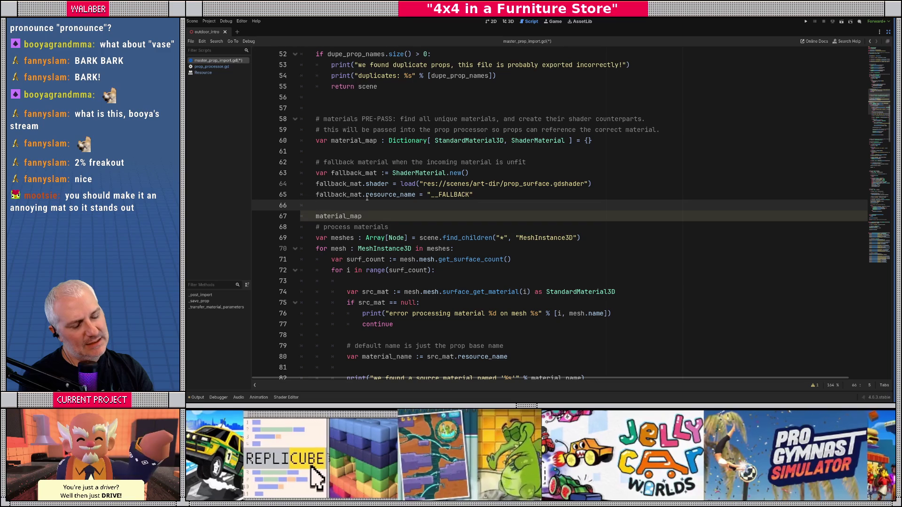
type("fallback_ma")
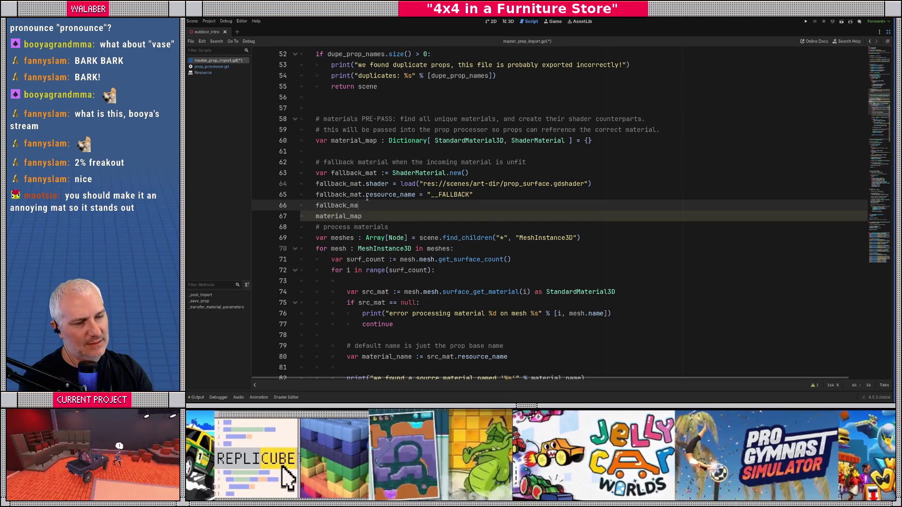
type("t.loca")
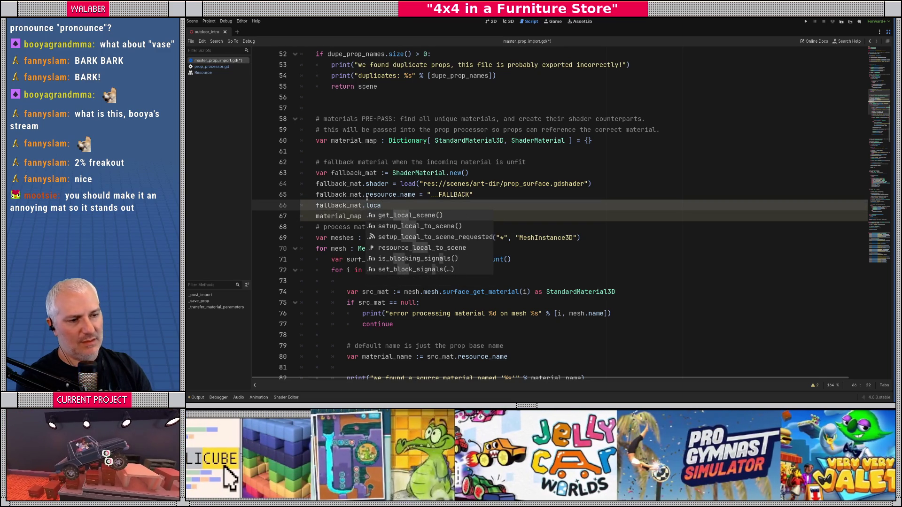
key("Down")
key("Down")
key("Down")
key("Return")
type("true")
key("Return")
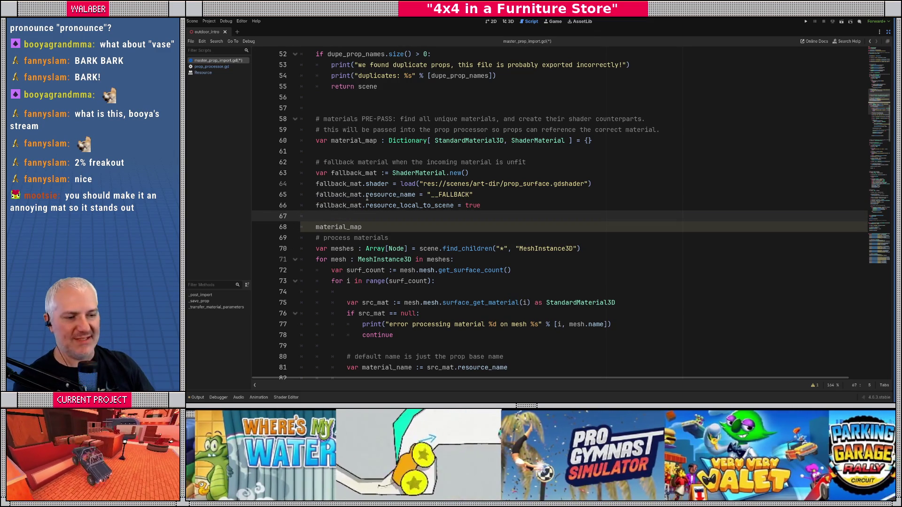
scroll(362, 213, "down", 6)
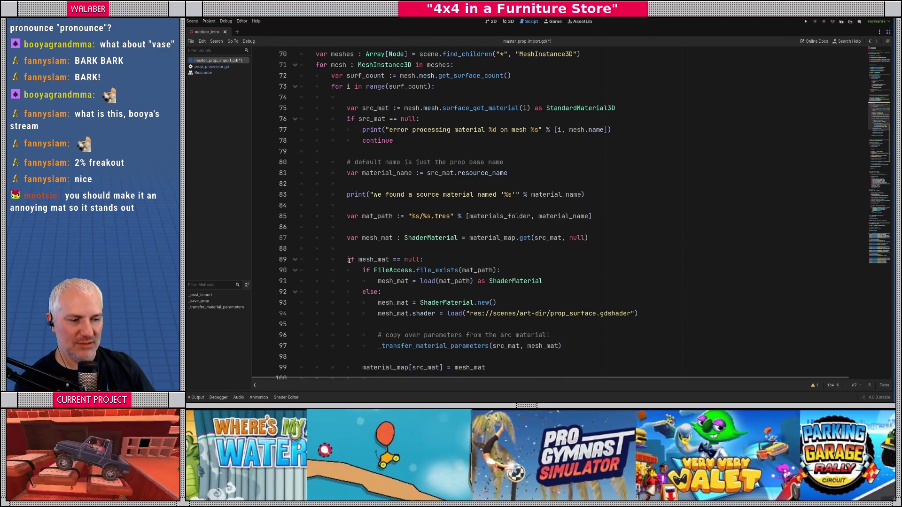
- Paste the ResourceSaver save and take_over_path lines and switch them from mesh_mat to fallback_mat
scroll(375, 333, "down", 2)
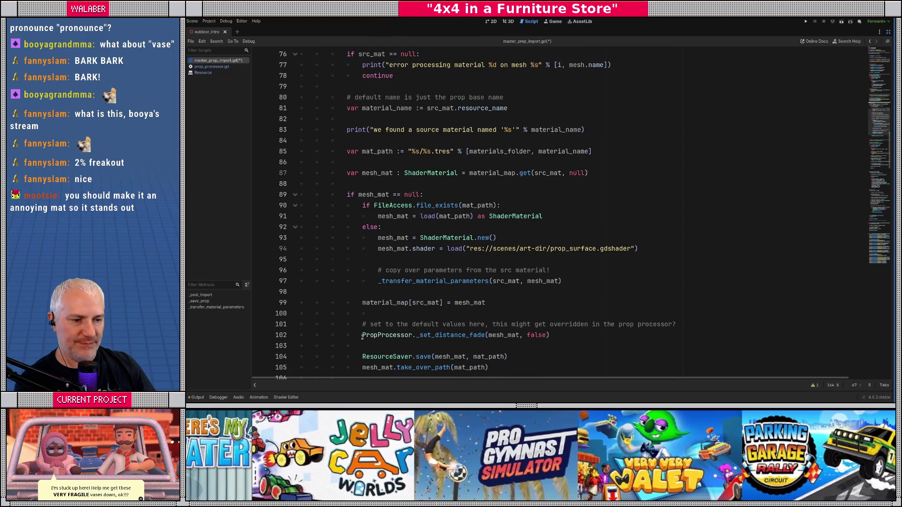
scroll(363, 336, "down", 1)
left_click_drag(362, 324, 507, 330)
key("ctrl+c")
scroll(508, 330, "up", 10)
left_click(325, 251)
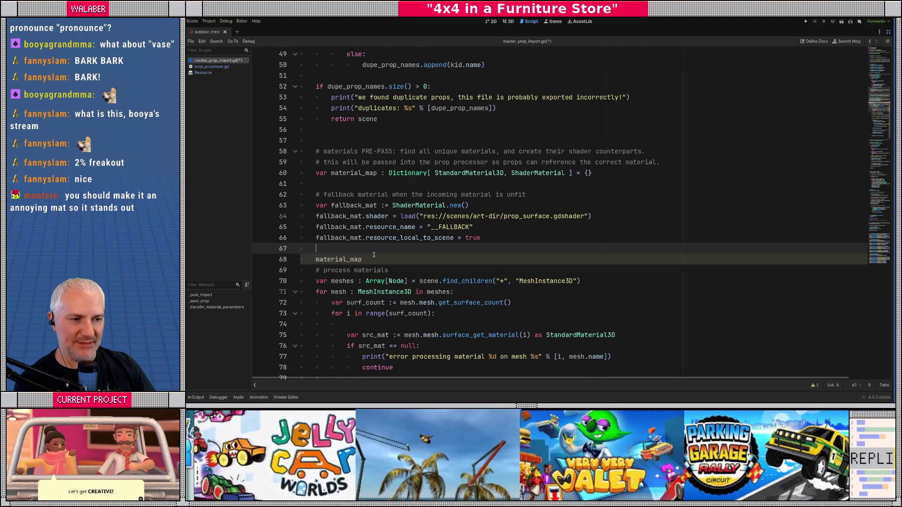
left_click(497, 238)
key("shift+Home")
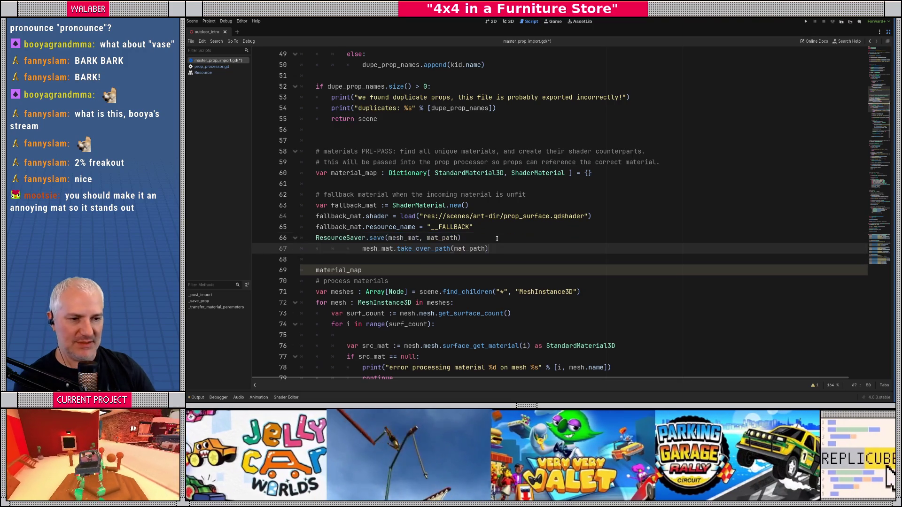
key("ctrl+v")
left_click(360, 250)
key("BackSpace")
key("BackSpace")
key("BackSpace")
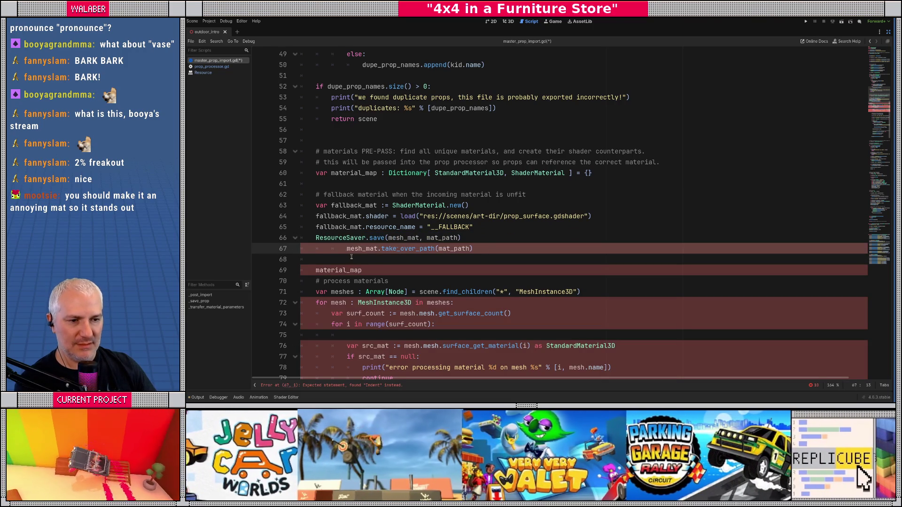
double_click(336, 227)
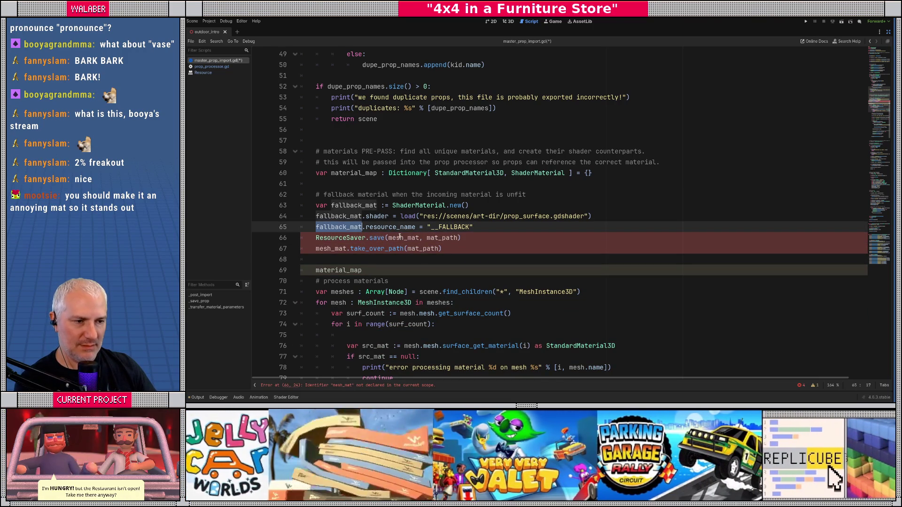
key("ctrl+c")
double_click(400, 238)
key("ctrl+v")
double_click(333, 248)
key("ctrl+v")
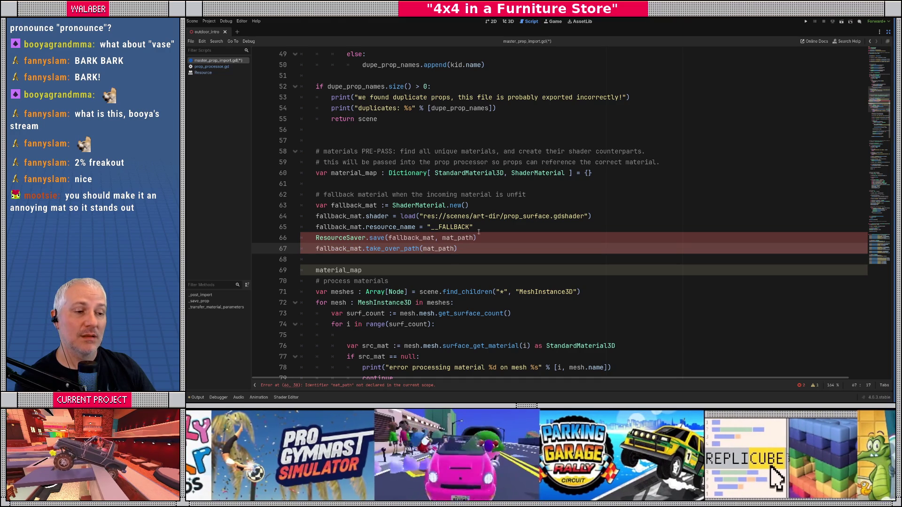
- Declare var fallback_path := "%s/__fallback.tres" % [materials_folder]
left_click(477, 232)
key("Return")
type("var fallba")
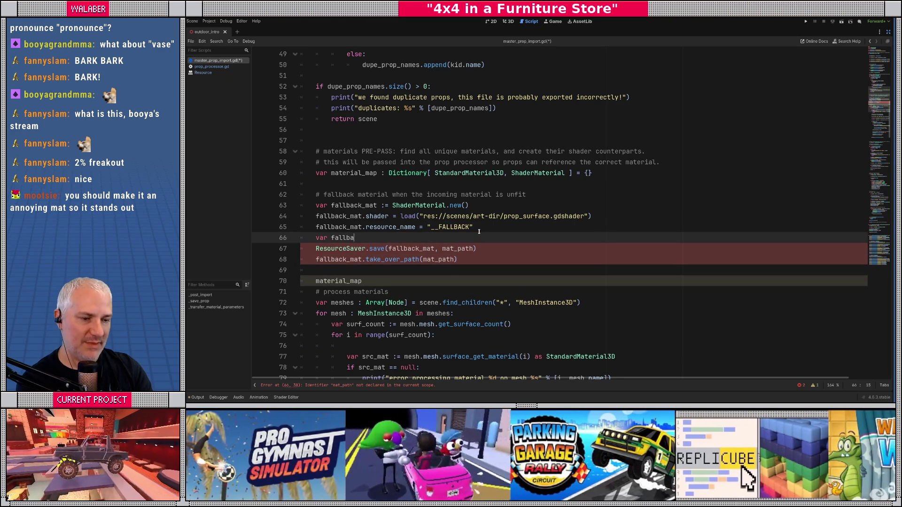
type("ck_path :=")
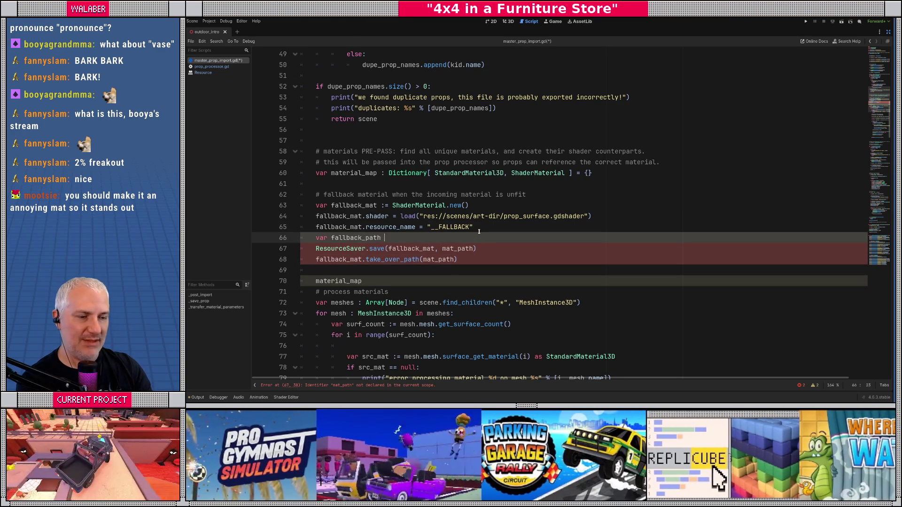
scroll(479, 231, "down", 5)
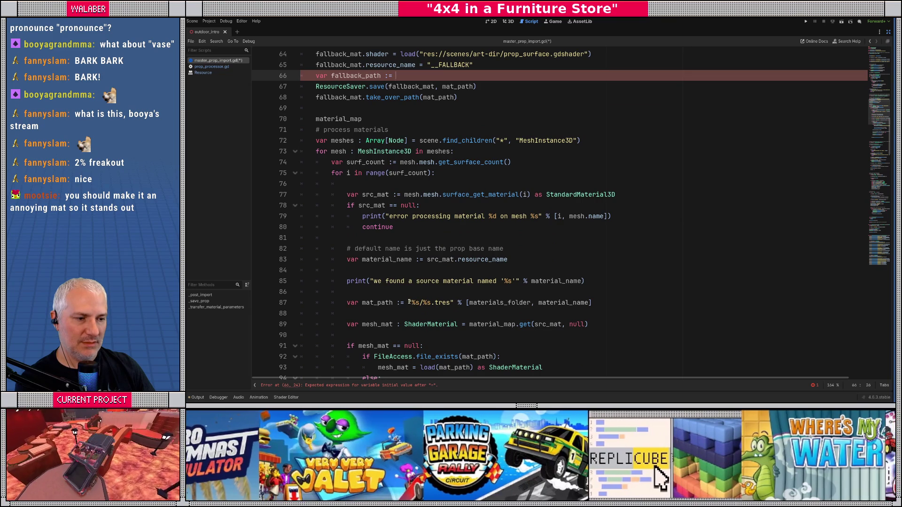
left_click(409, 302)
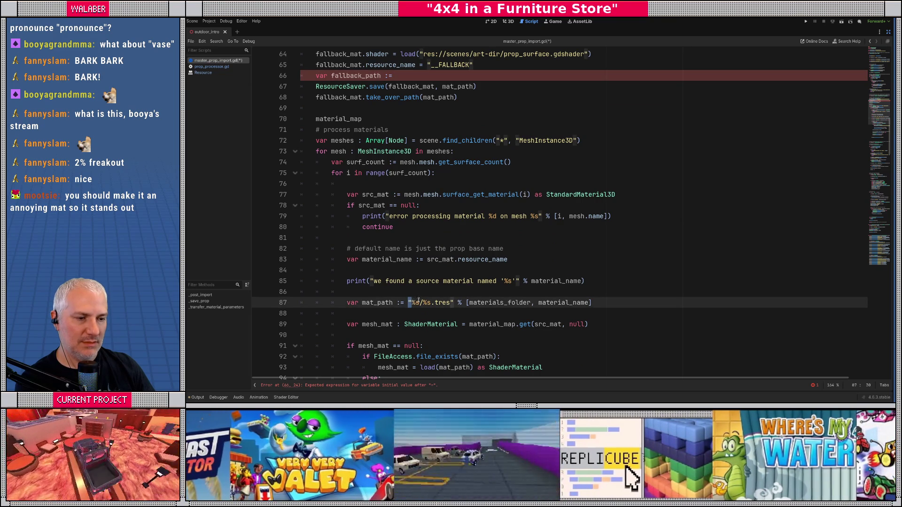
left_click(617, 304, "shift")
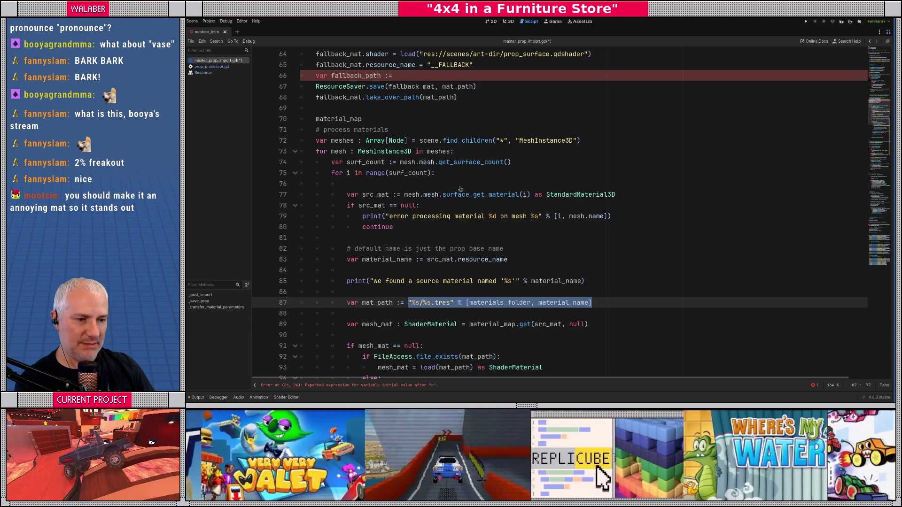
scroll(470, 192, "up", 3)
left_click(404, 175)
key("ctrl+v")
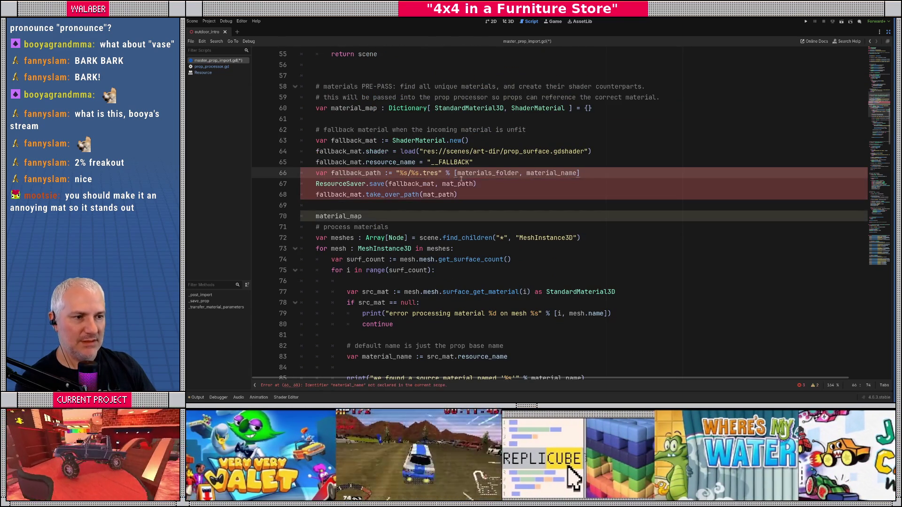
double_click(417, 173)
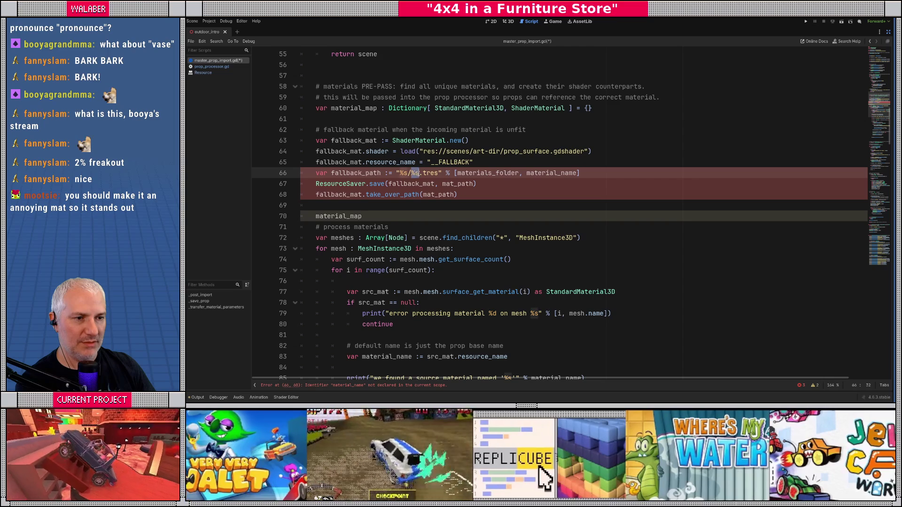
type("__")
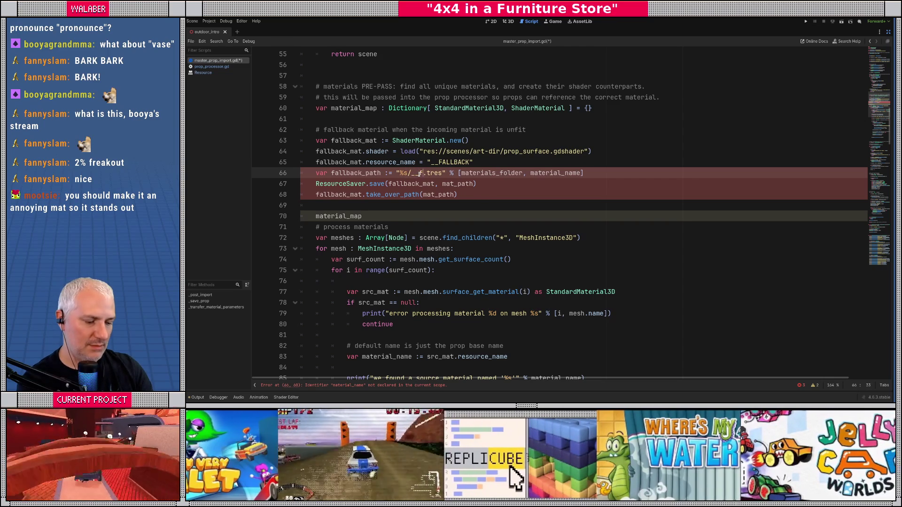
type("fallback")
double_click(585, 173)
key("BackSpace")
key("BackSpace")
key("BackSpace")
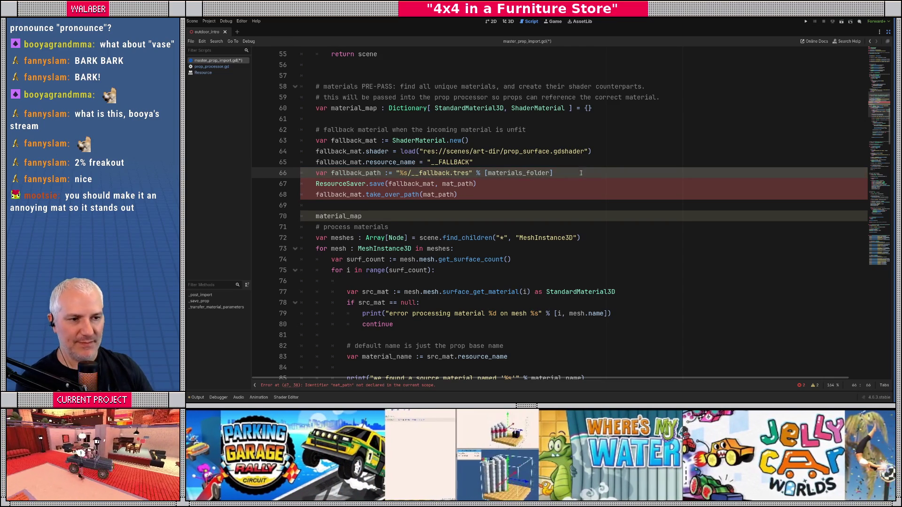
- Replace mat_path with fallback_path in the save and take_over_path calls on lines 67–68
double_click(369, 173)
key("ctrl+c")
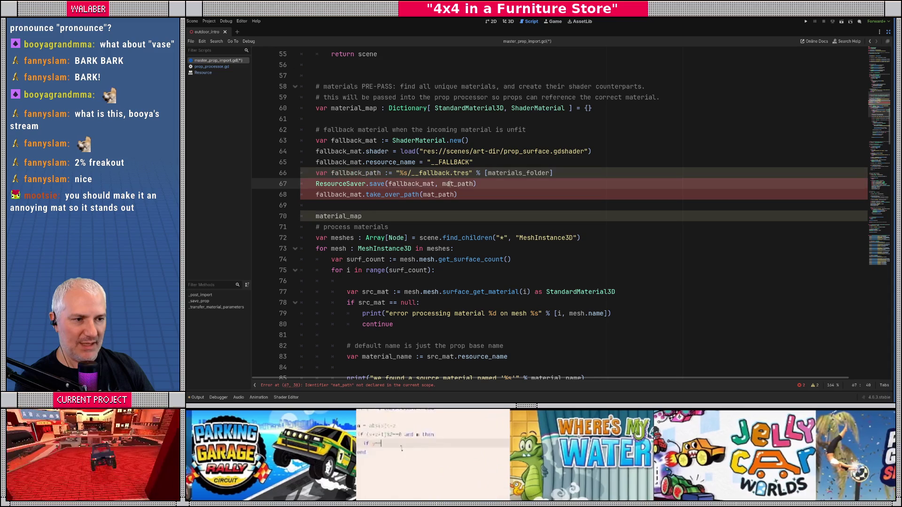
double_click(453, 183)
key("ctrl+v")
double_click(436, 194)
key("ctrl+v")
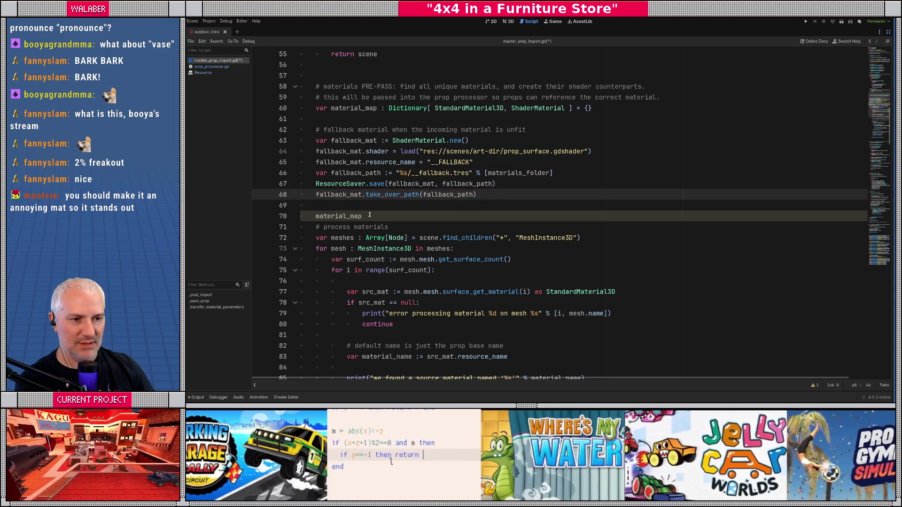
- Write material_map[fallback_mat.resource_name] = fallback_mat on line 70
left_click(366, 215)
type("[")
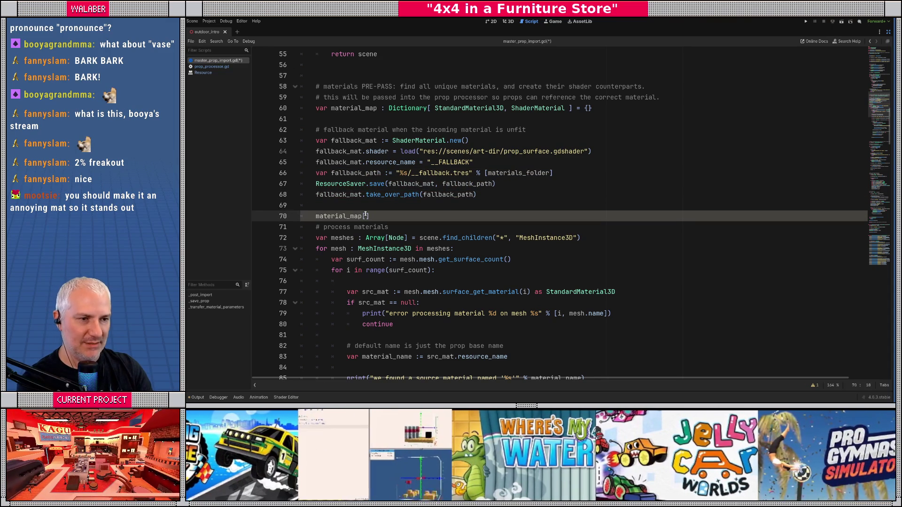
type("fallback_")
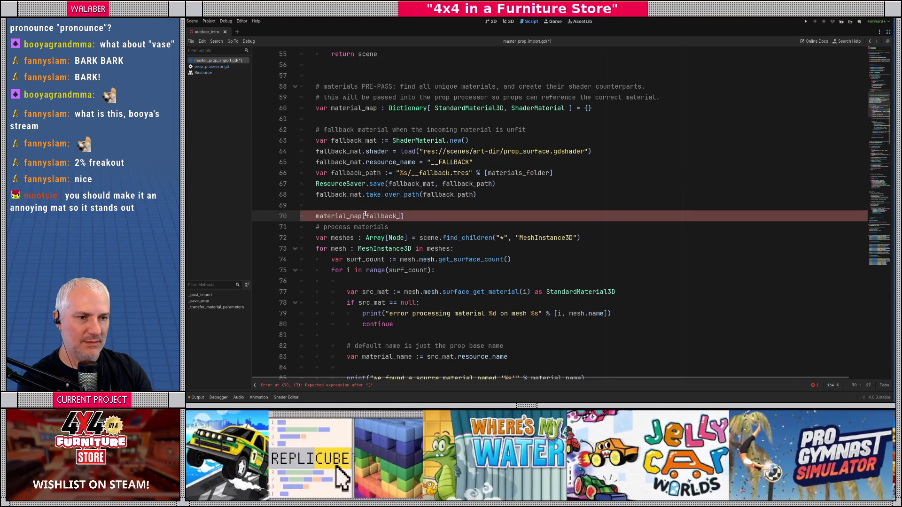
type("mat.resour")
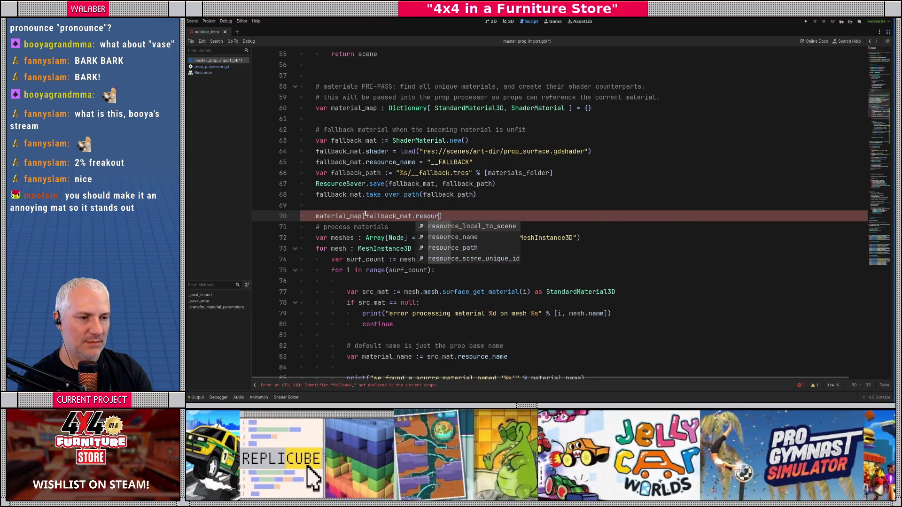
type("ce_name] = ")
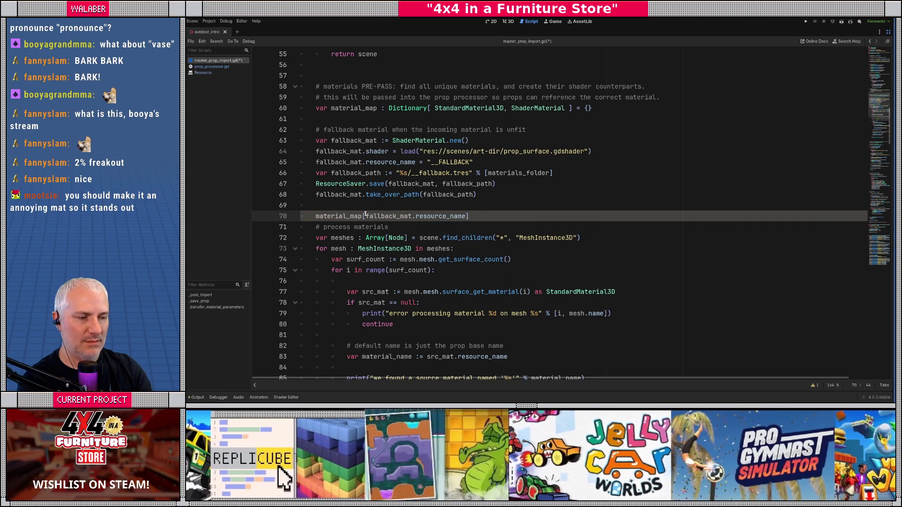
type("fallback_mat")
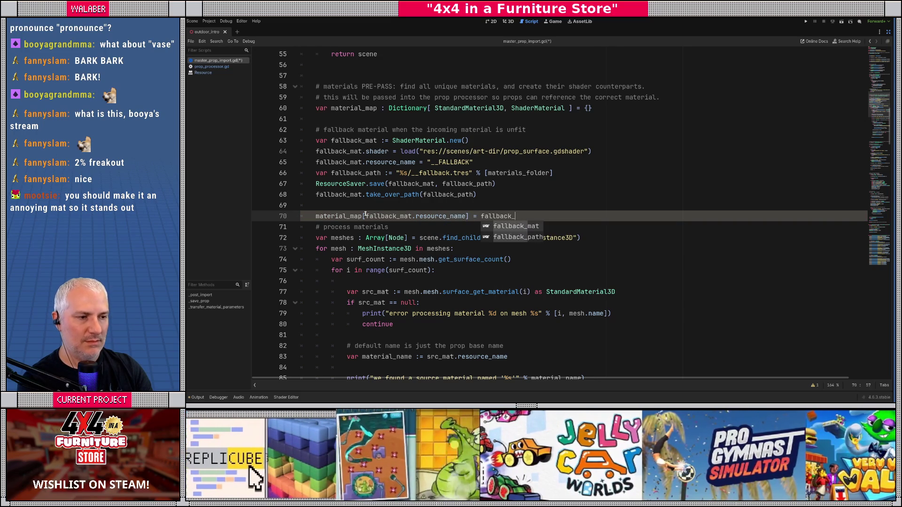
key("Return")
key("Return")
scroll(365, 215, "down", 3)
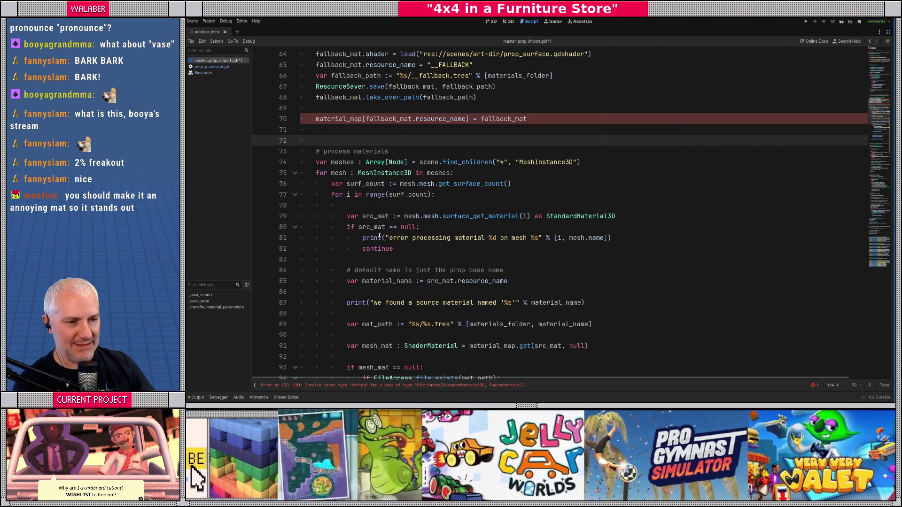
left_click(353, 243)
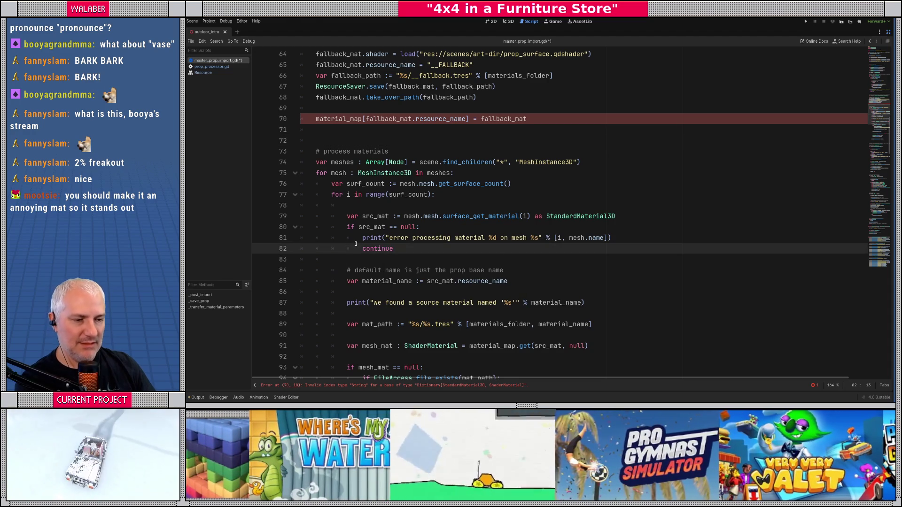
scroll(356, 242, "down", 1)
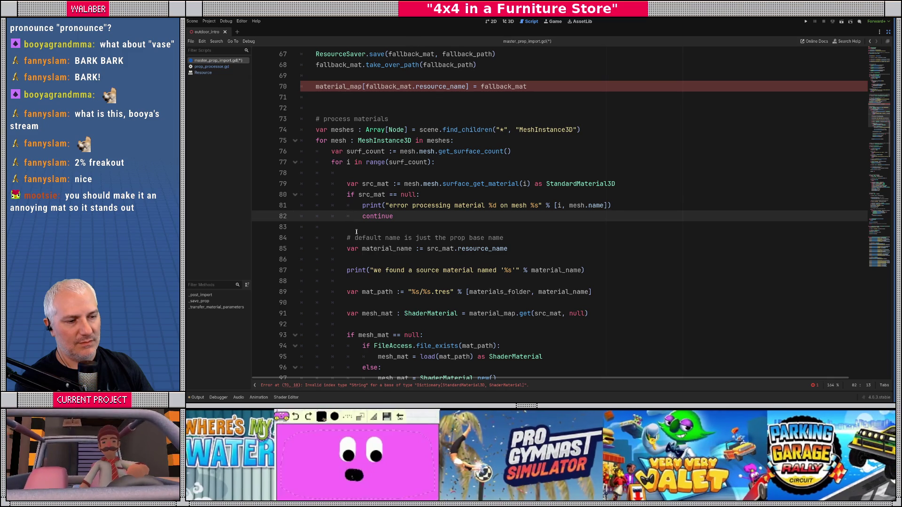
- Open a clean new line after the material_name assignment in the material loop
scroll(447, 271, "down", 1)
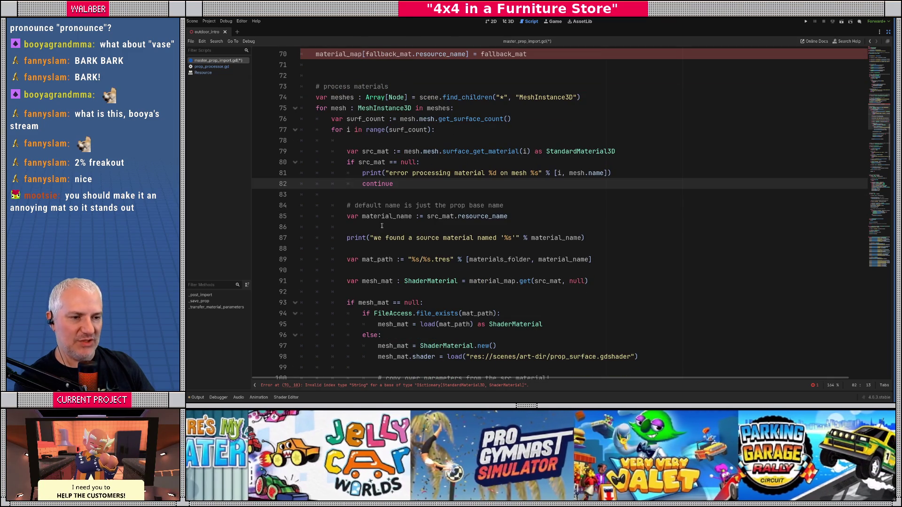
key("Down")
key("Down")
key("Down")
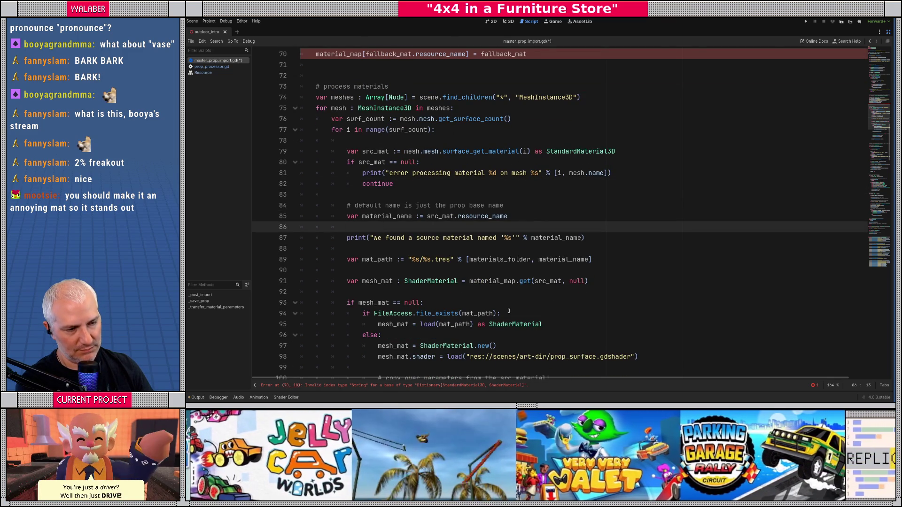
left_click(605, 234)
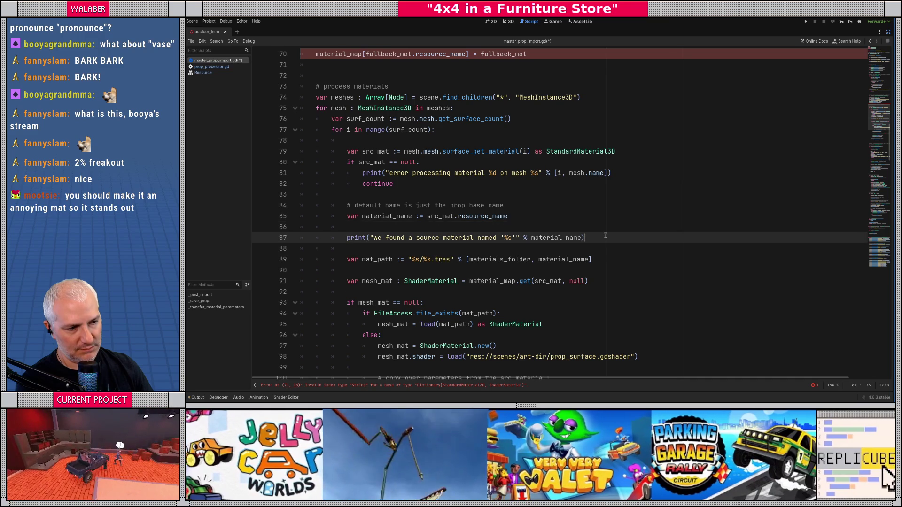
left_click(573, 214)
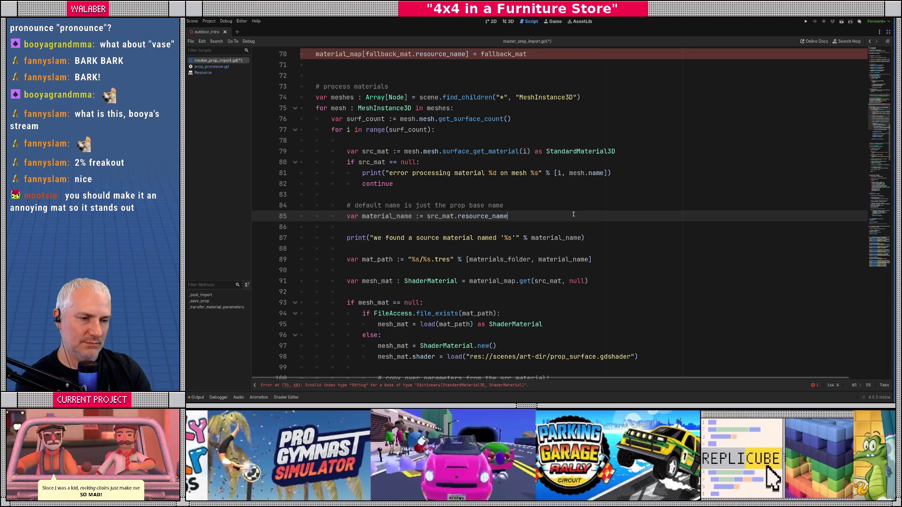
key("Return")
key("Down")
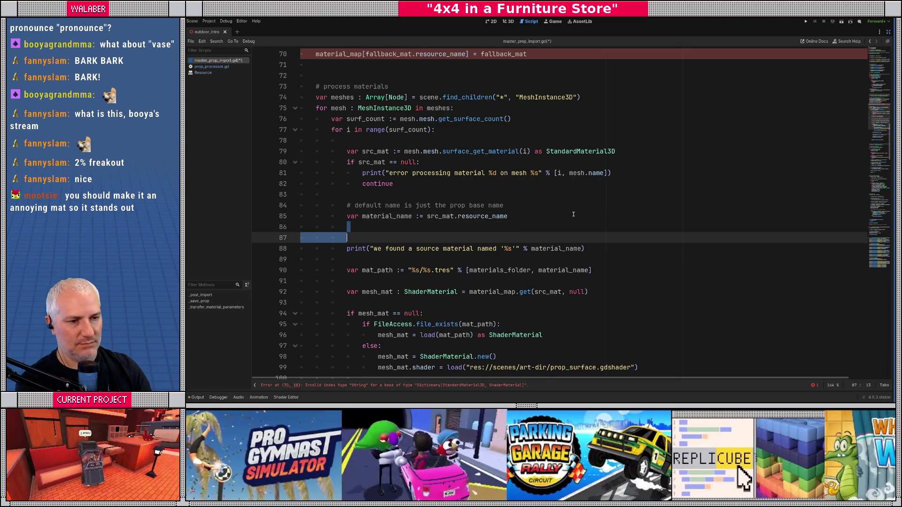
key("ctrl+shift+k")
- Write 'if material_name.is_empty():' and start a src_mat line in its body
key("Return")
key("Return")
type("if material_")
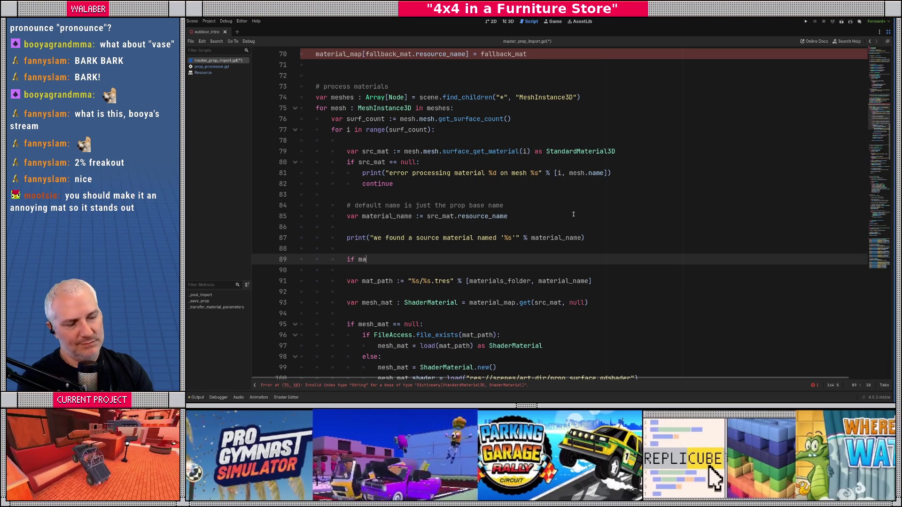
key("BackSpace")
type("_na")
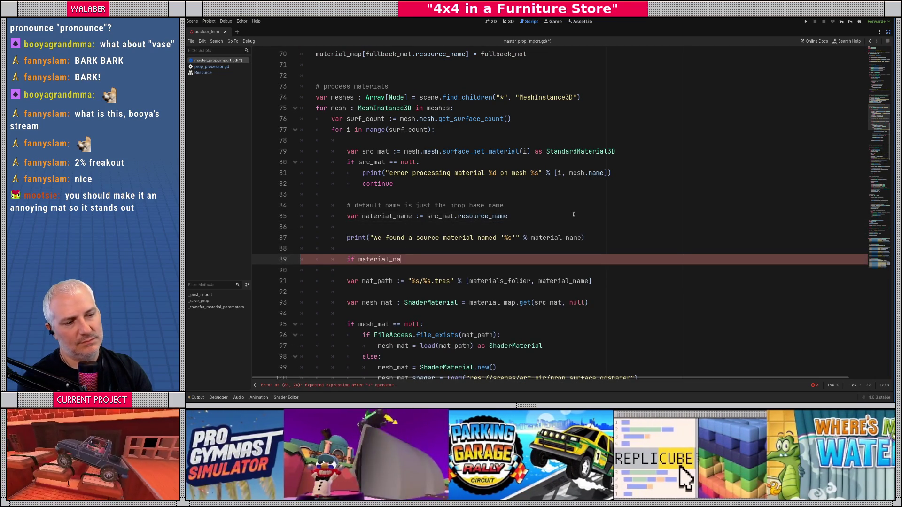
type("me.is_e")
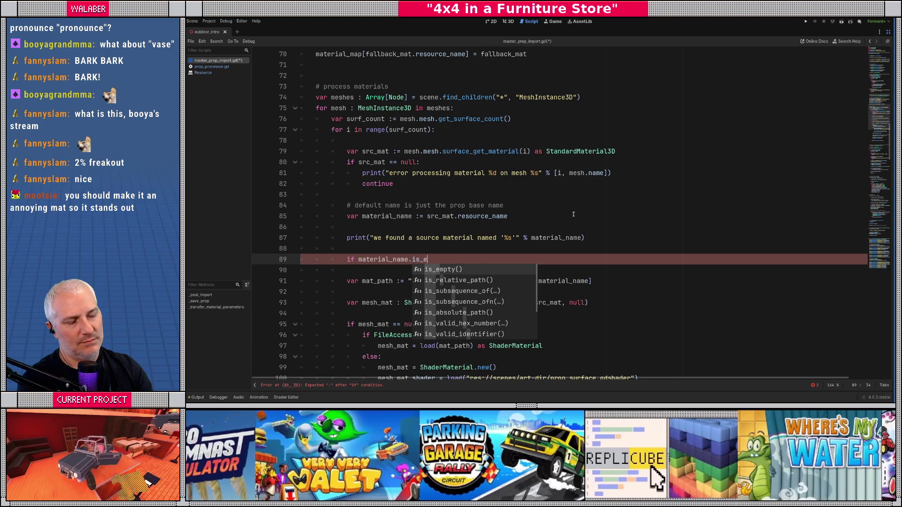
key("Return")
type(":")
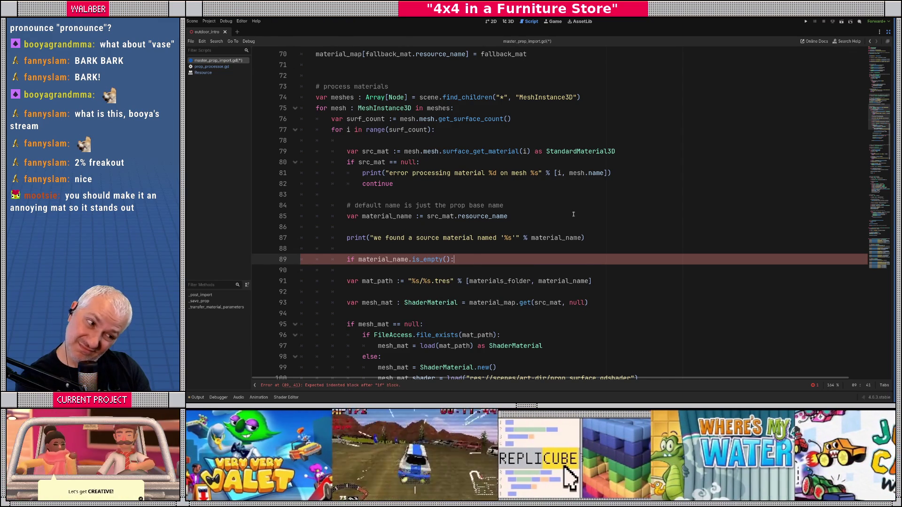
key("Return")
type("src_")
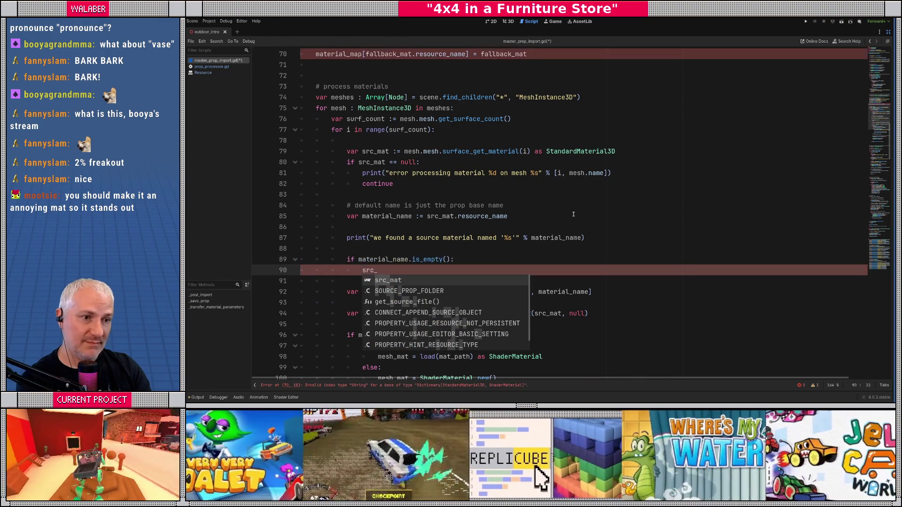
key("Return")
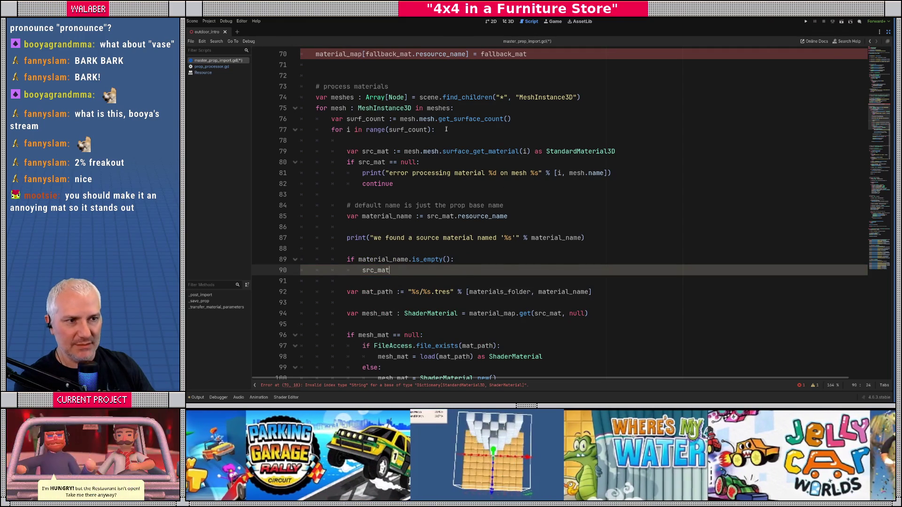
scroll(443, 129, "up", 3)
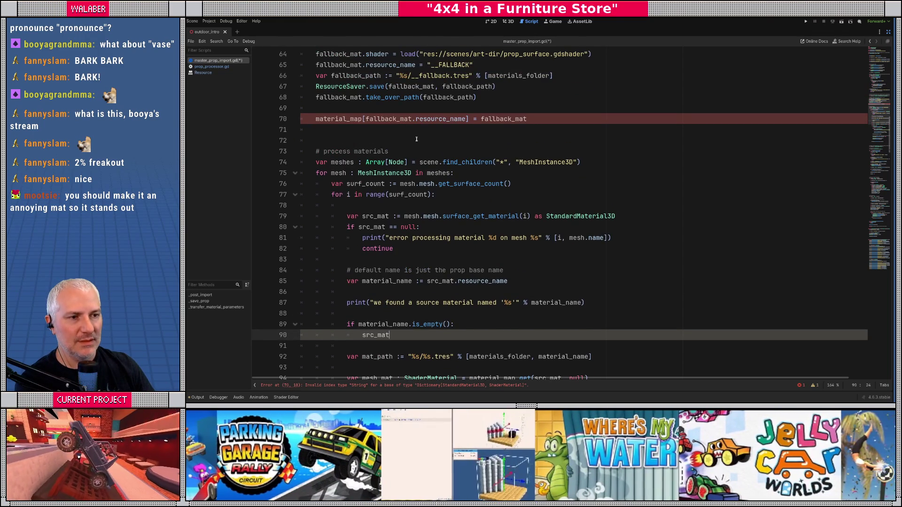
- Delete the line 70 assignment 'material_map[fallback_mat.resource_name] = fallback_mat'
scroll(416, 137, "up", 3)
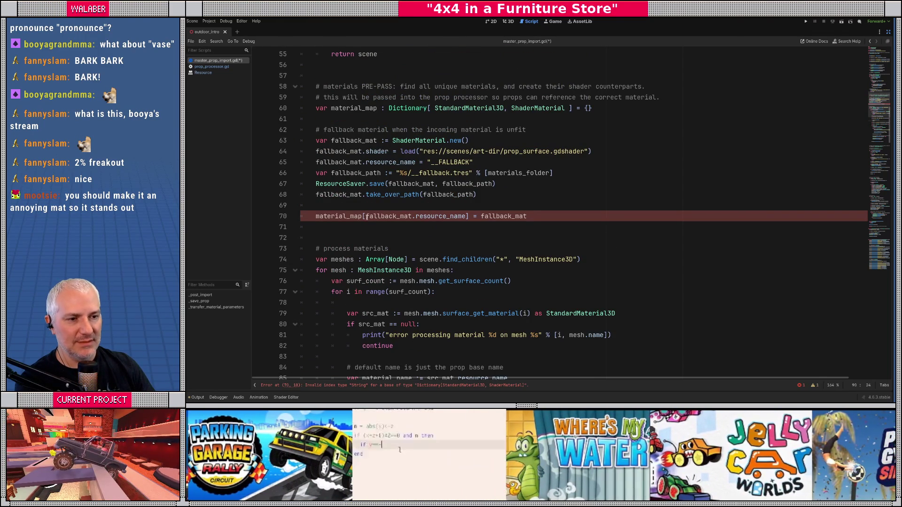
left_click(365, 216)
left_click(465, 216, "shift")
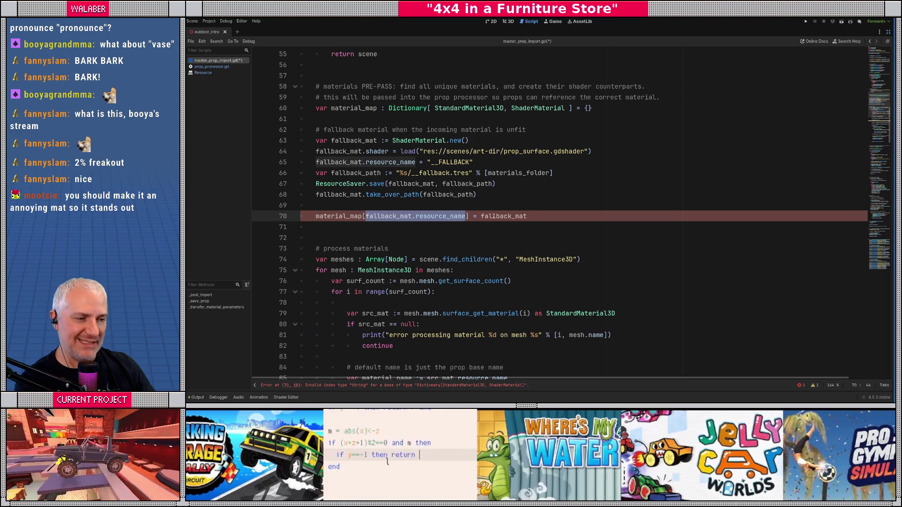
left_click(495, 216)
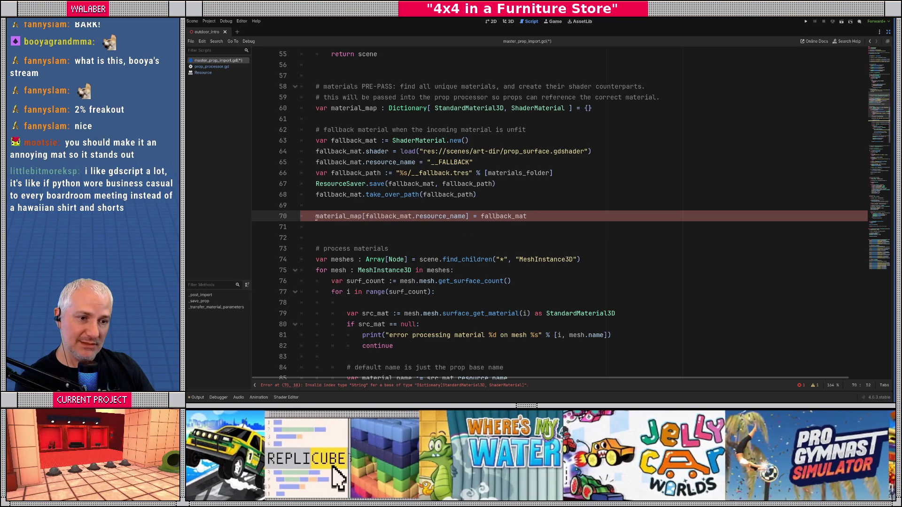
left_click(315, 221)
key("ctrl+shift+k")
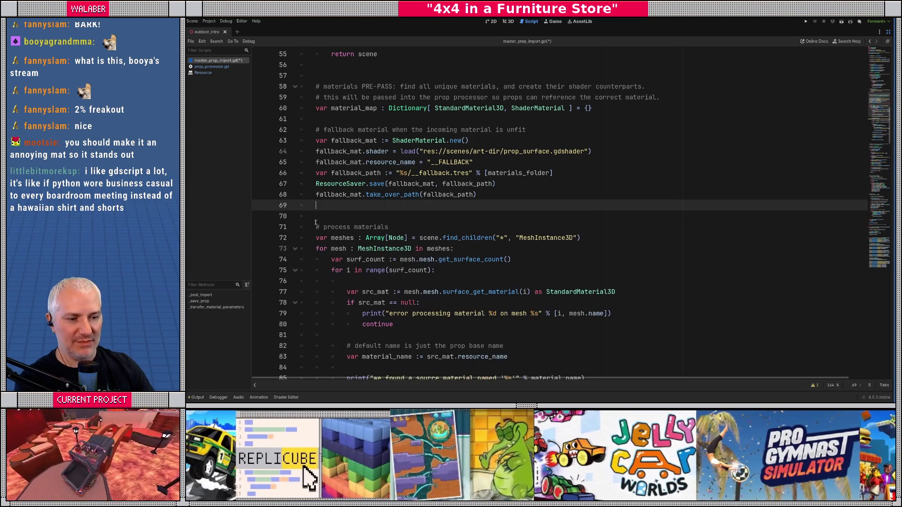
key("BackSpace")
- Delete the unfinished 'if material_name.is_empty(): src_mat' check and its leftover blank line
scroll(358, 248, "down", 4)
left_click(351, 261)
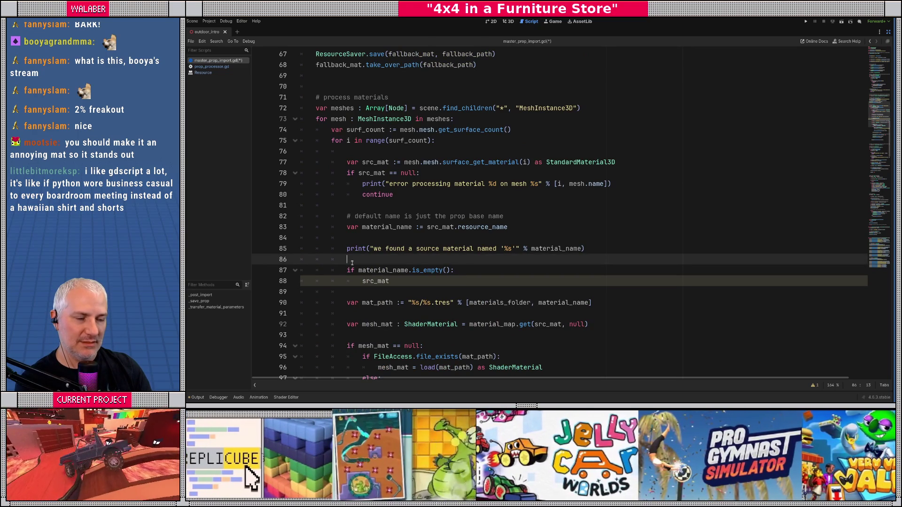
key("shift+Down")
key("shift+Down")
key("shift+Down")
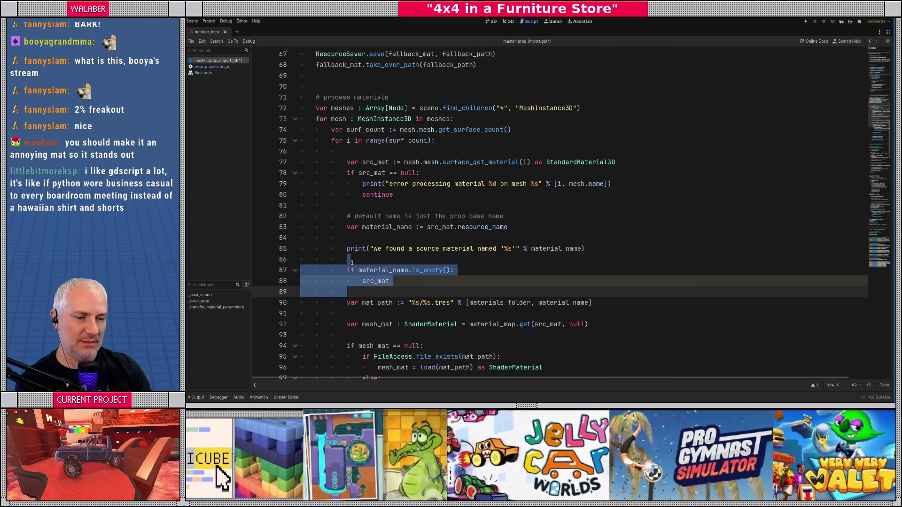
key("Delete")
key("shift+Down")
key("Delete")
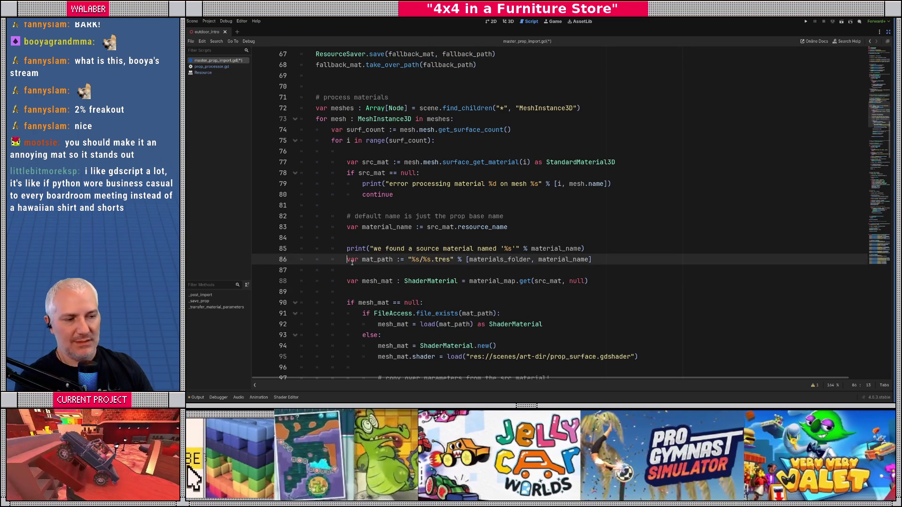
- Add an 'if material_name.is_empty():' check that sets mesh_mat = fallback_mat
scroll(399, 248, "down", 1)
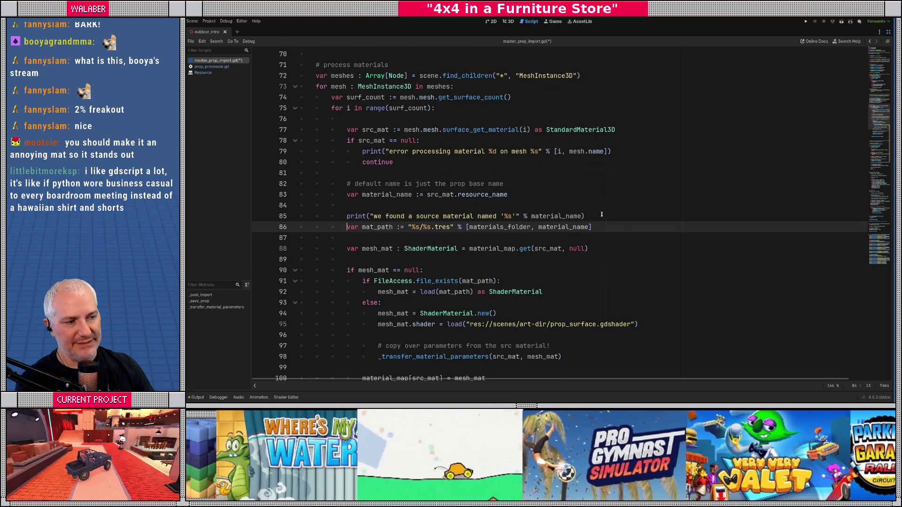
key("Return")
key("Up")
type("if material_name")
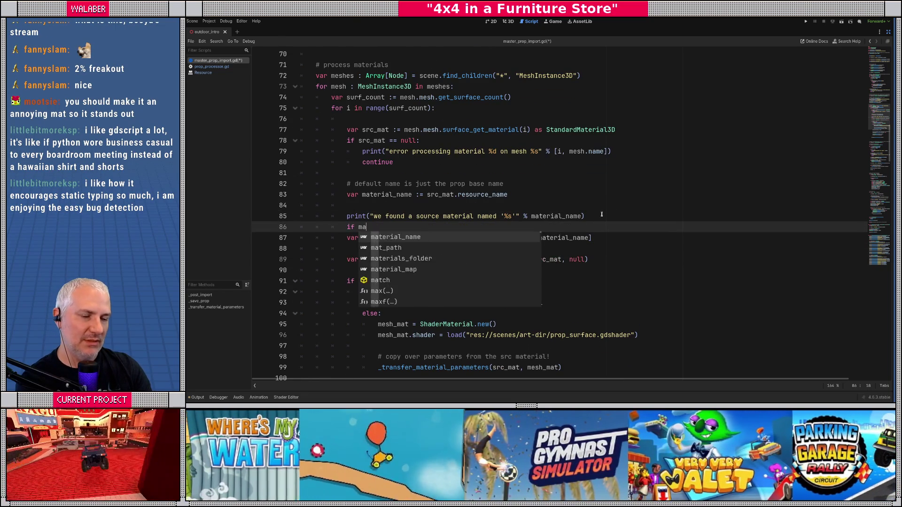
type(".isem")
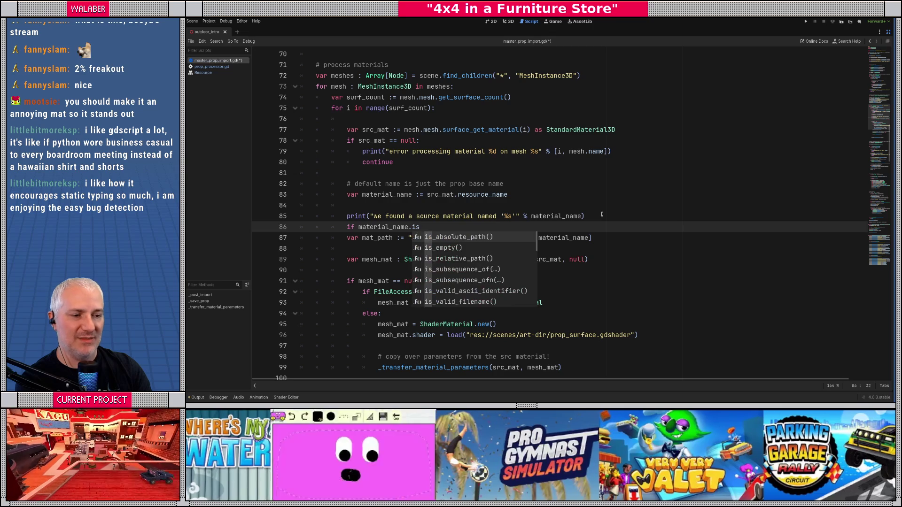
key("Return")
type(":")
key("Return")
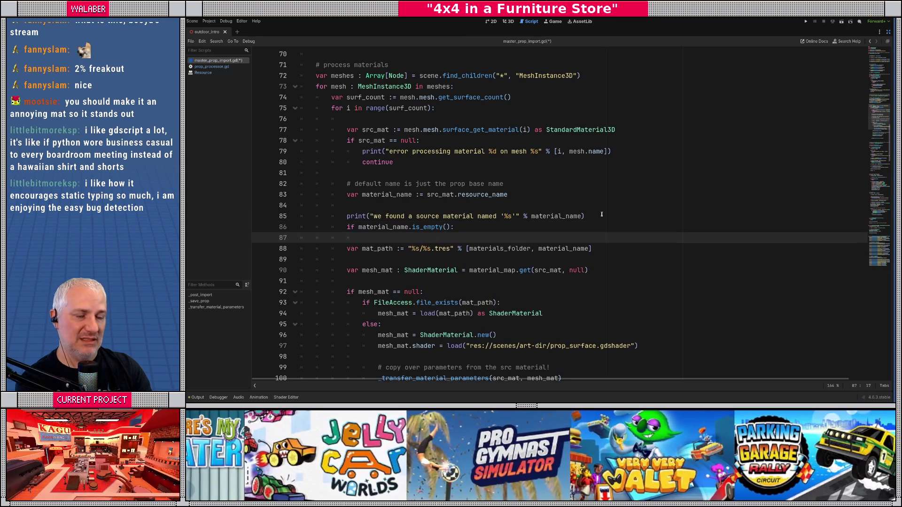
scroll(350, 239, "down", 5)
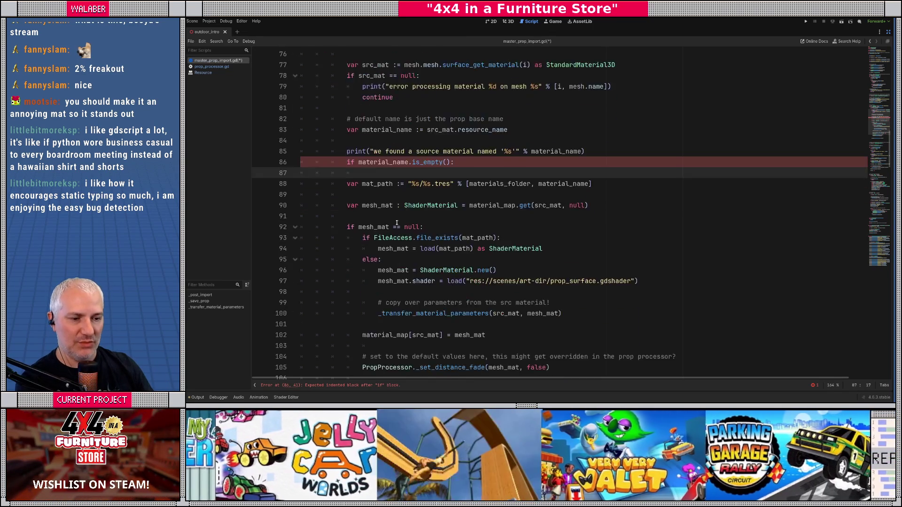
scroll(350, 242, "down", 1)
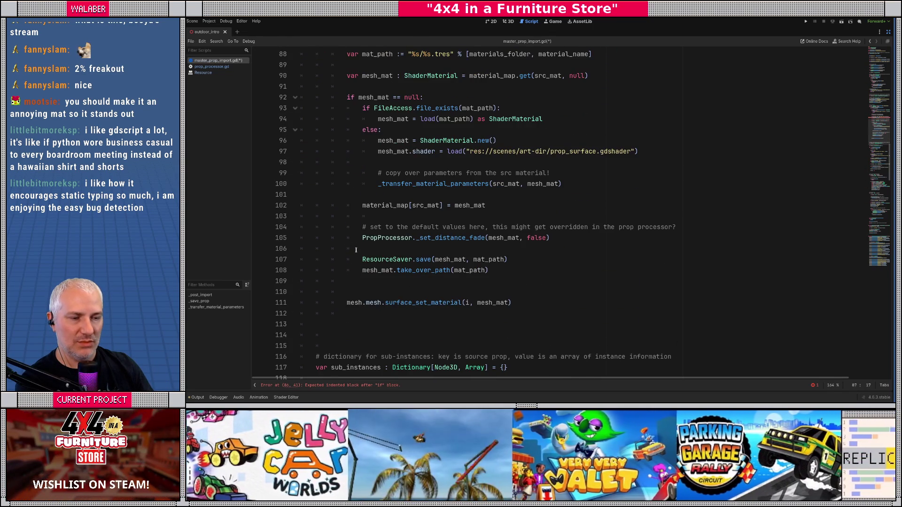
scroll(351, 247, "up", 1)
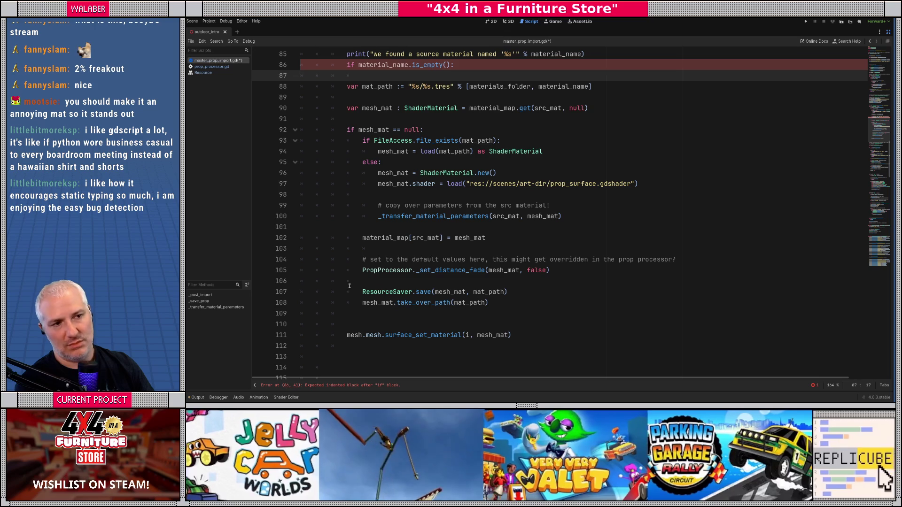
scroll(350, 285, "up", 1)
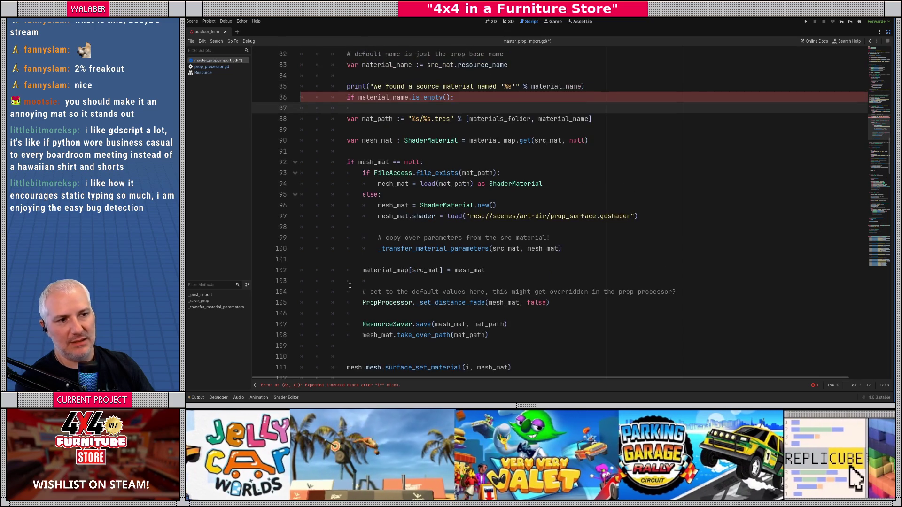
type("mesh_")
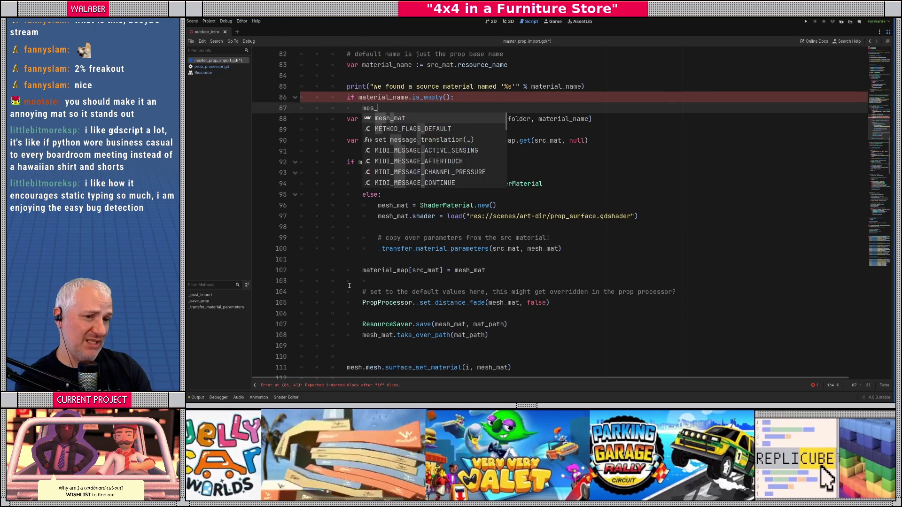
type("mat = fallback_mat")
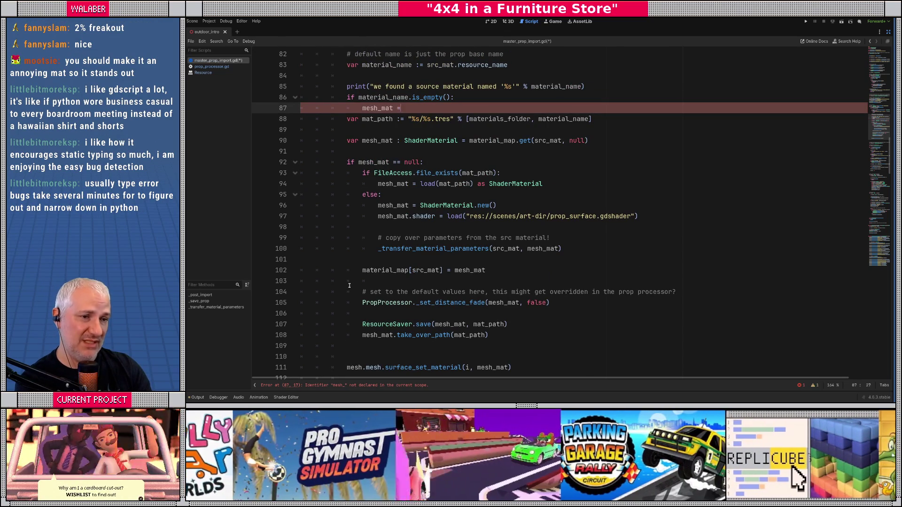
- Add an else: branch and indent the existing material lookup code under it
key("Return")
key("BackSpace")
type("else:")
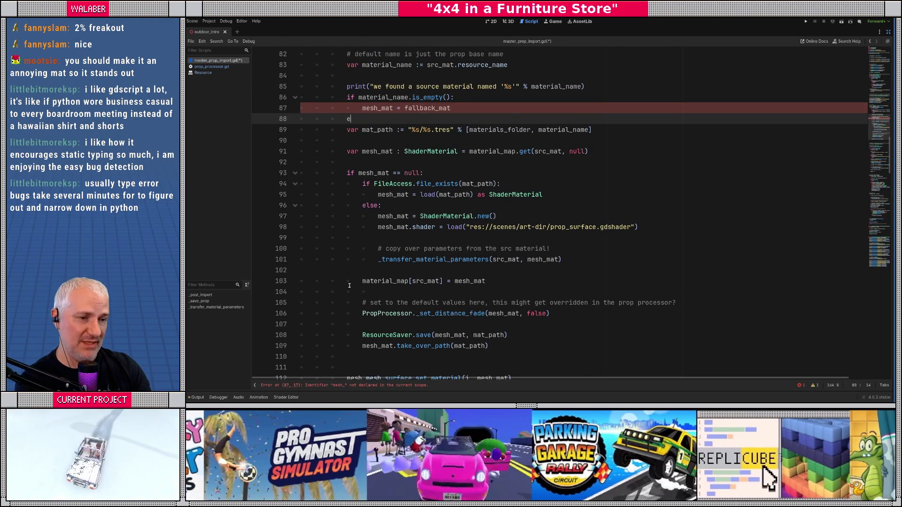
key("Home")
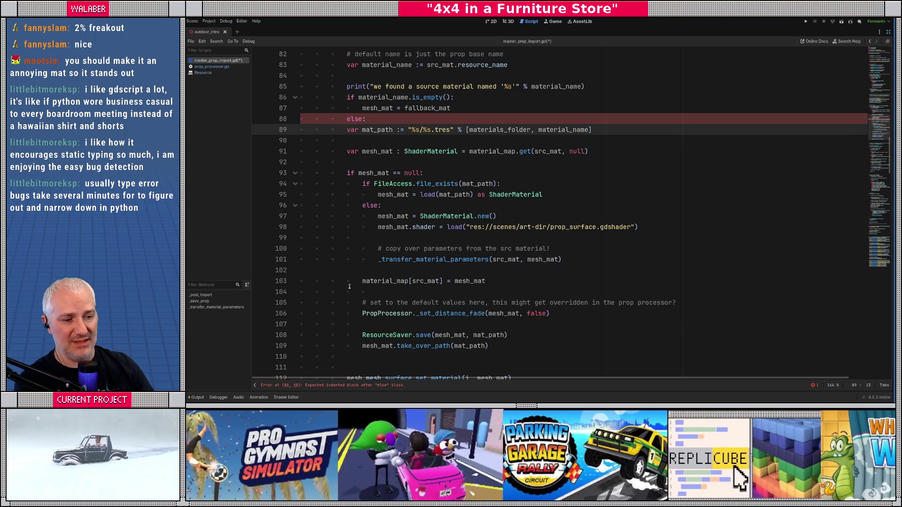
left_click(349, 357, "shift")
key("Tab")
left_click(375, 119)
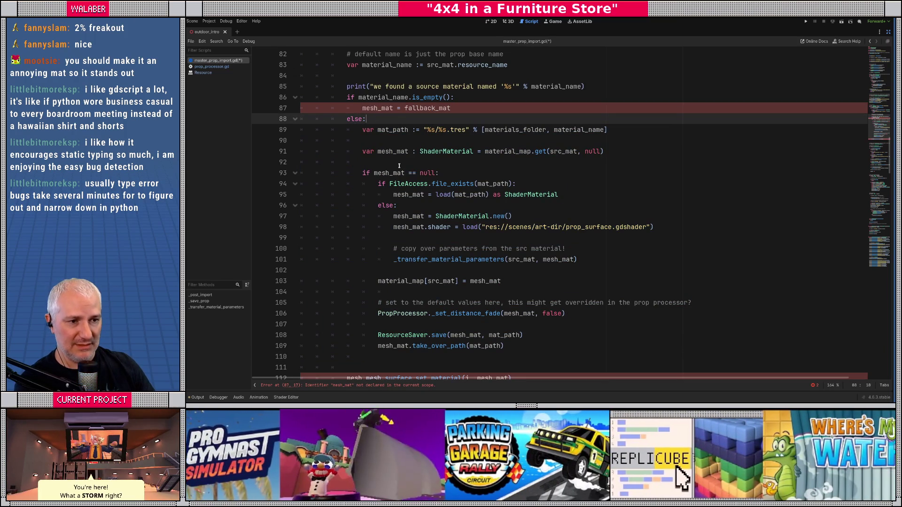
- Declare 'var mesh_mat : ShaderMaterial = null' after the print statement
left_click(364, 161)
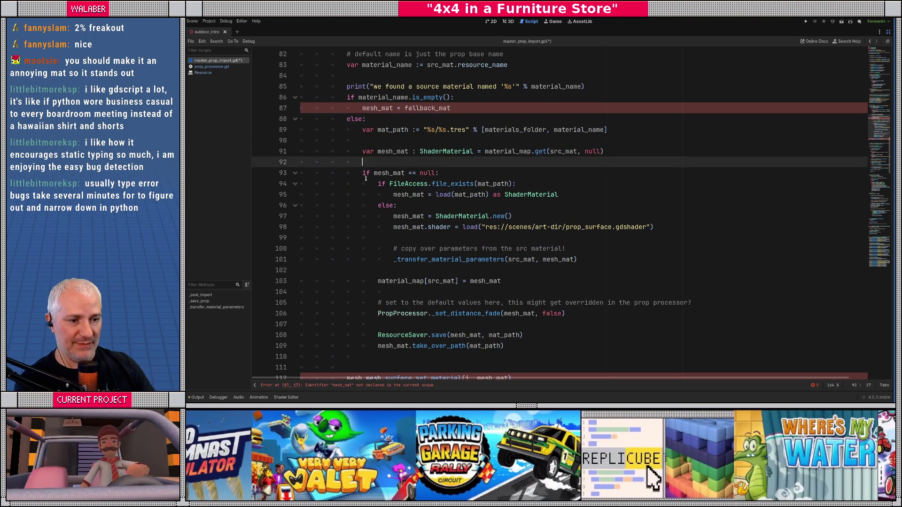
scroll(370, 301, "down", 1)
scroll(346, 257, "up", 2)
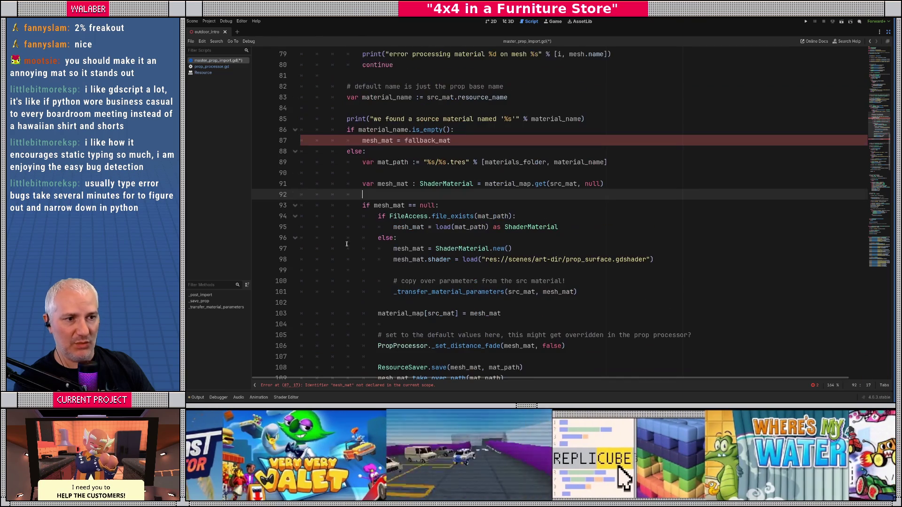
scroll(358, 119, "up", 1)
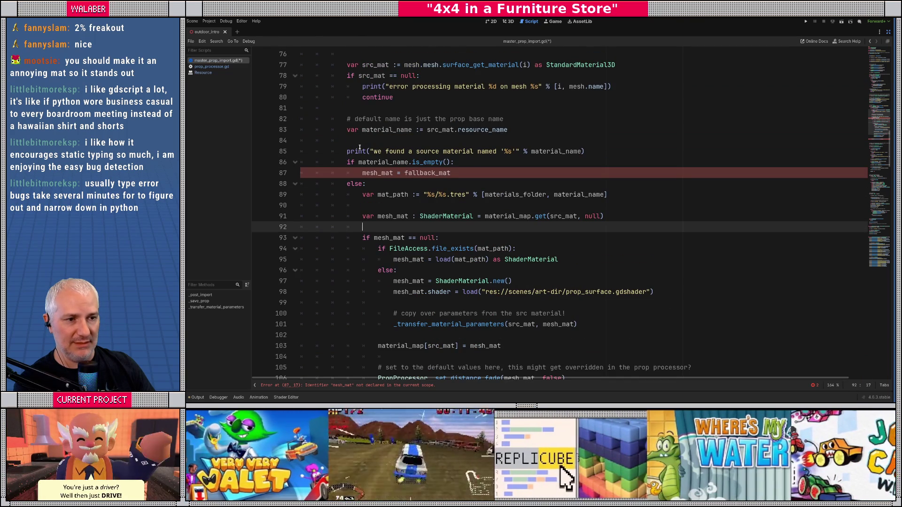
left_click(613, 152)
key("Return")
type("var ")
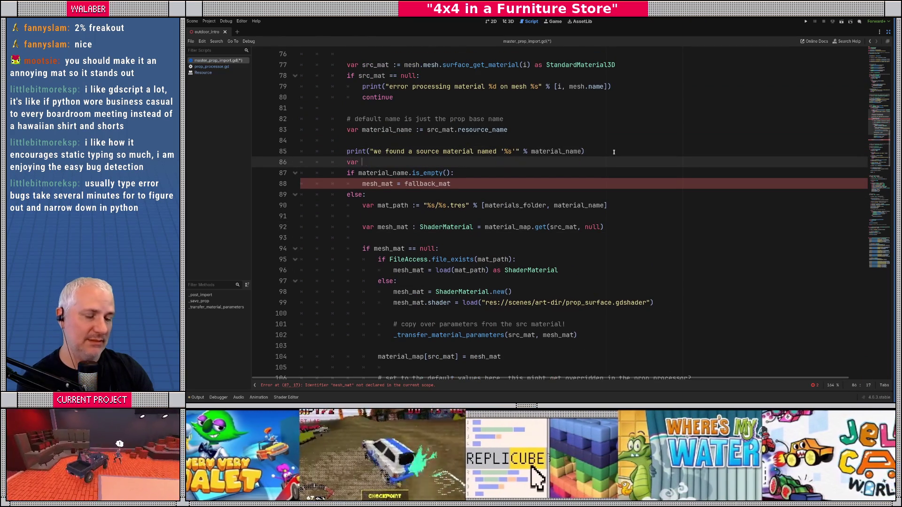
type("mesh_mat : ShaderMa")
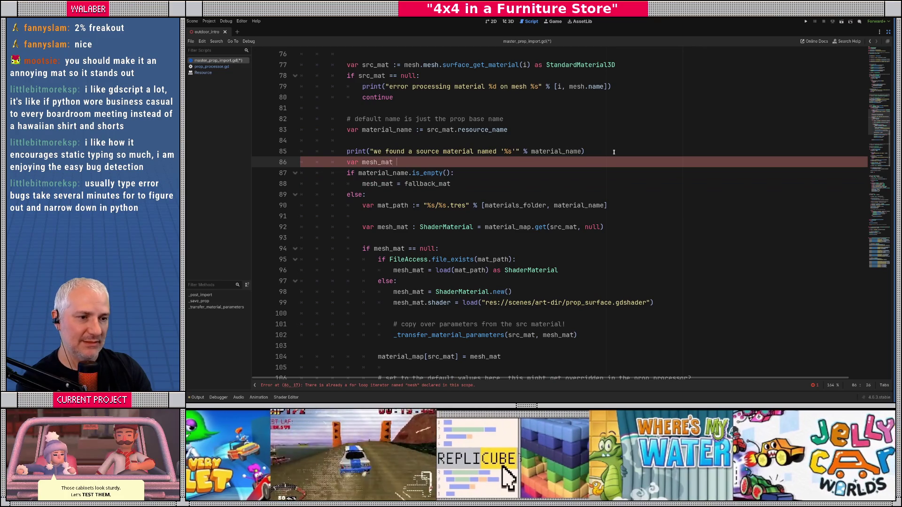
key("Return")
type("= null")
key("Return")
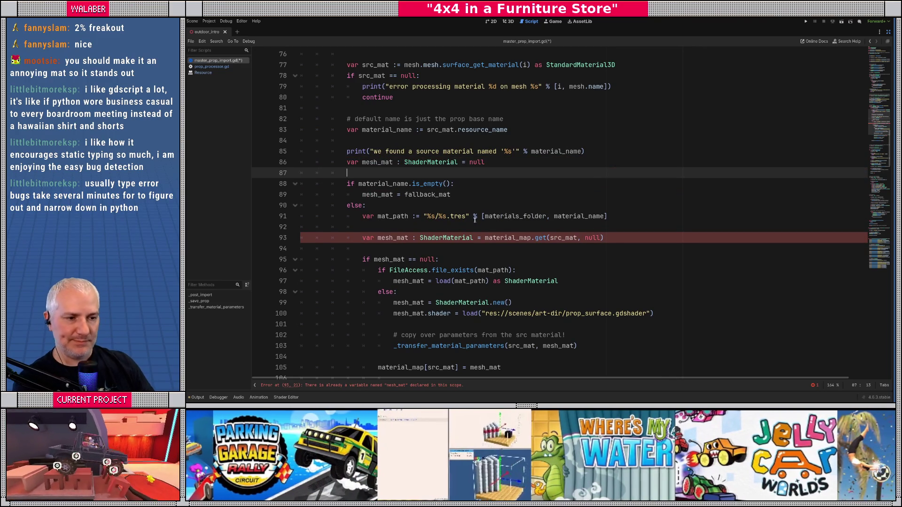
- Make the else-branch mesh_mat line a plain assignment without var or type, and save
left_click(377, 241)
key("BackSpace")
key("BackSpace")
key("BackSpace")
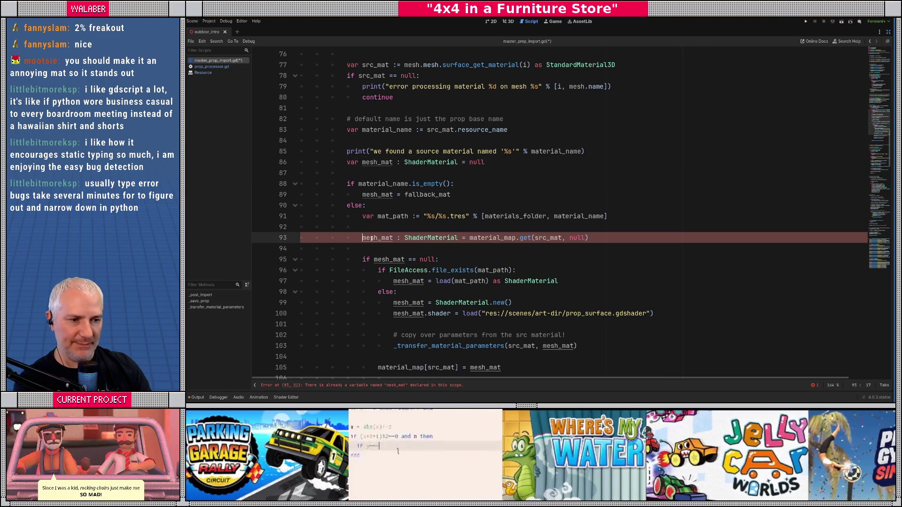
double_click(371, 238)
key("shift+ctrl+Right")
key("shift+ctrl+Right")
type("mesh_mat")
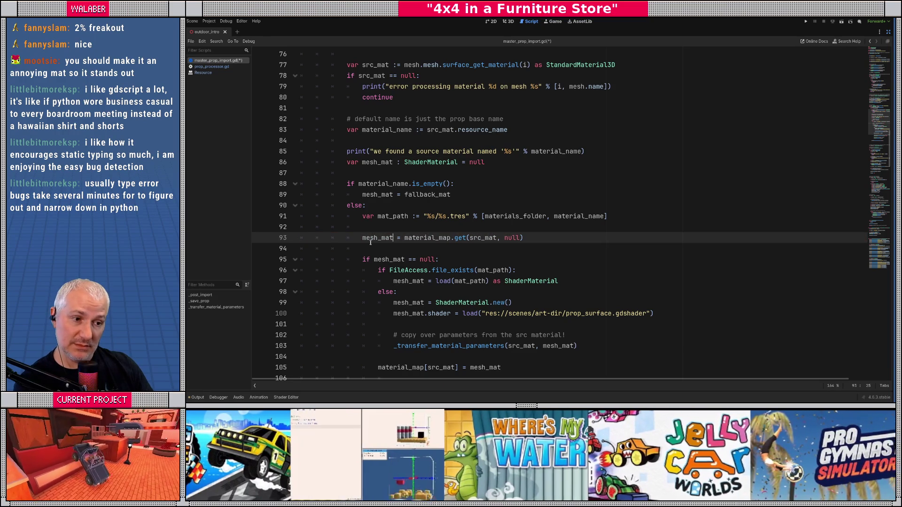
left_click(370, 229)
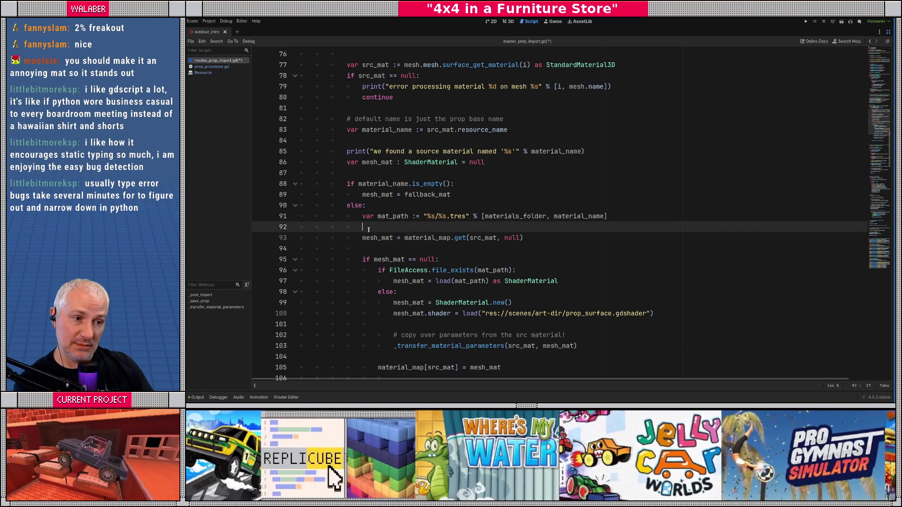
scroll(362, 229, "down", 3)
left_click(353, 233)
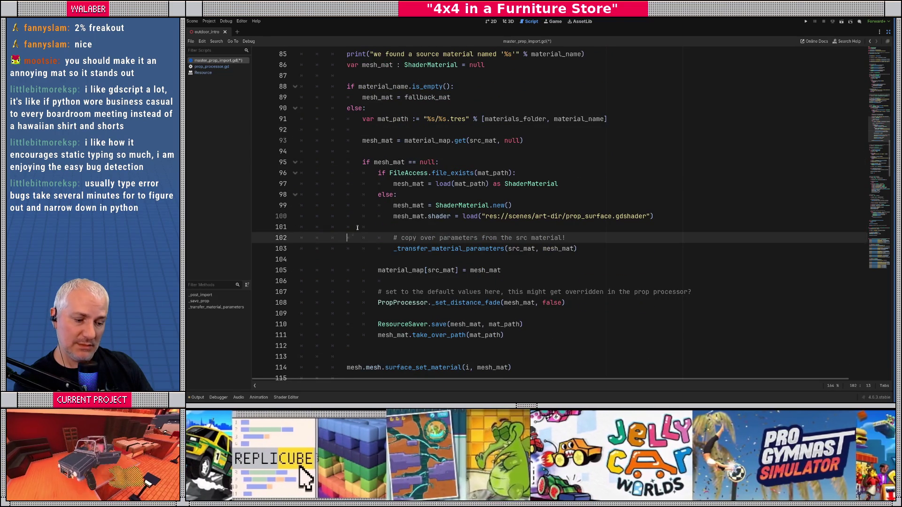
key("ctrl+s")
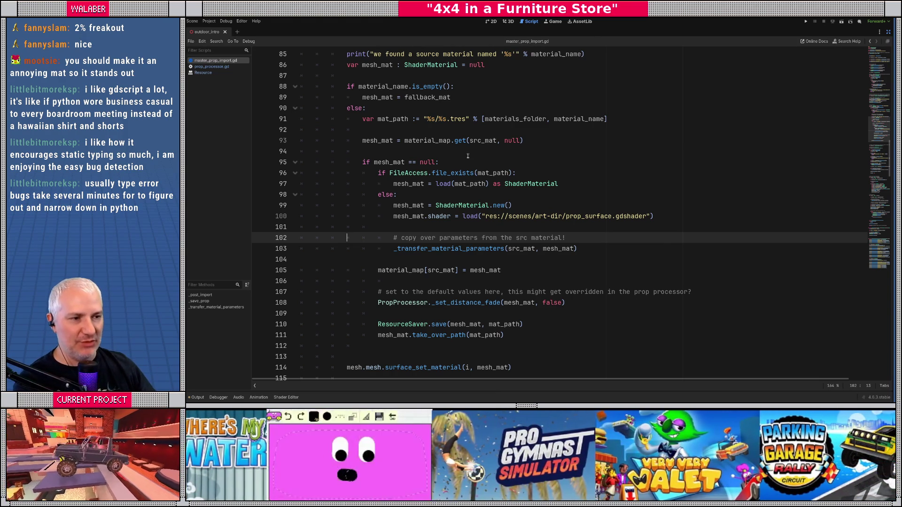
- Review the file-exists check and material creation block, then save
left_click(499, 183)
left_click(461, 173)
left_click(451, 194)
left_click_drag(451, 214, 446, 305)
left_click(489, 238)
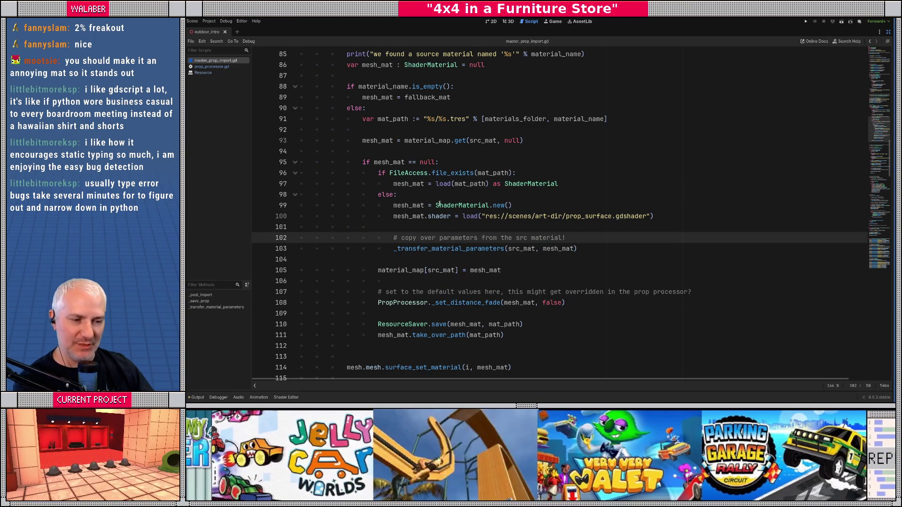
scroll(438, 204, "down", 1)
left_click(406, 222)
key("ctrl+s")
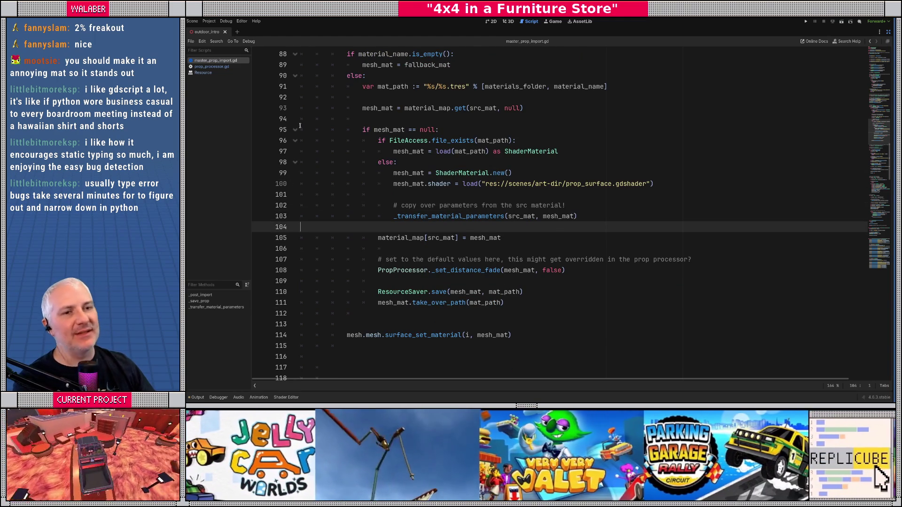
- Check the Resource documentation and review the ResourceSaver.save material-saving lines
left_click(203, 73)
key("ctrl+w")
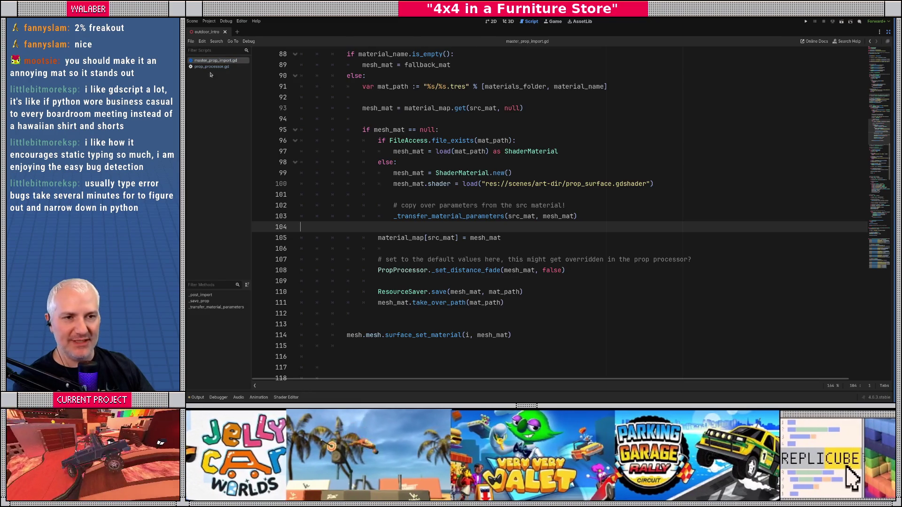
left_click_drag(365, 87, 441, 292)
left_click(441, 291)
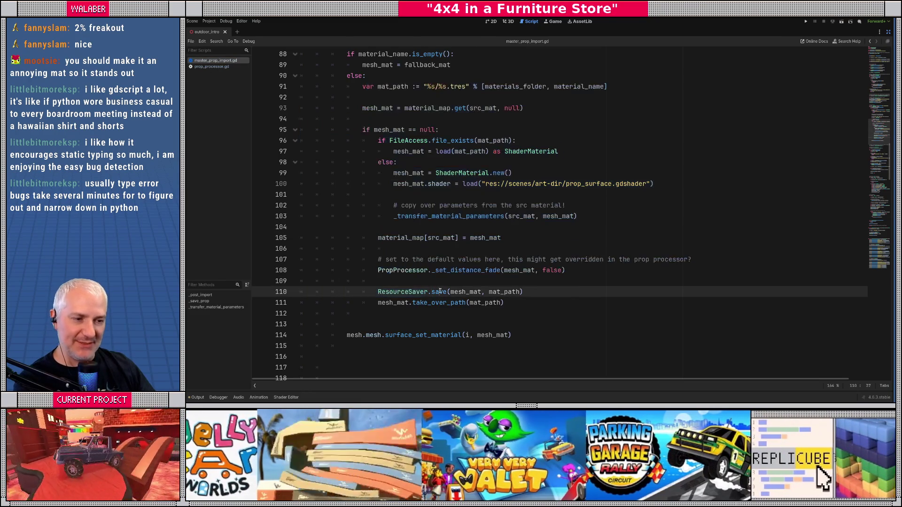
left_click(437, 281)
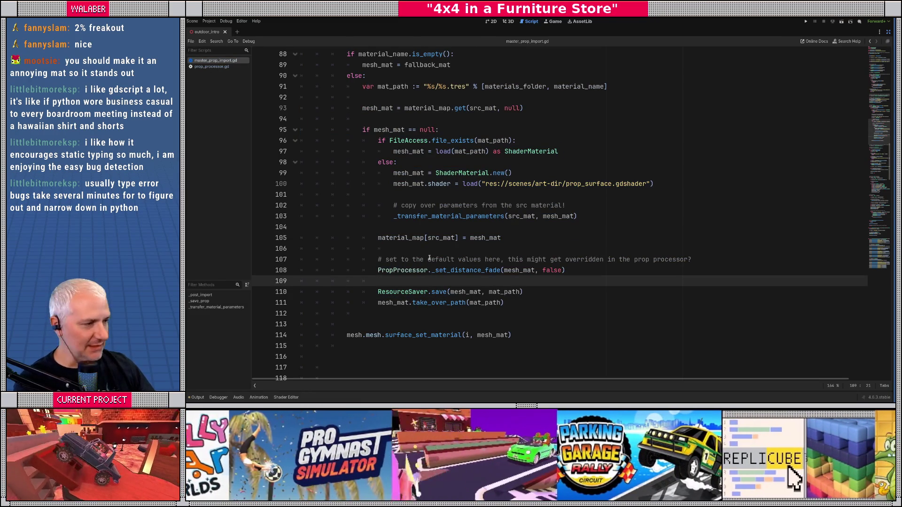
scroll(429, 258, "down", 4)
left_click(347, 216)
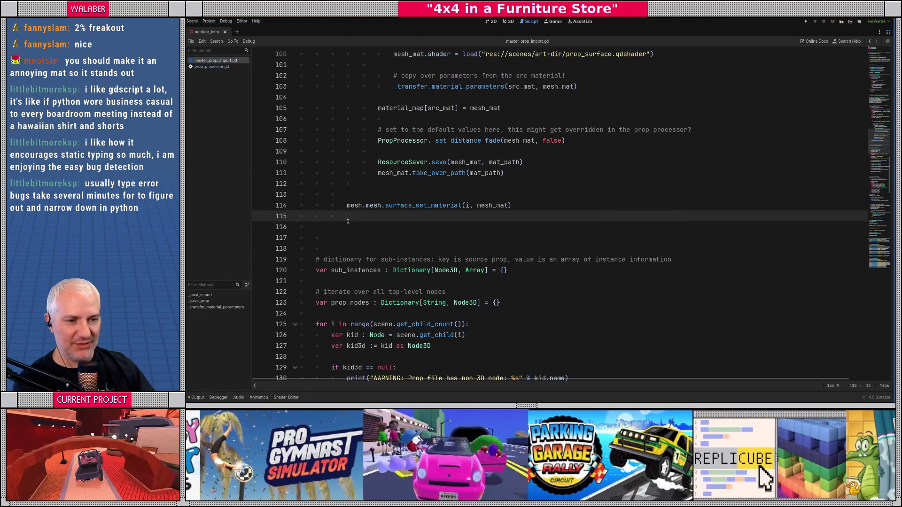
left_click(376, 234)
left_click(371, 227)
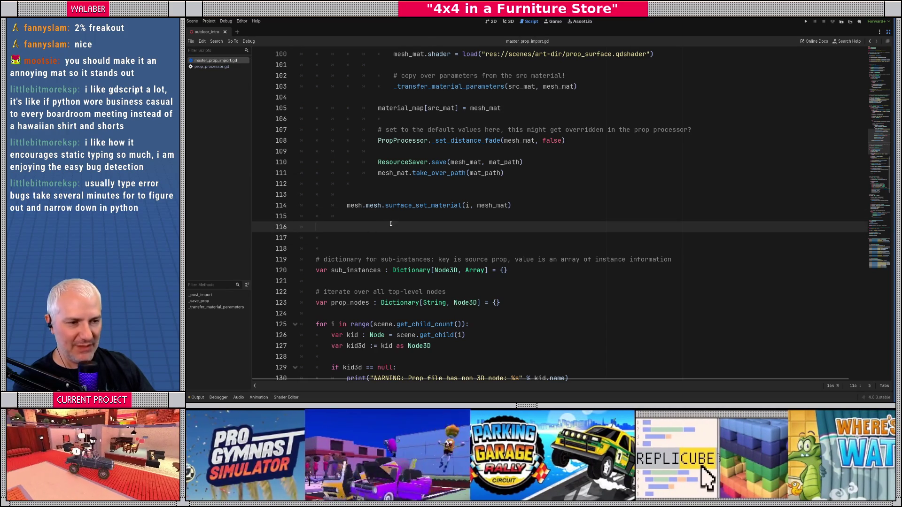
left_click(401, 186)
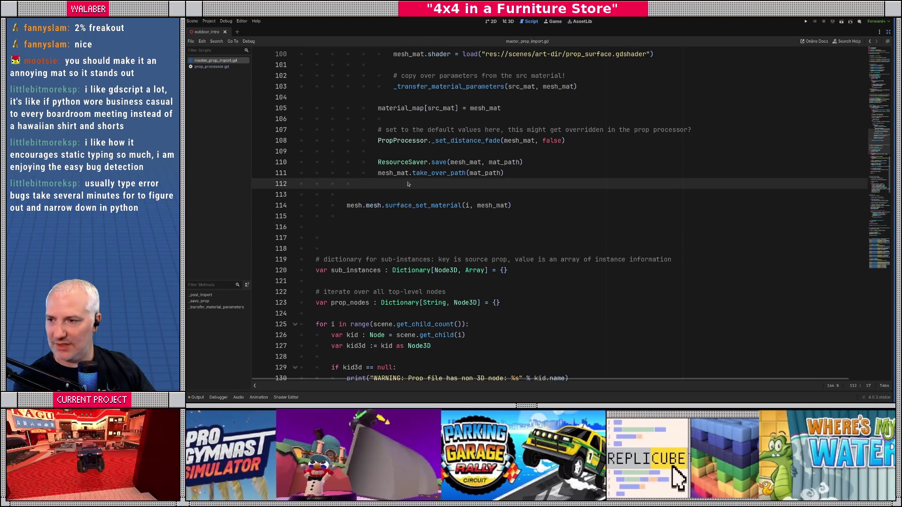
key("alt+Tab")
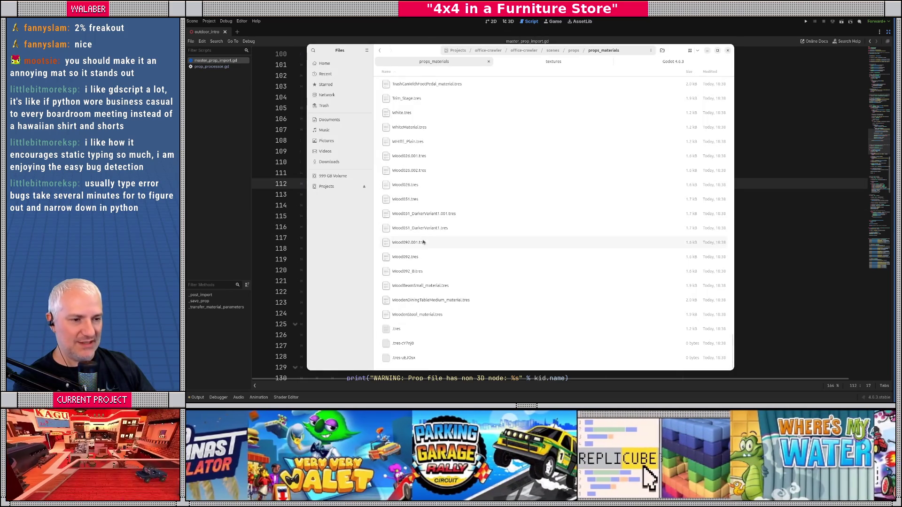
- Permanently delete all 169 files in props_materials, skipping those that fail
key("ctrl+a")
key("shift+Delete")
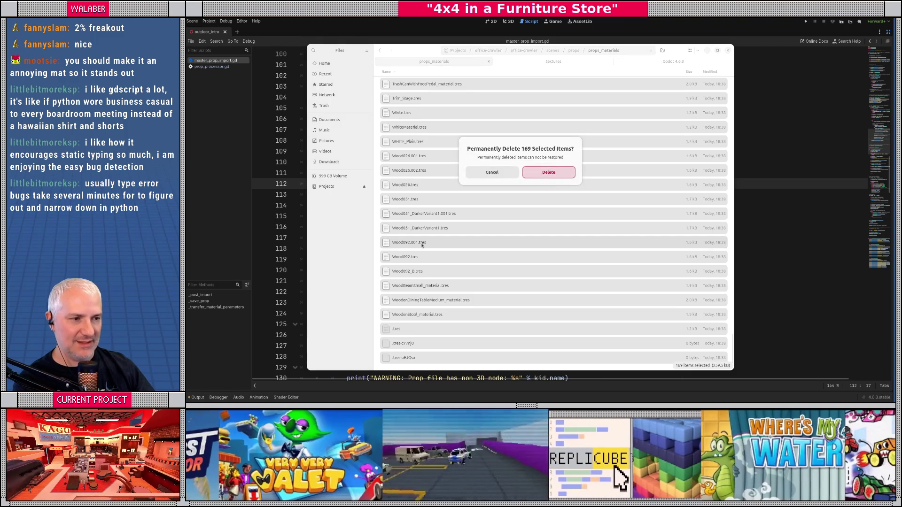
key("Return")
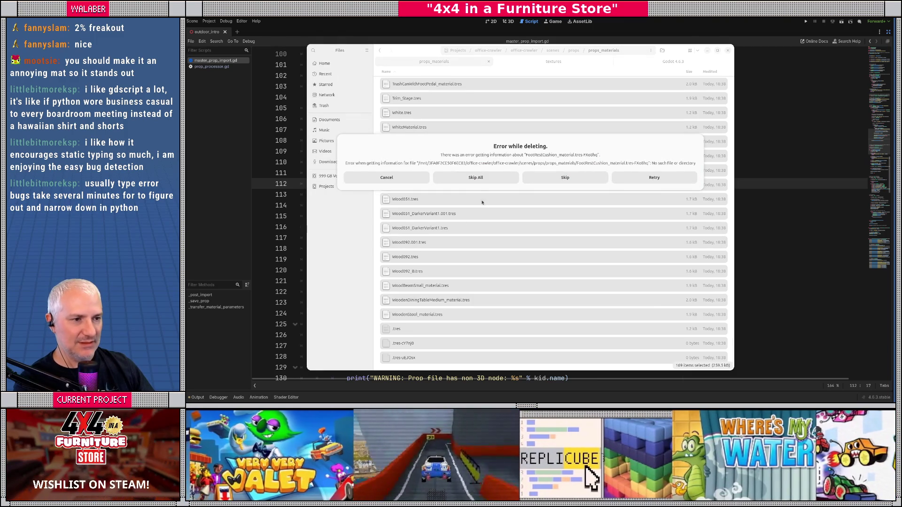
left_click(485, 179)
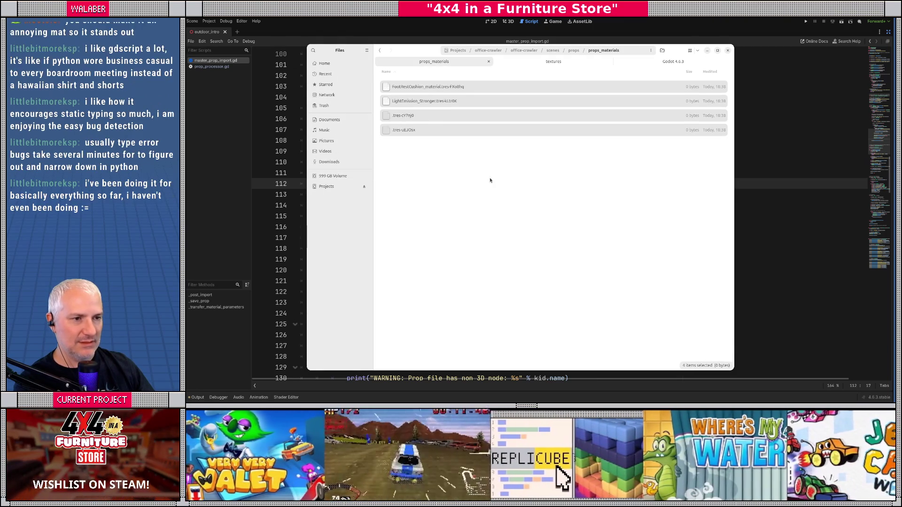
left_click(413, 152)
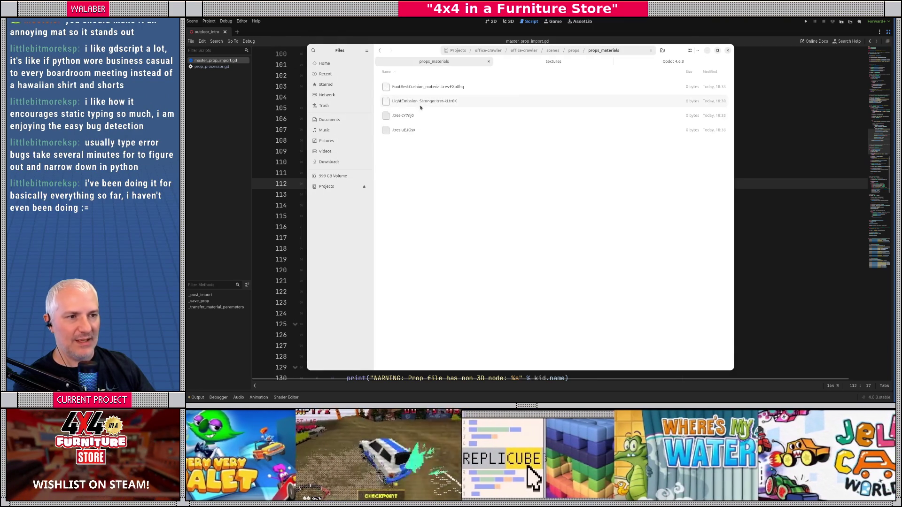
key("ctrl+w")
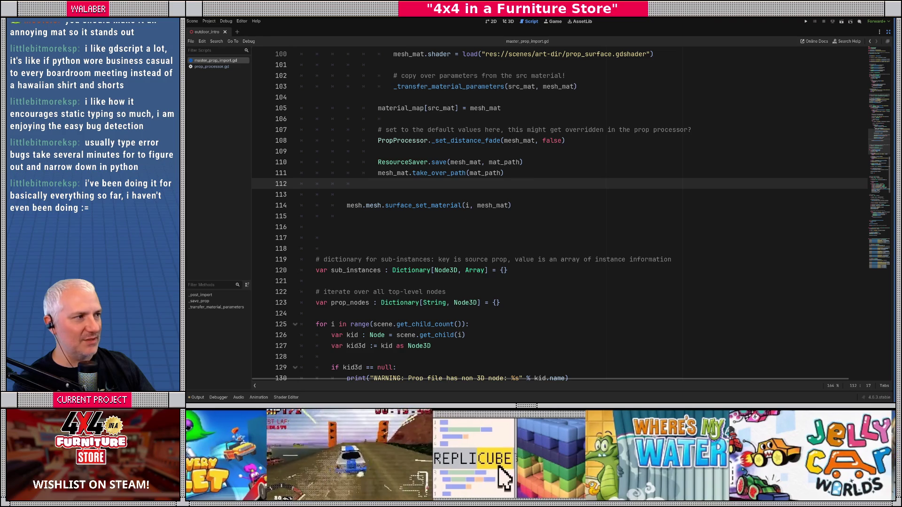
- Permanently delete the four leftover material files, skipping the undeletable ones
key("alt+Tab")
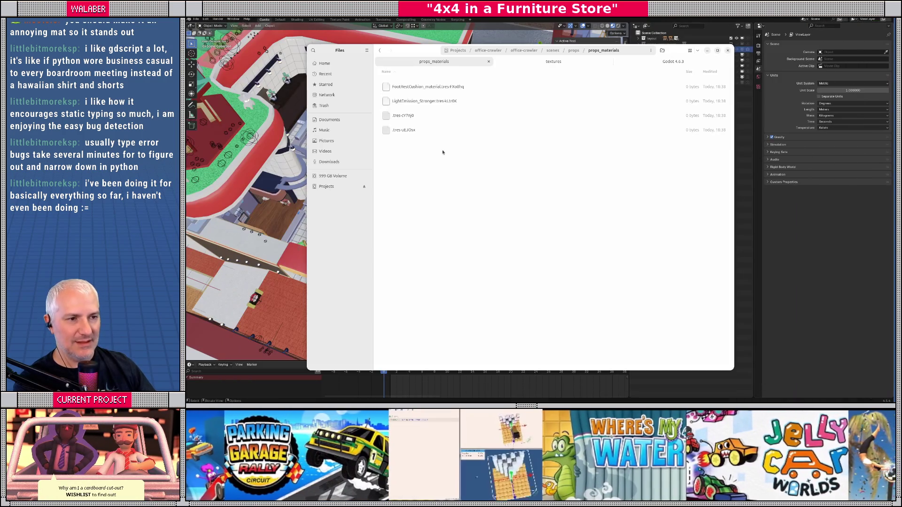
left_click_drag(442, 152, 415, 86)
key("shift+Delete")
key("Return")
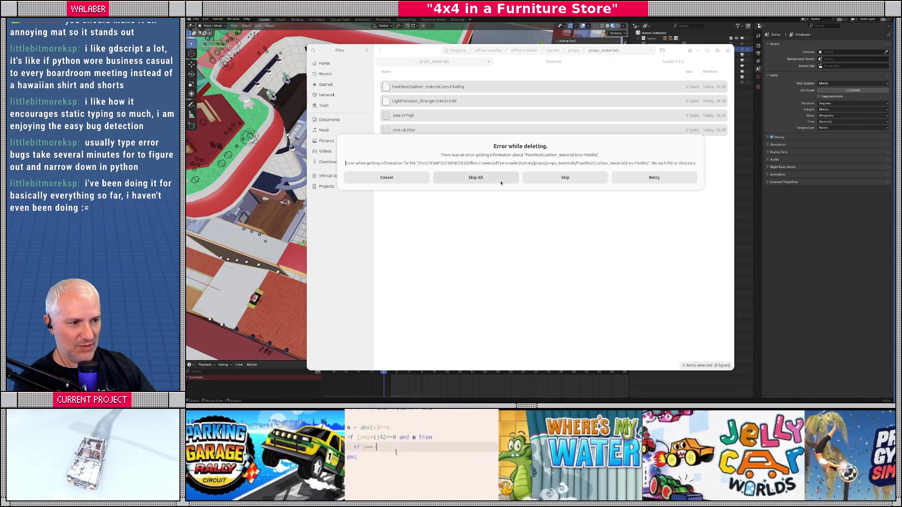
left_click(549, 181)
left_click(558, 178)
left_click(558, 178)
left_click(558, 178)
left_click(535, 200)
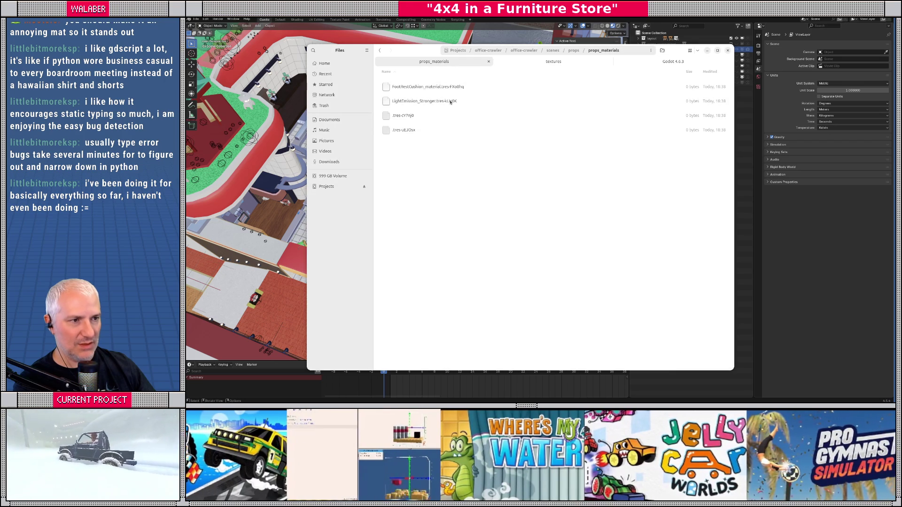
- Confirm props_materials is empty and launch the Godot 4.6.3 executable
left_click(574, 50)
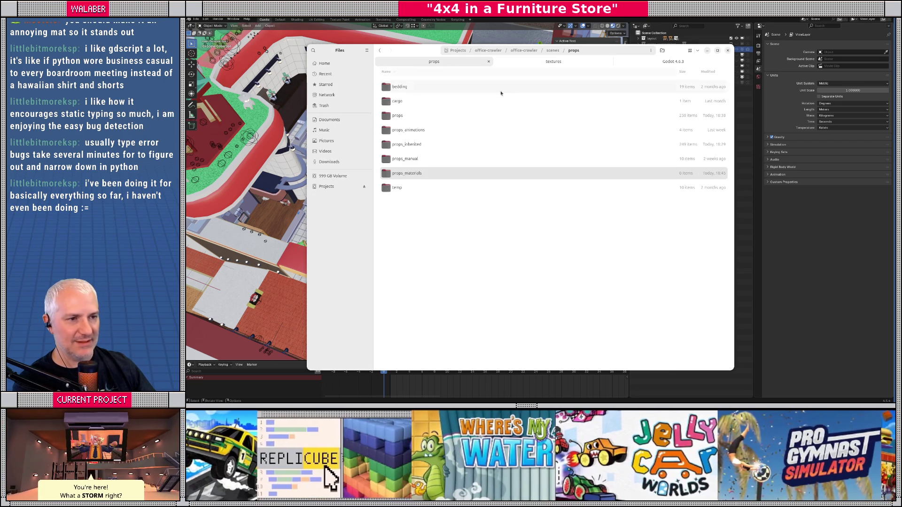
double_click(406, 174)
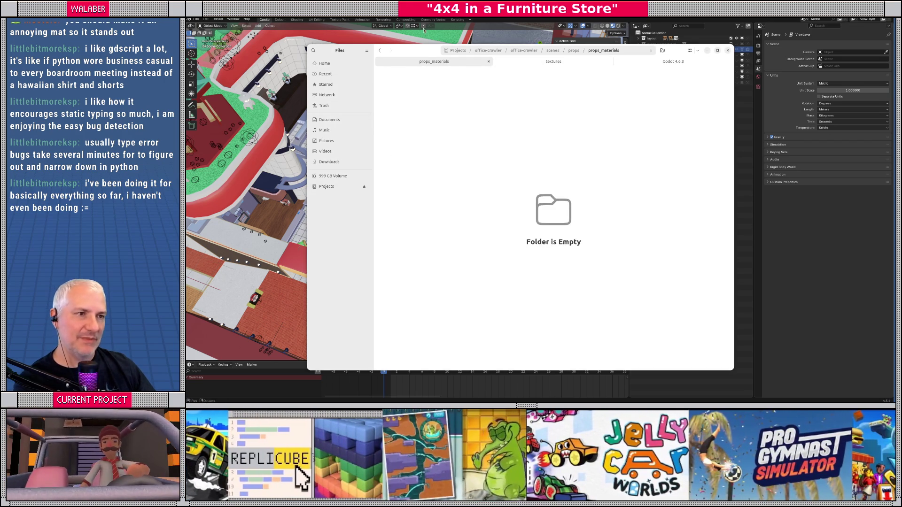
left_click(619, 63)
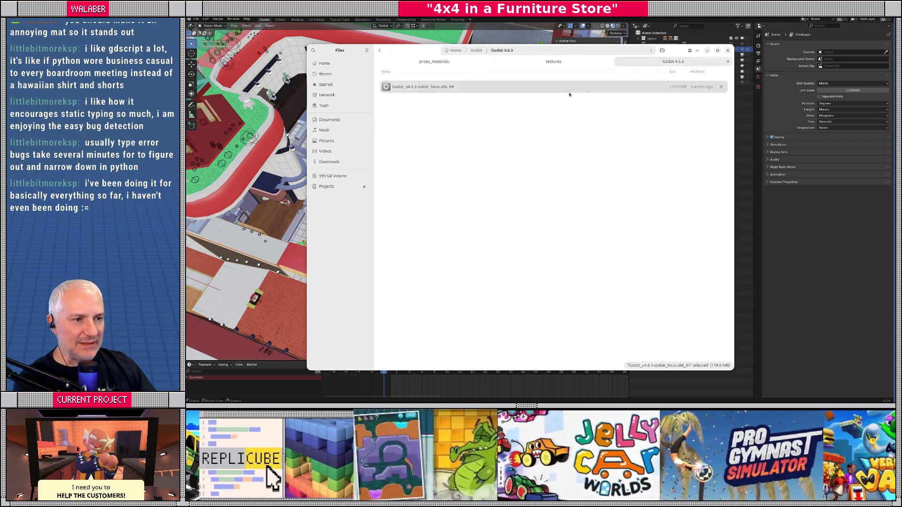
double_click(403, 87)
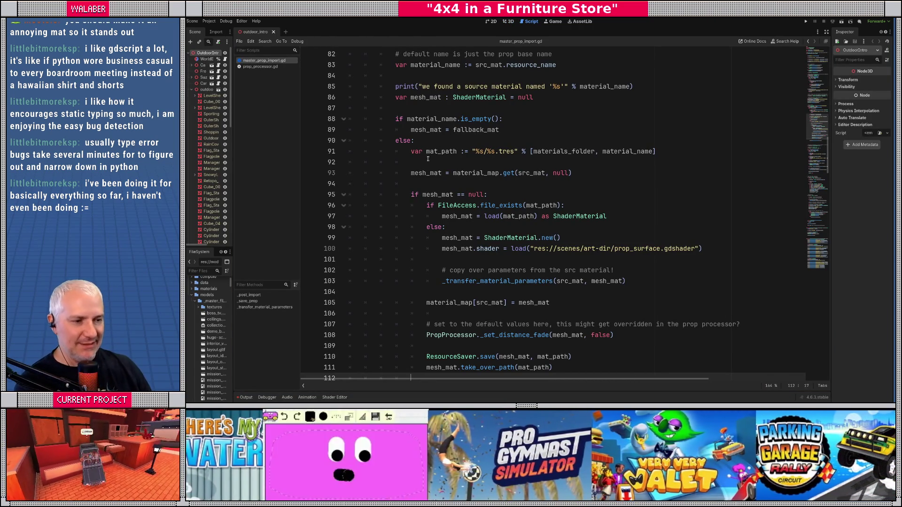
left_click(449, 151)
scroll(448, 149, "up", 2)
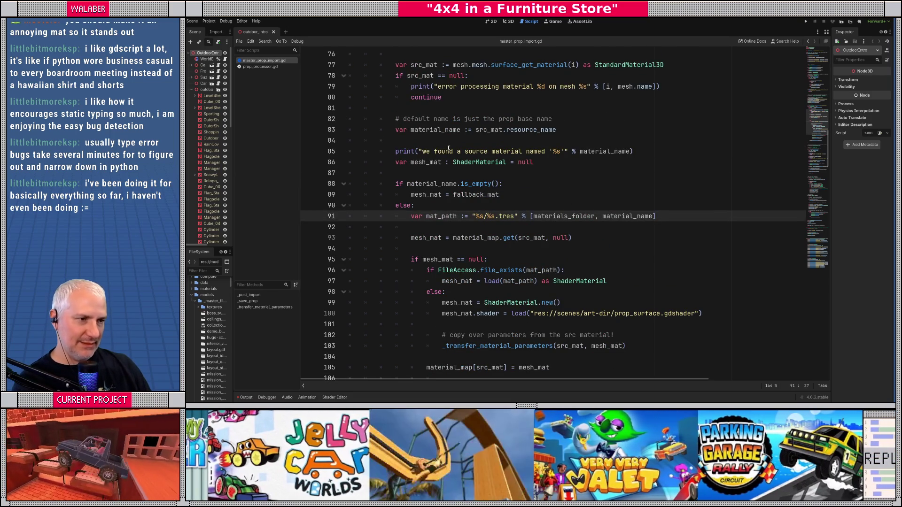
scroll(448, 148, "up", 2)
left_click_drag(395, 130, 687, 129)
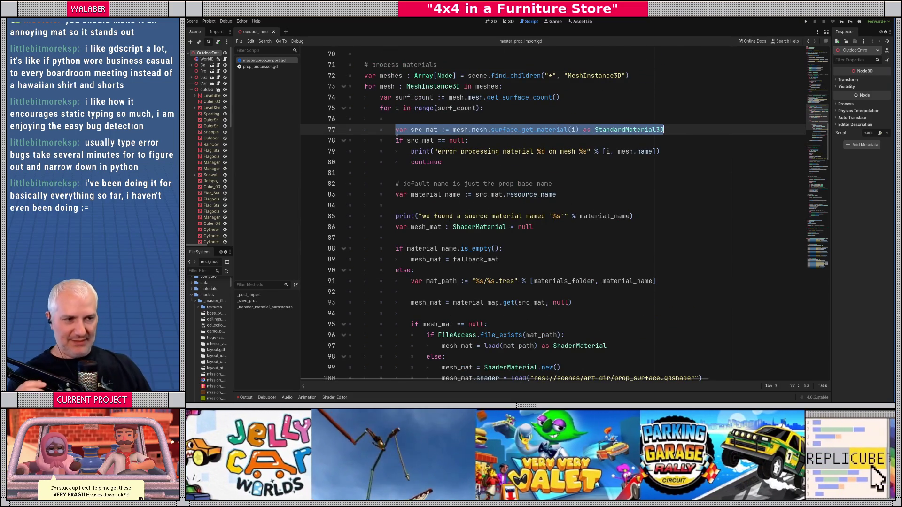
key("Down")
left_click_drag(453, 129, 578, 130)
double_click(619, 130)
left_click_drag(450, 130, 589, 133)
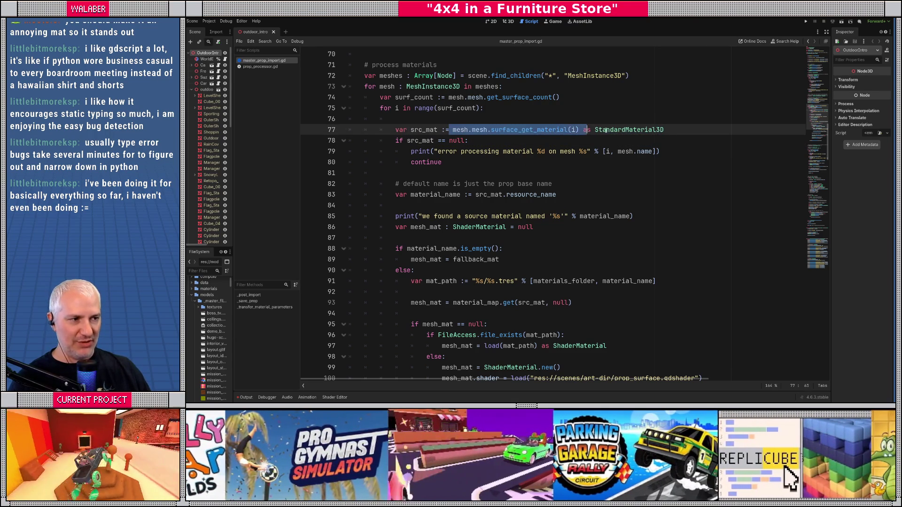
double_click(621, 130)
left_click_drag(452, 131, 670, 129)
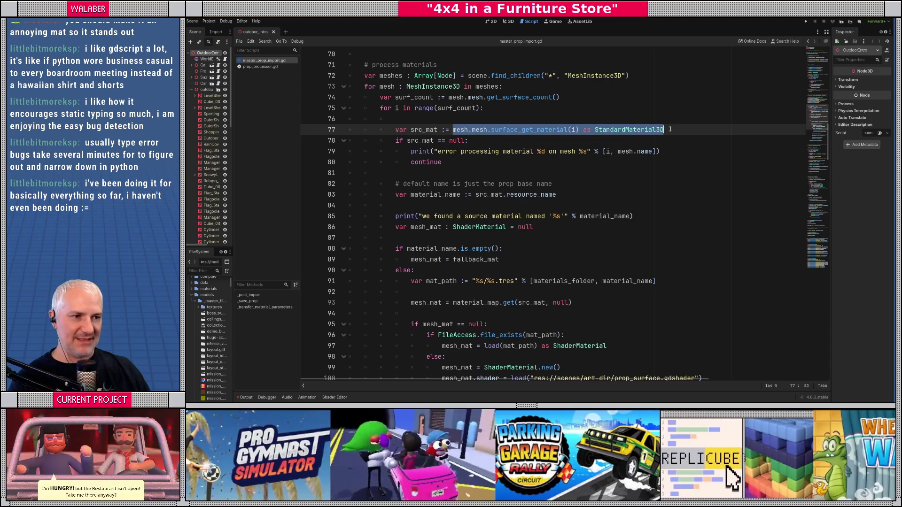
left_click(445, 132)
left_click_drag(398, 140, 487, 140)
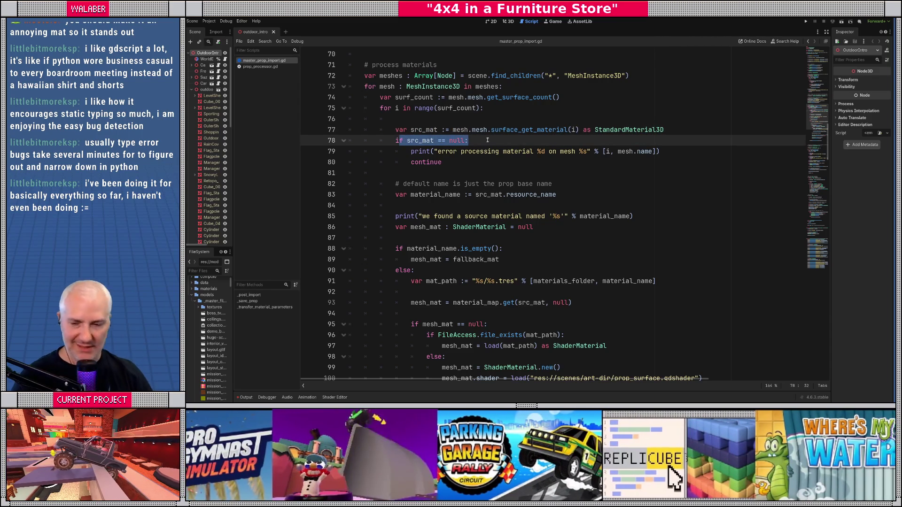
left_click_drag(472, 130, 557, 132)
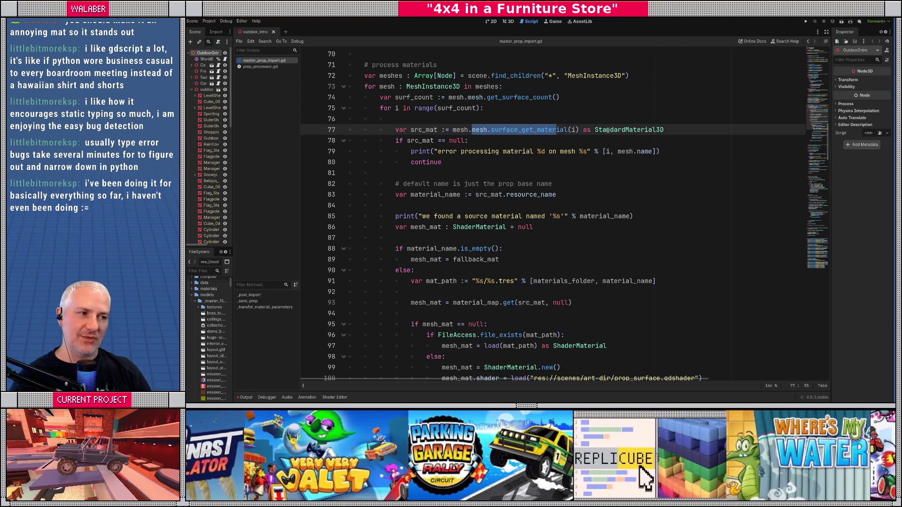
double_click(607, 131)
left_click_drag(406, 146, 442, 173)
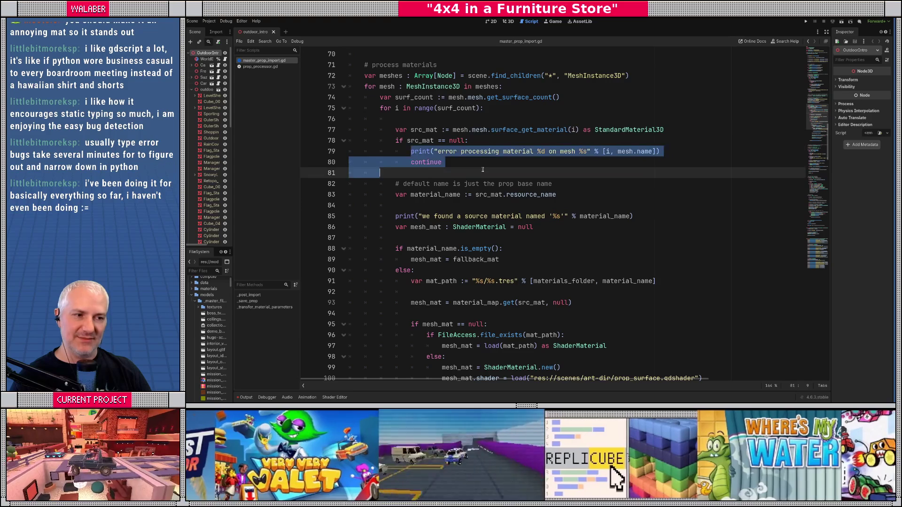
left_click(451, 173)
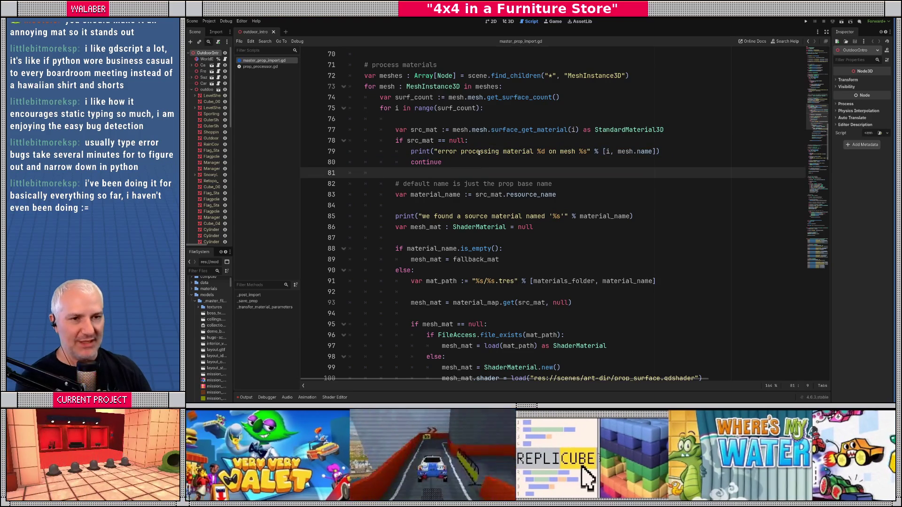
left_click(826, 32)
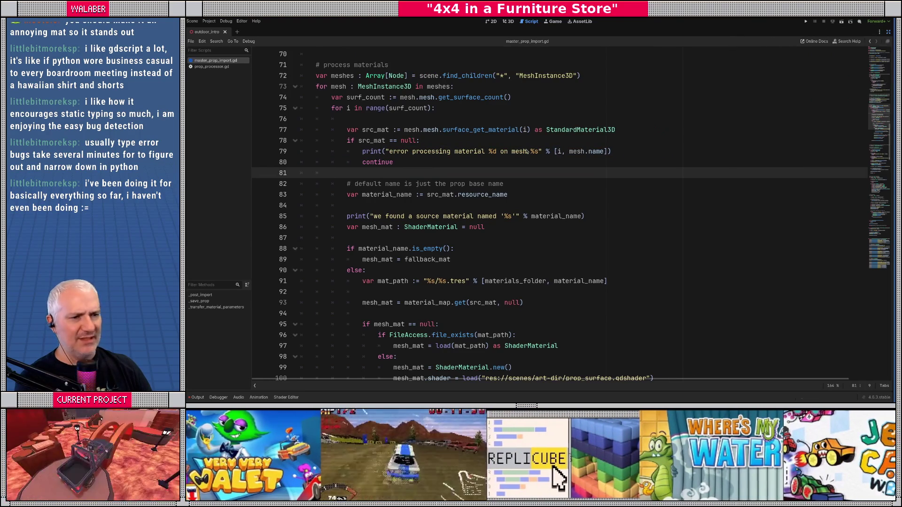
key("alt+Tab")
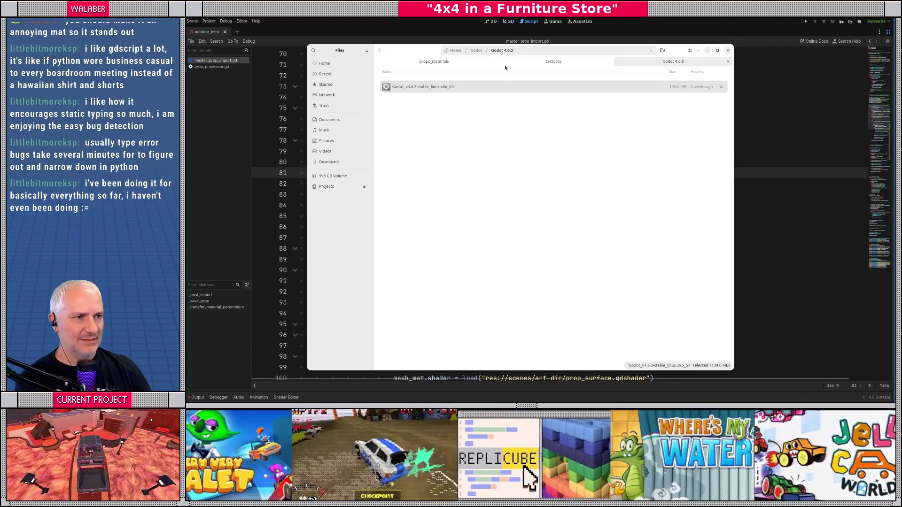
left_click(546, 63)
left_click(445, 63)
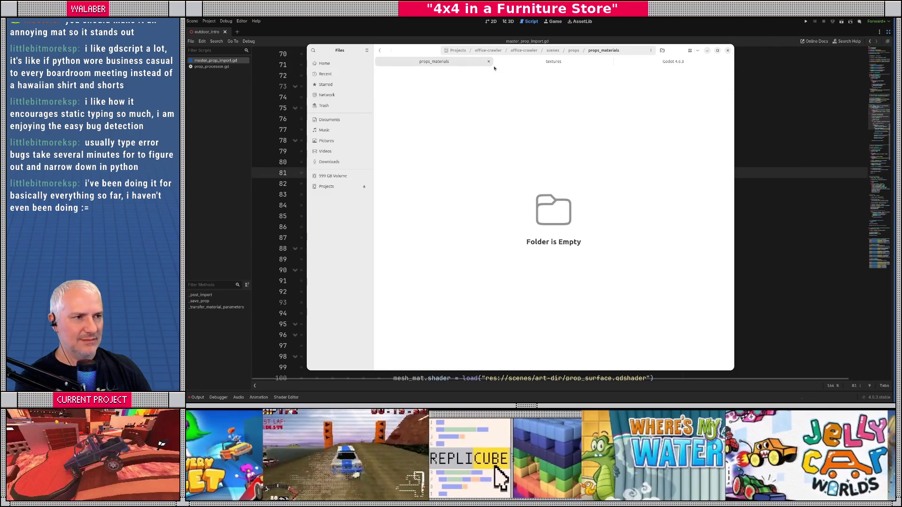
key("alt+Tab")
left_click(888, 31)
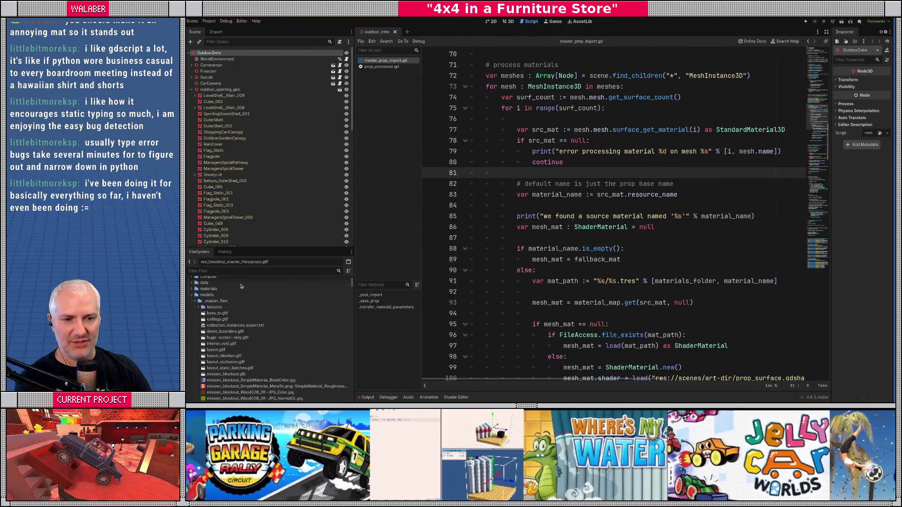
- Filter the FileSystem dock for 'props' and reimport props.gltf
left_click(237, 272)
type("props")
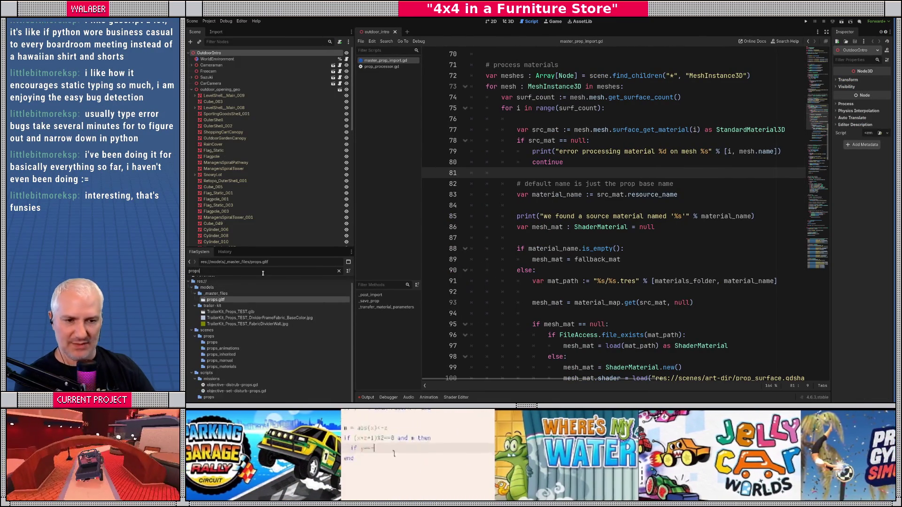
right_click(241, 304)
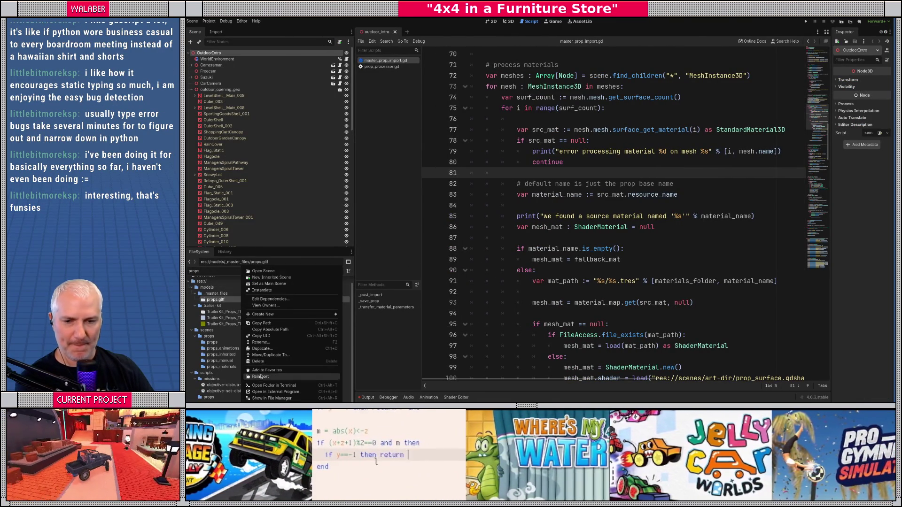
left_click(260, 376)
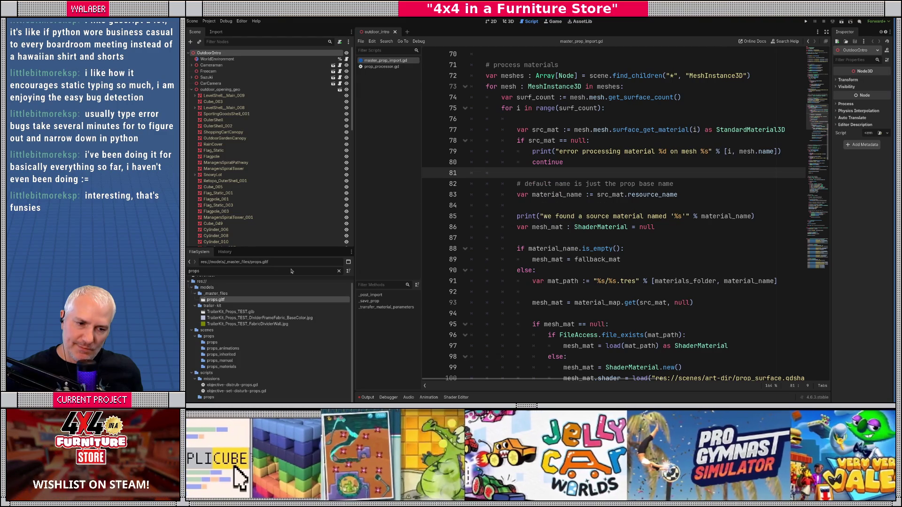
key("alt+Tab")
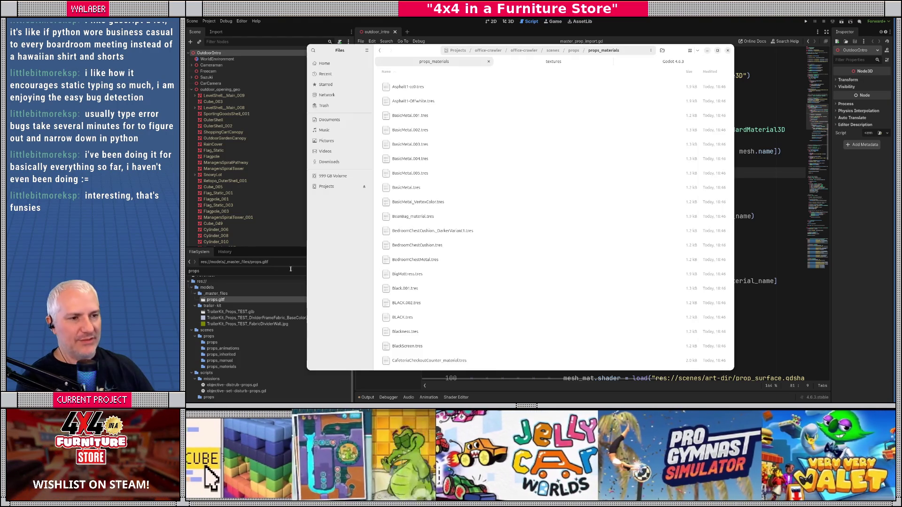
- Browse the regenerated .tres materials in props_materials, ending on the fallback material file
key("ctrl+a")
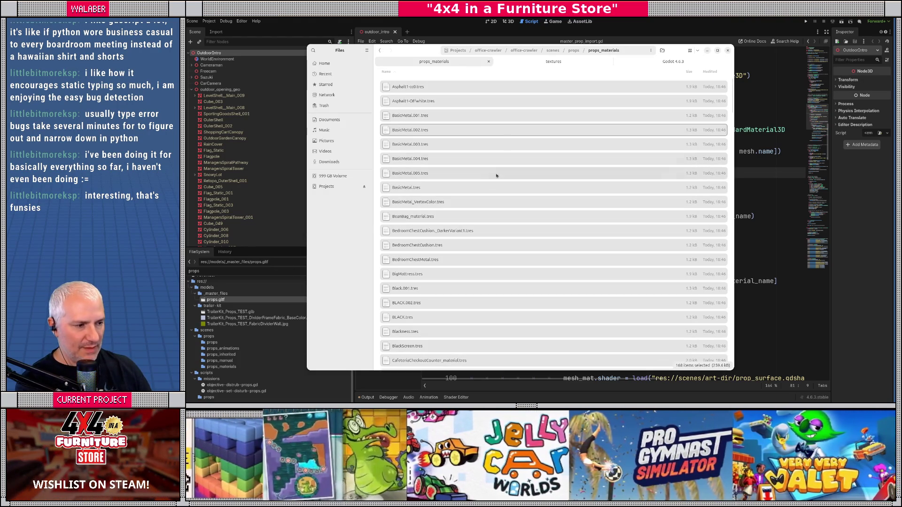
left_click(502, 173)
scroll(502, 173, "down", 3)
left_click_drag(732, 104, 730, 350)
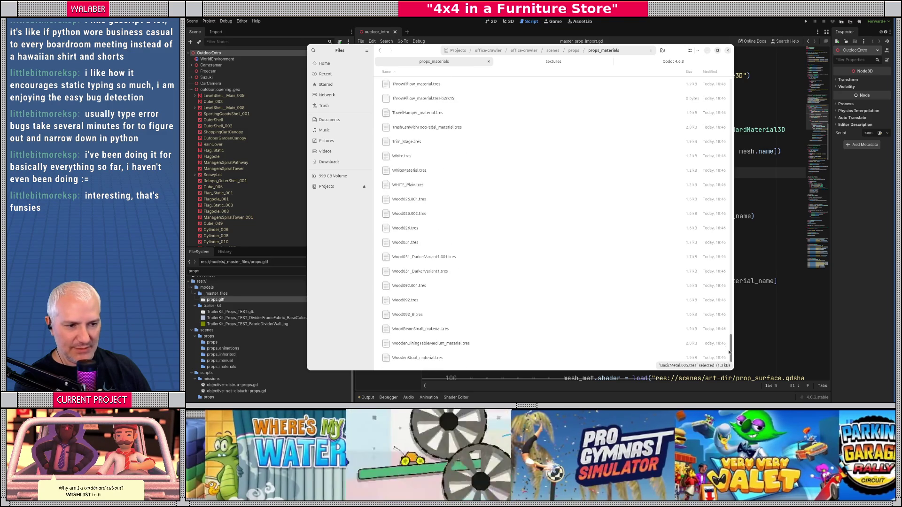
scroll(485, 213, "up", 5)
scroll(486, 212, "up", 10)
double_click(485, 209)
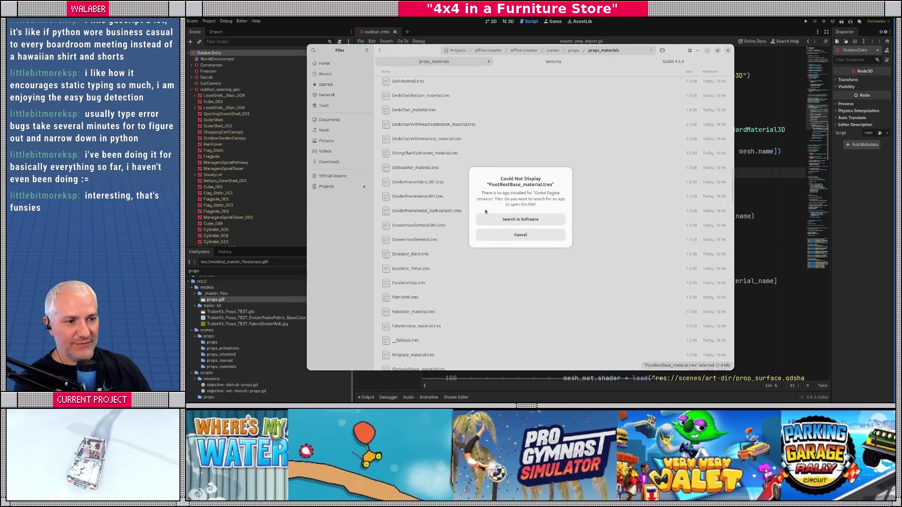
left_click(514, 235)
left_click(514, 239)
scroll(470, 235, "down", 3)
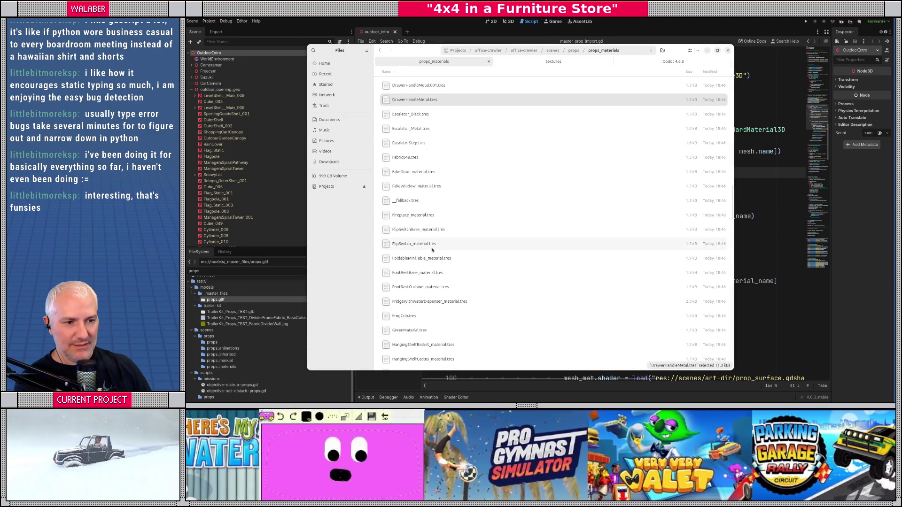
left_click(418, 206)
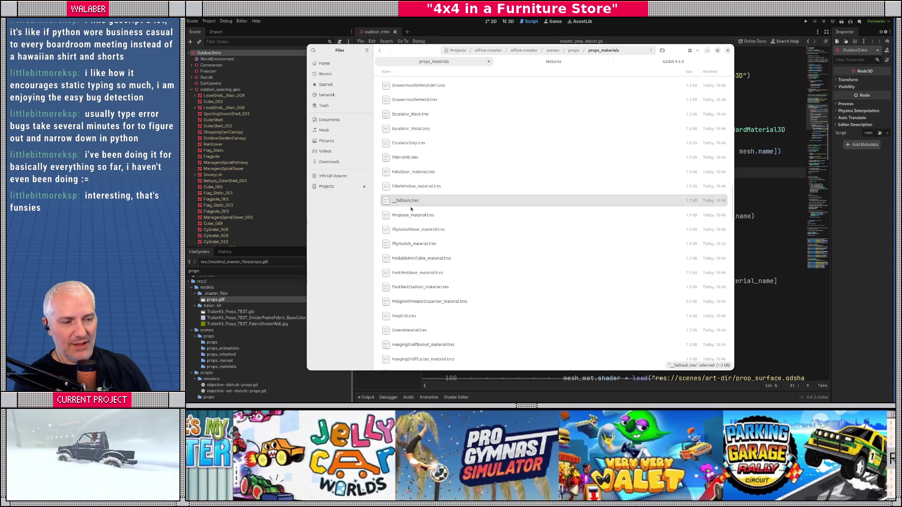
- Reposition the Files window, then hide it so Godot is in front
left_click_drag(428, 54, 438, 51)
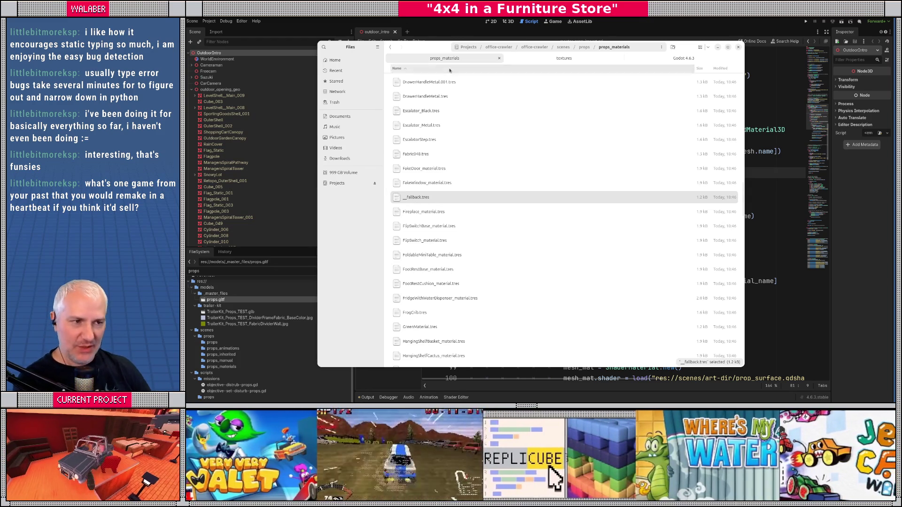
left_click_drag(423, 49, 421, 56)
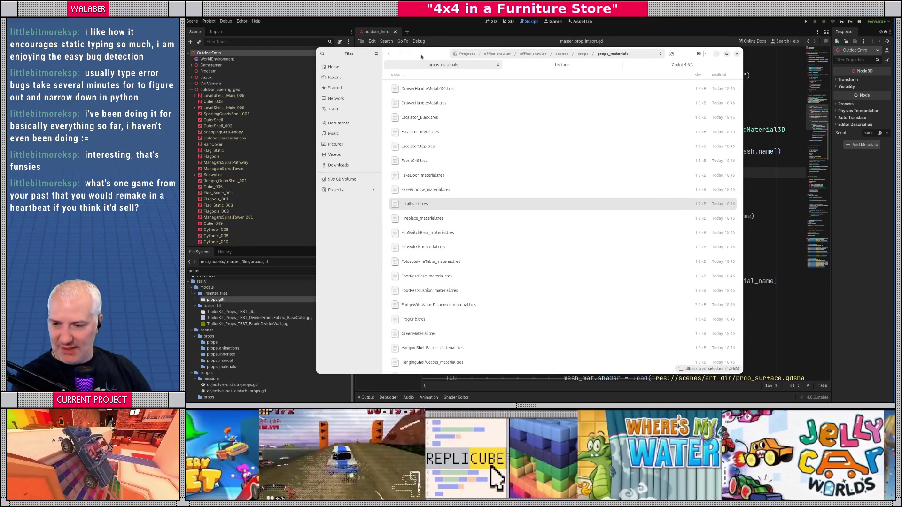
left_click_drag(385, 53, 341, 61)
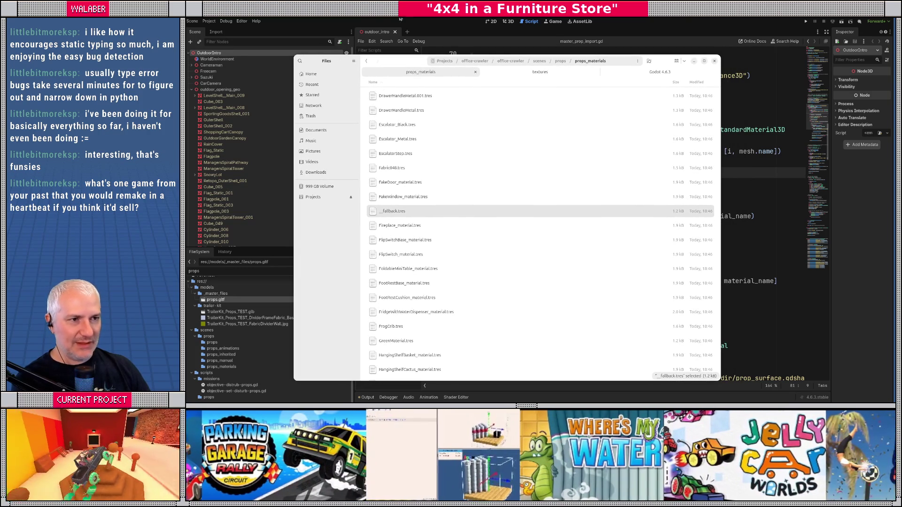
key("alt+Tab")
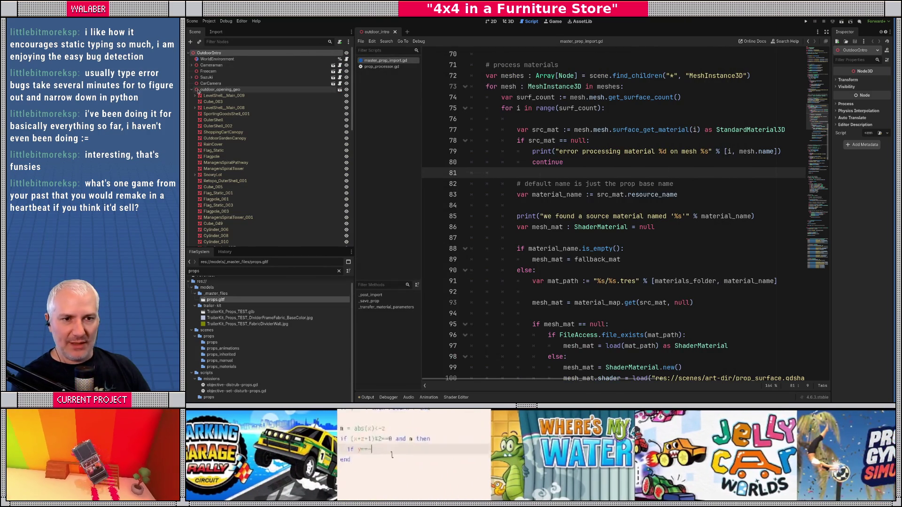
- Collapse outdoor_opening_geo in the Scene dock and clear the FileSystem filter text
left_click(192, 90)
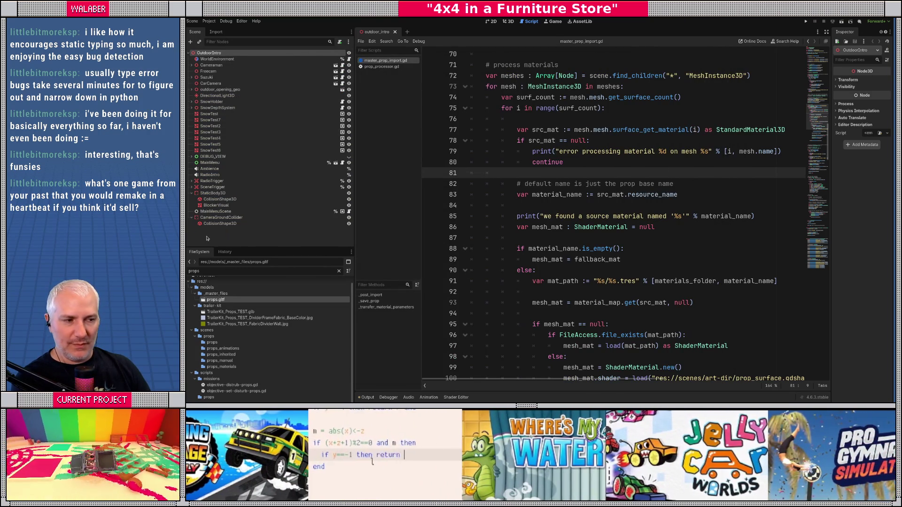
left_click(207, 239)
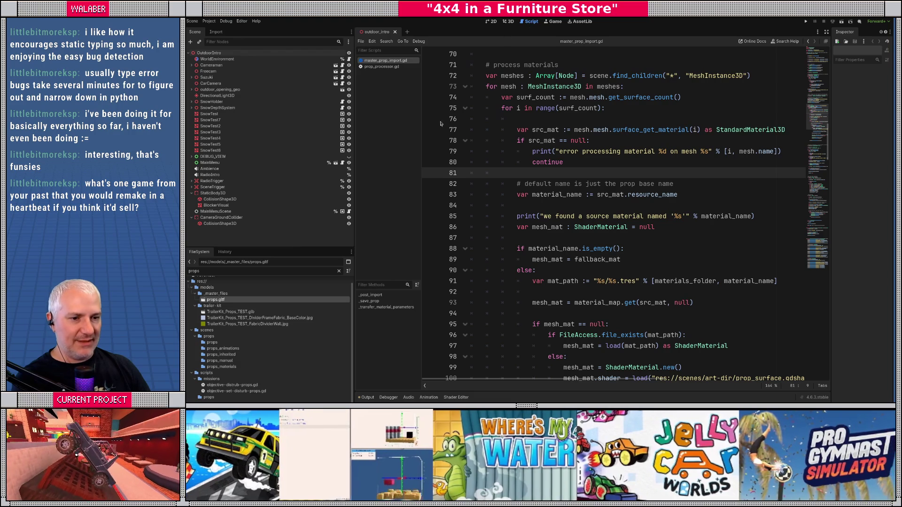
key("ctrl+a")
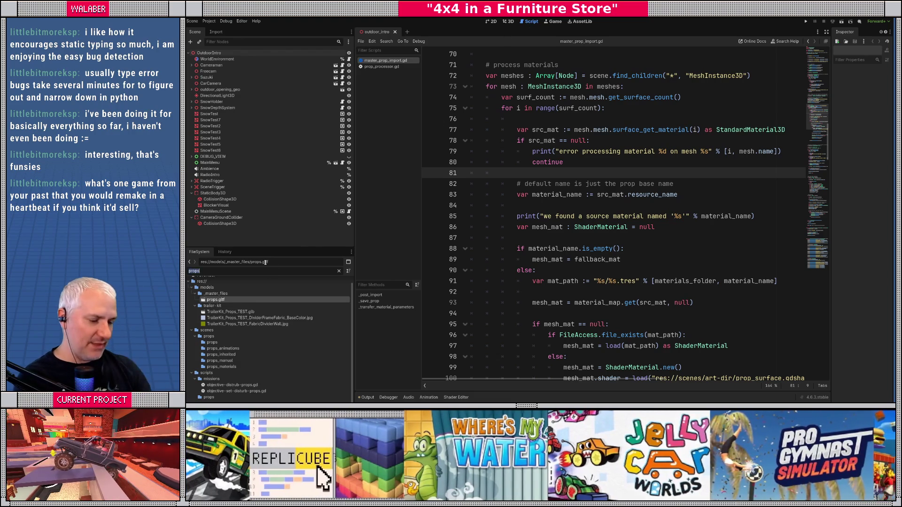
type("teh")
key("BackSpace")
key("BackSpace")
key("BackSpace")
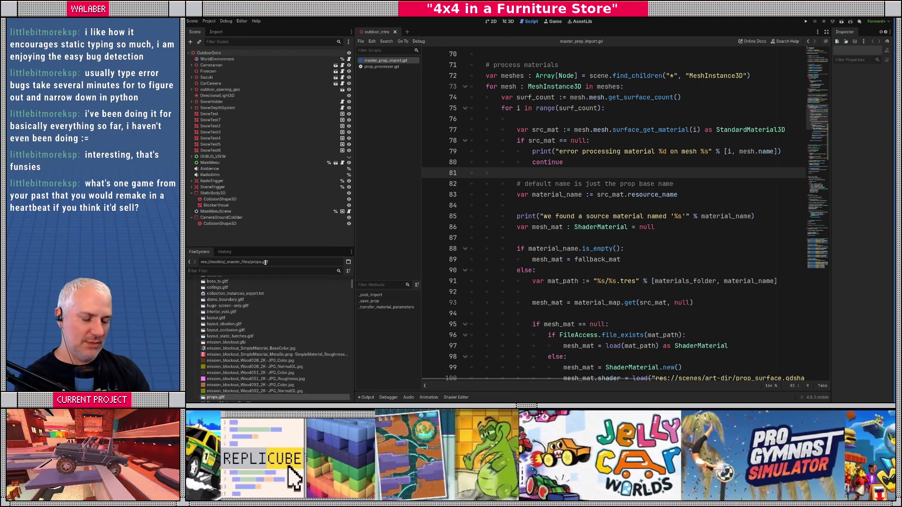
- Open DoorGate_Swinging.tscn from a 'swing' filter with Open Anyway, and view it in 3D
type("swing")
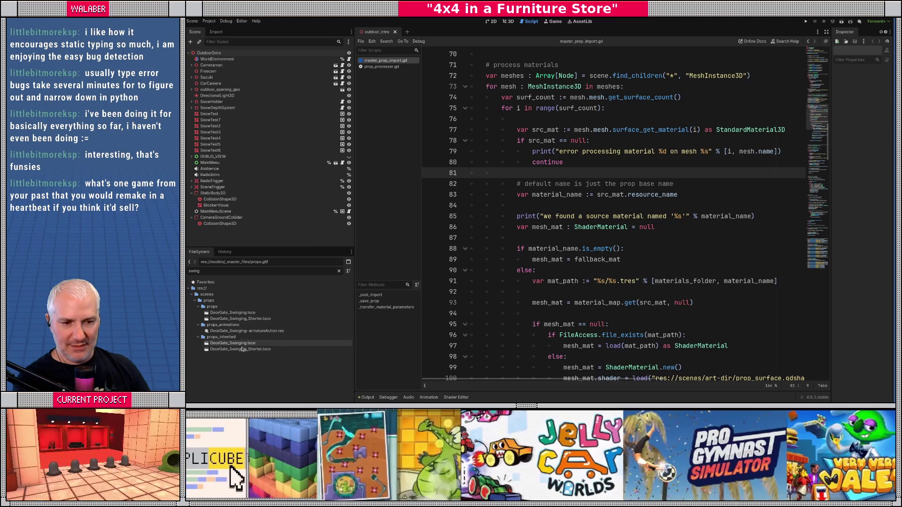
double_click(239, 345)
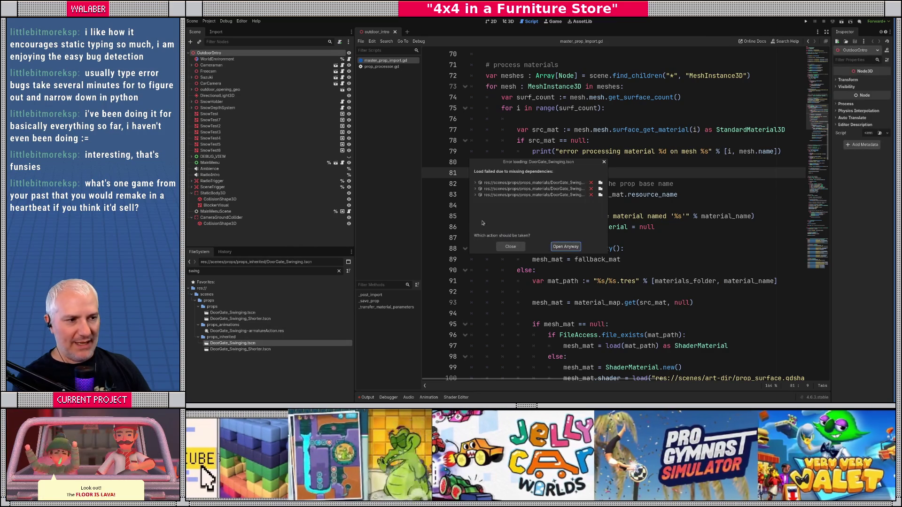
left_click(476, 183)
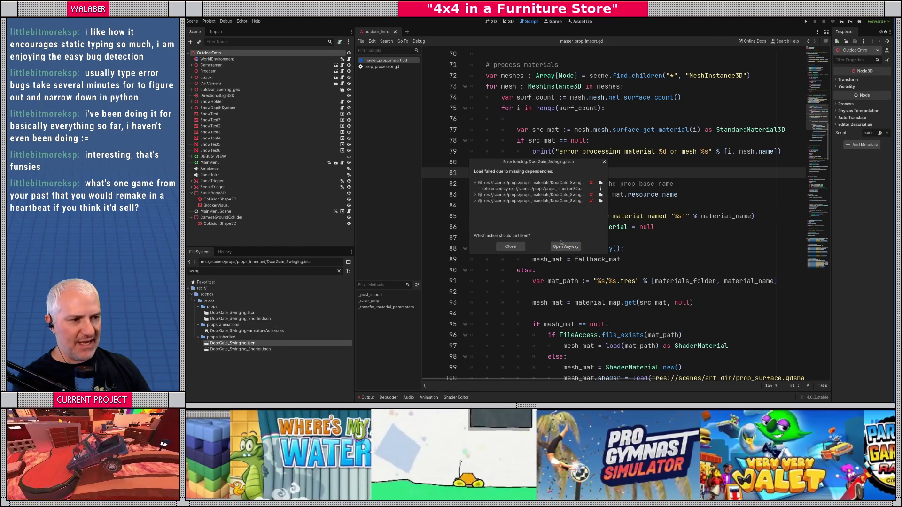
left_click(475, 195)
left_click(475, 207)
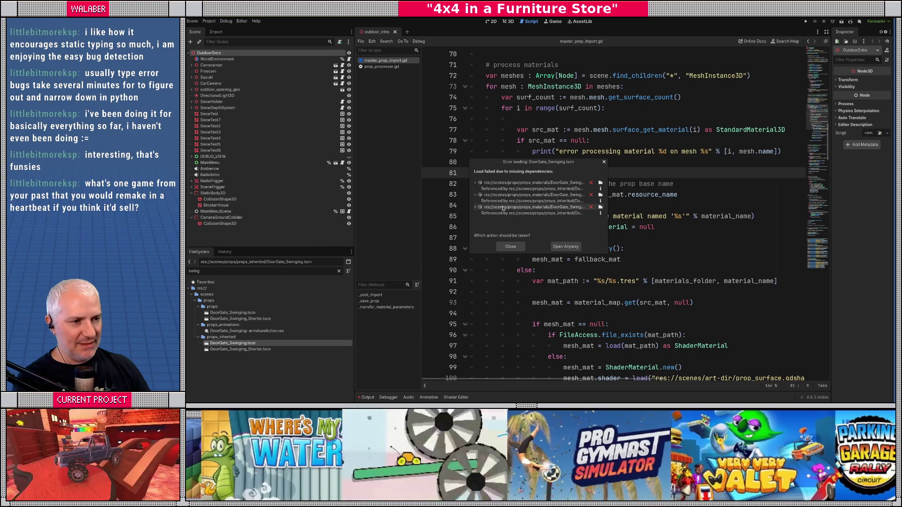
left_click(566, 246)
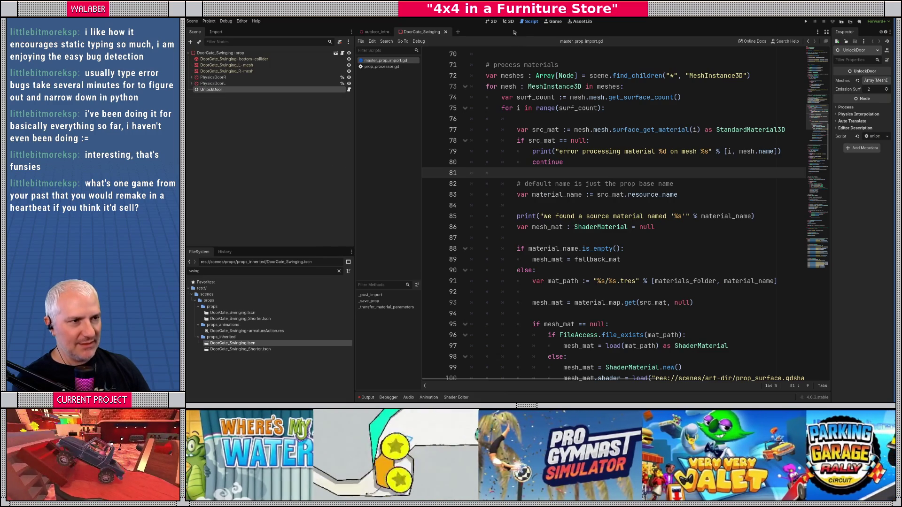
left_click(508, 21)
mouse_move(508, 169)
left_mouse_down()
mouse_move(509, 233)
mouse_move(509, 188)
left_mouse_up()
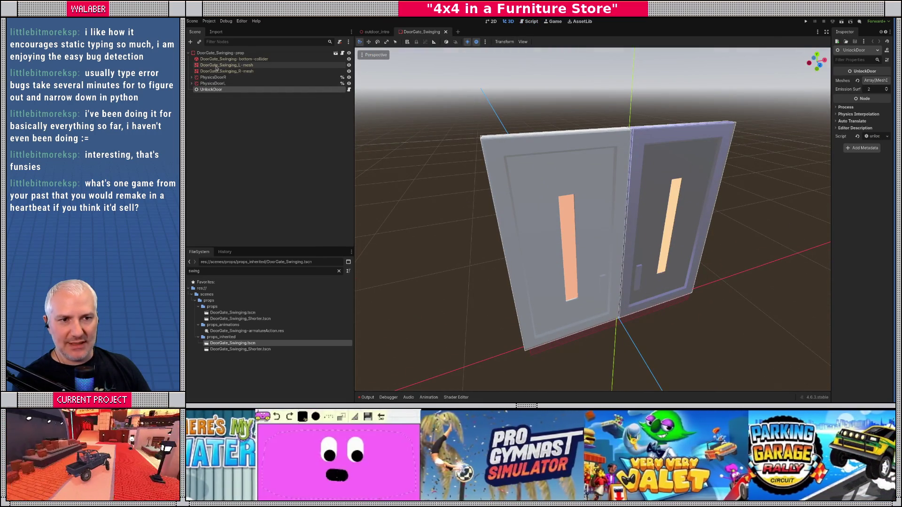
- Inspect the left door mesh's Surface 1 and Surface 2 material details
left_click(217, 66)
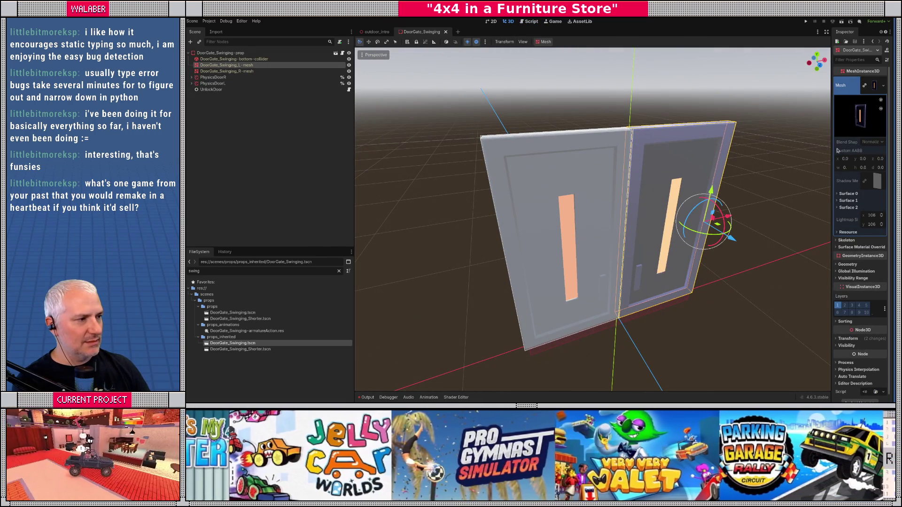
left_click_drag(830, 150, 673, 153)
left_click(696, 208)
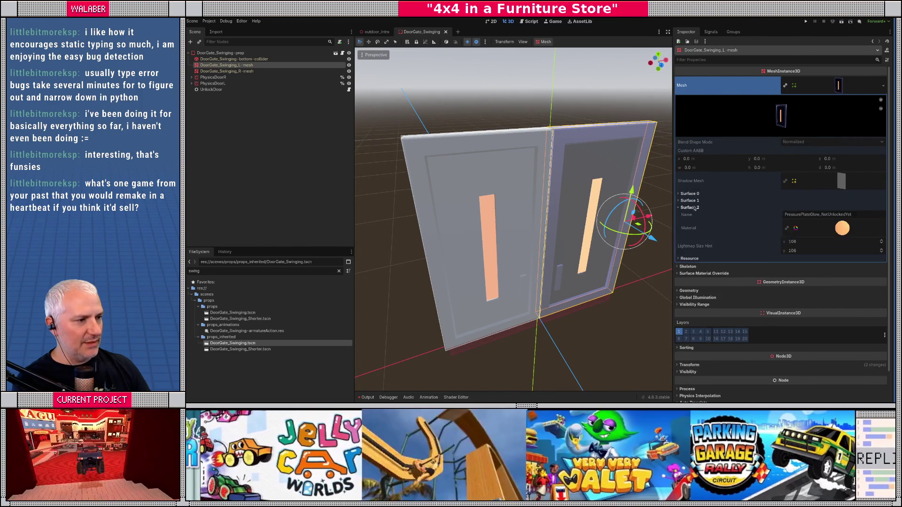
left_click(692, 200)
left_click(693, 201)
- Compare R-mesh Surface 0–1 with the L-mesh surface material overrides, then open prop.gd
left_click(227, 71)
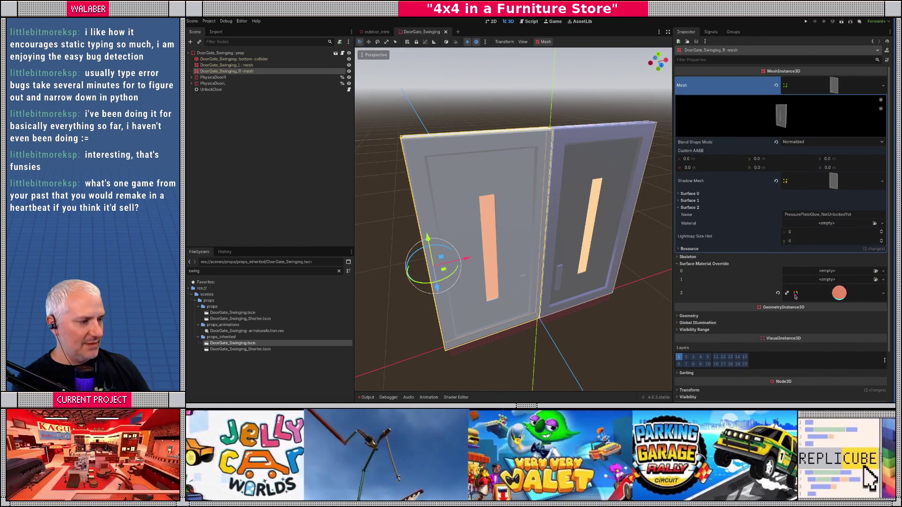
left_click(689, 200)
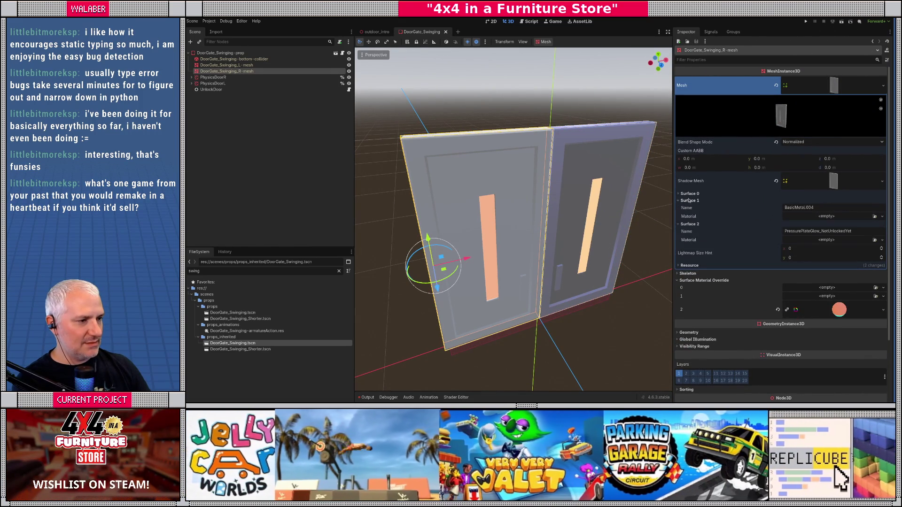
left_click(689, 194)
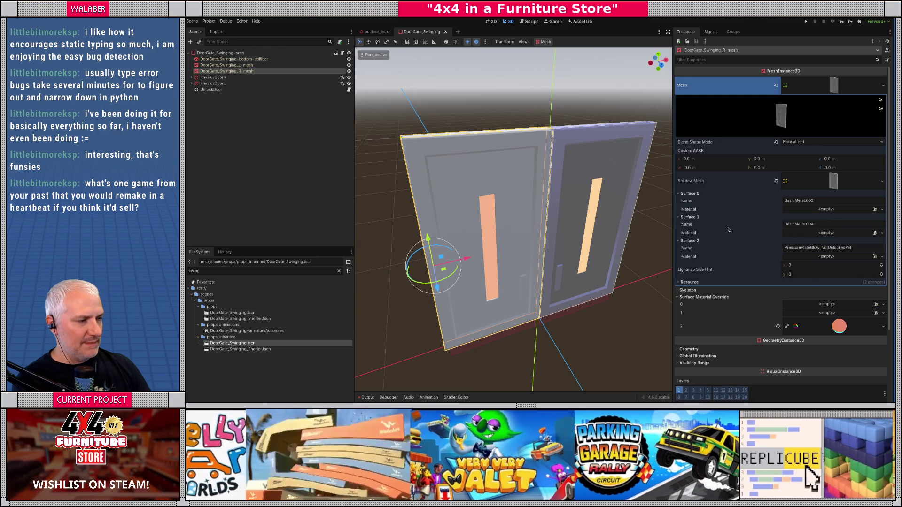
scroll(728, 229, "down", 2)
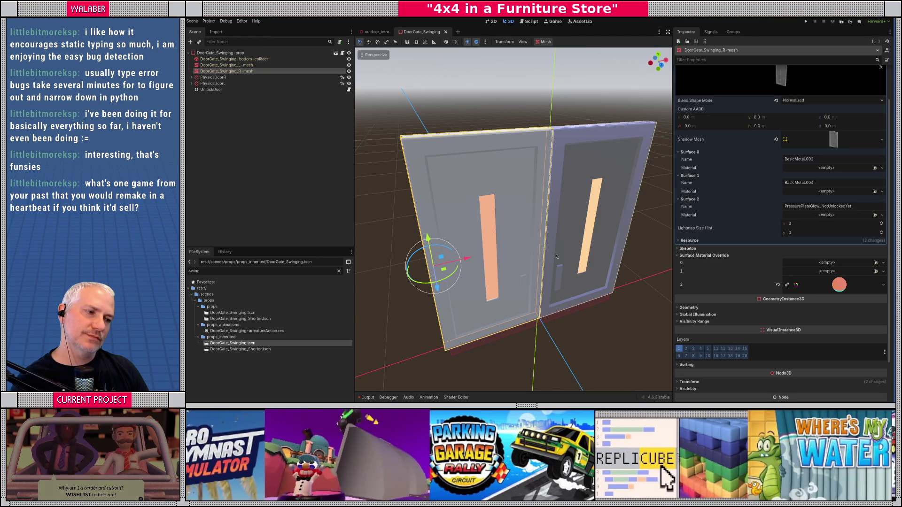
left_click(253, 66)
left_click(702, 274)
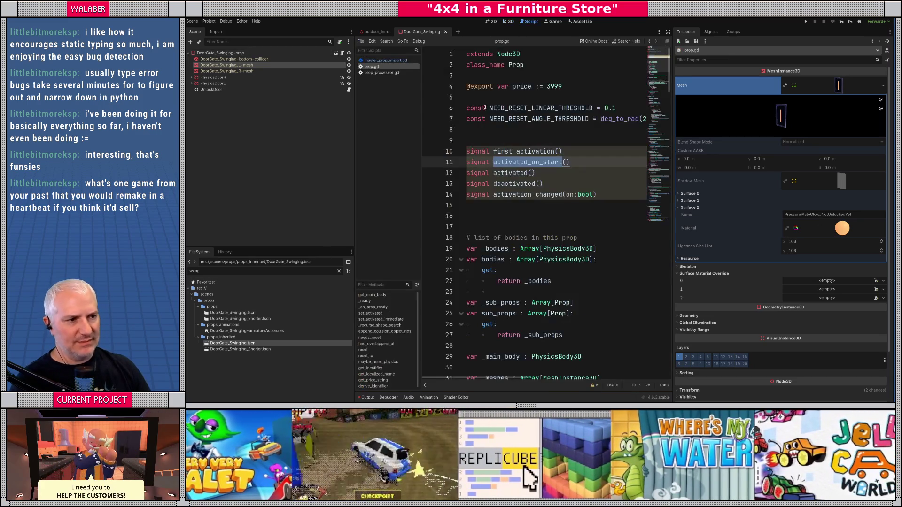
left_click(343, 53)
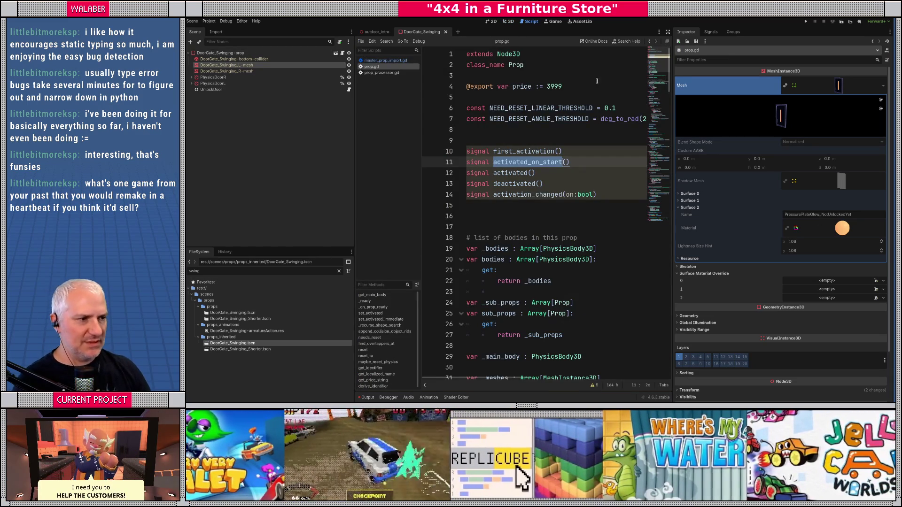
- Read through prop.gd in distraction-free mode, then restore the scene and inspector panels
key("ctrl+shift+F11")
scroll(396, 206, "down", 8)
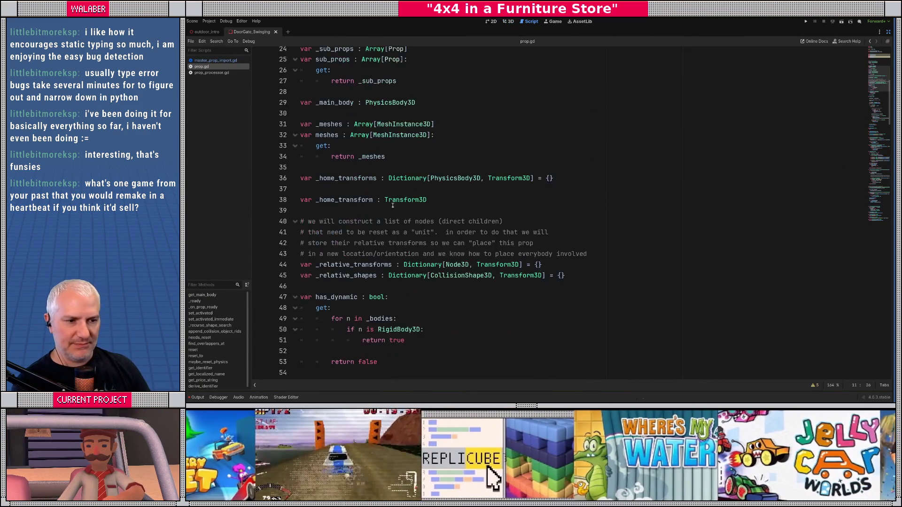
scroll(396, 205, "down", 13)
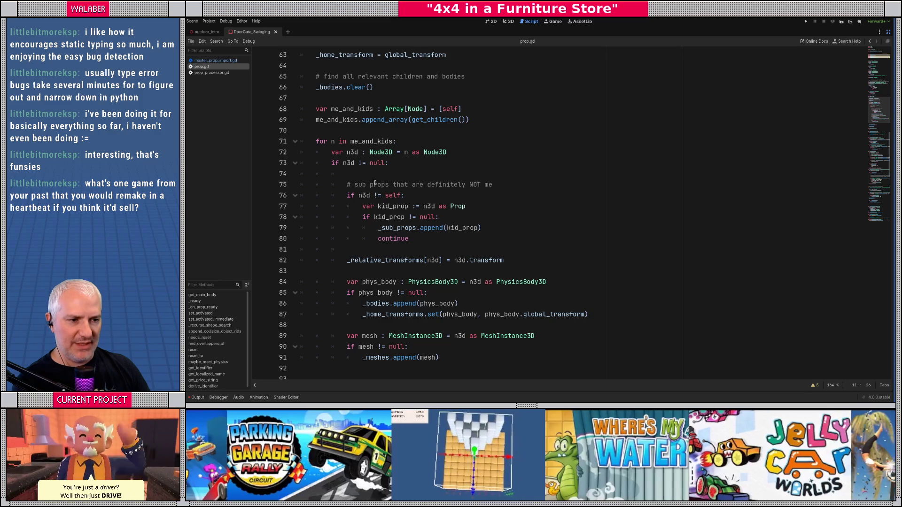
scroll(374, 180, "down", 9)
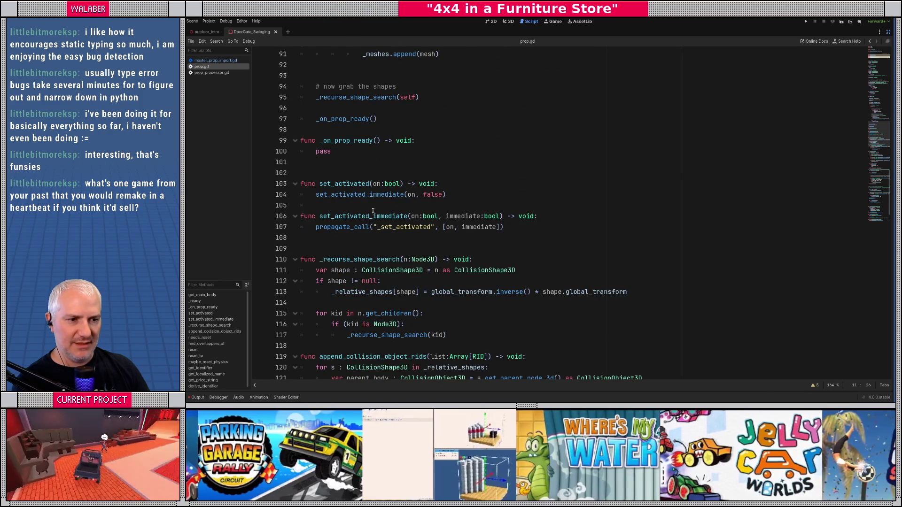
scroll(357, 207, "down", 3)
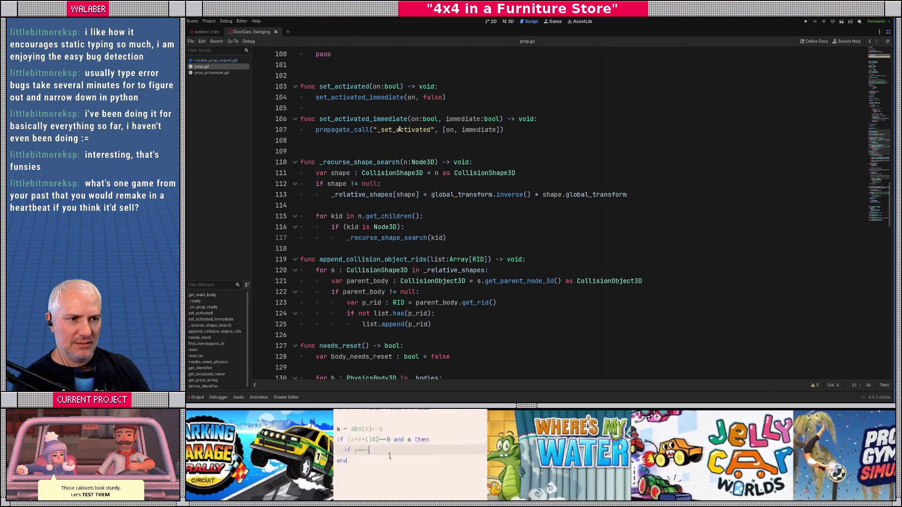
scroll(371, 189, "up", 9)
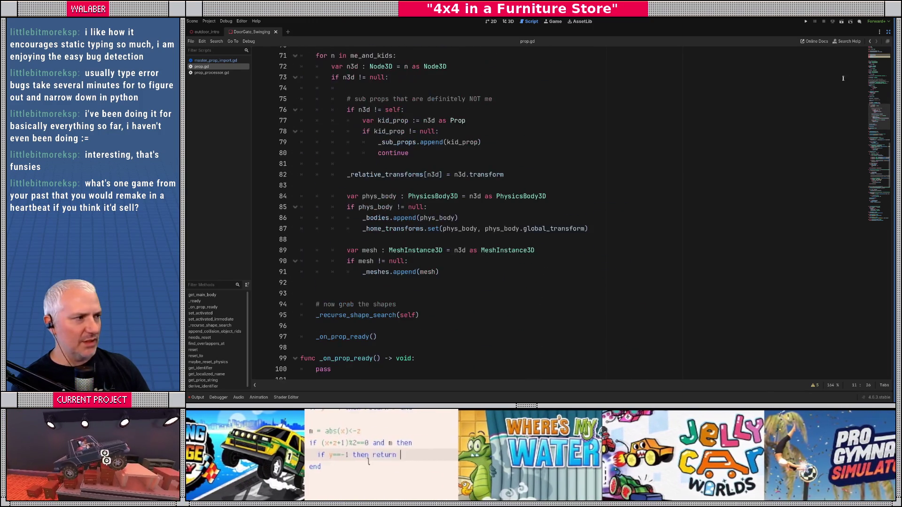
left_click(871, 41)
left_click(888, 31)
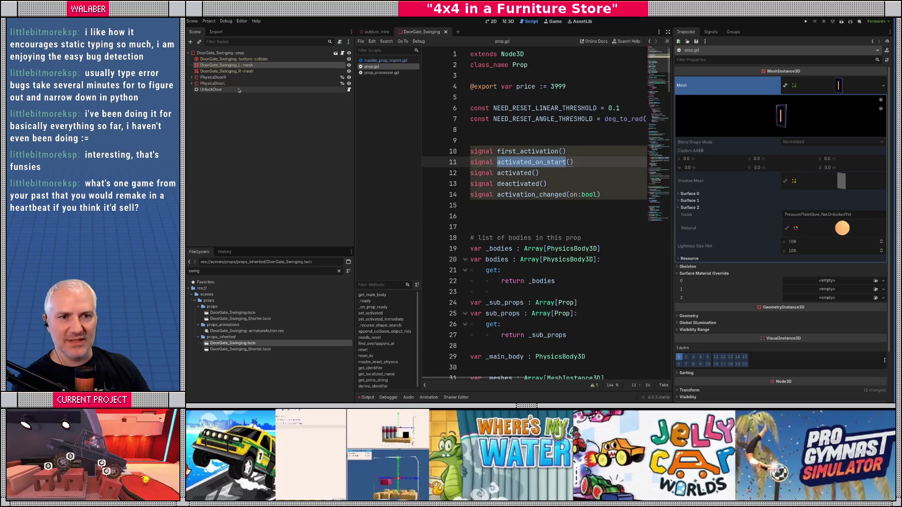
- Look over unlock_door.gd full-window, then restore the panels and return to the 3D view
left_click(348, 90)
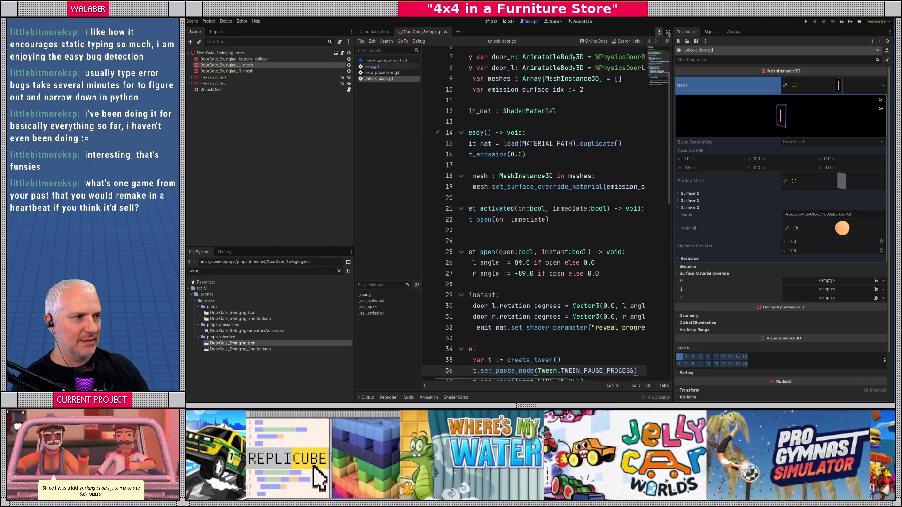
left_click(667, 32)
left_click(346, 109)
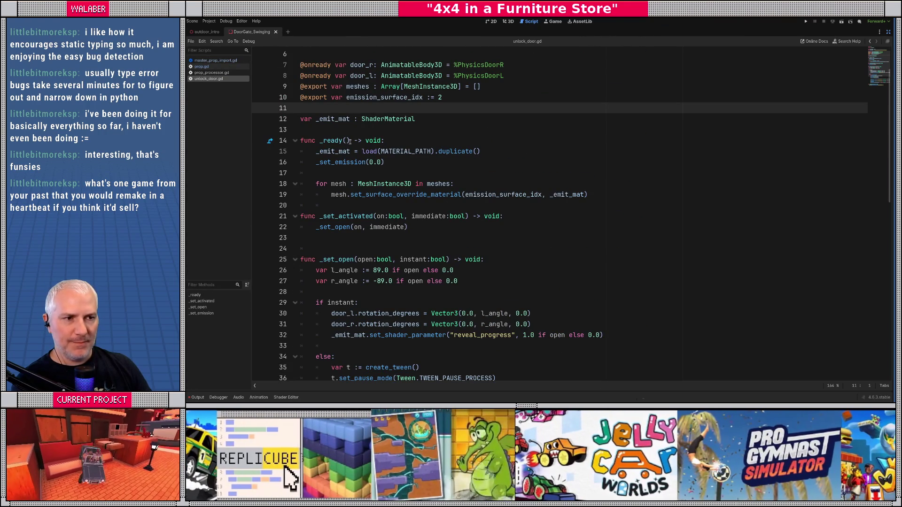
scroll(347, 138, "up", 1)
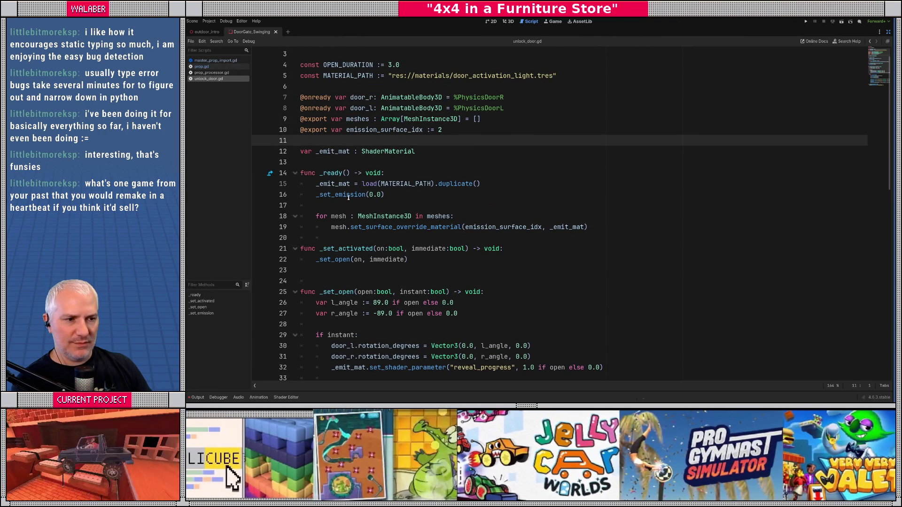
key("ctrl+shift+F11")
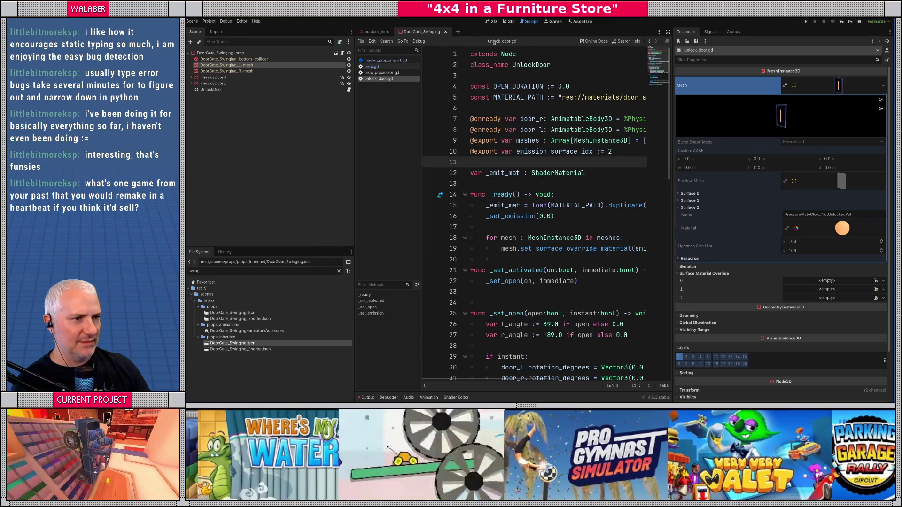
left_click(512, 22)
- Inspect the Surface 0 and Surface 1 details of the R-mesh and L-mesh doors
mouse_move(639, 190)
left_mouse_down()
mouse_move(526, 149)
mouse_move(590, 111)
mouse_move(610, 112)
mouse_move(531, 145)
left_mouse_up()
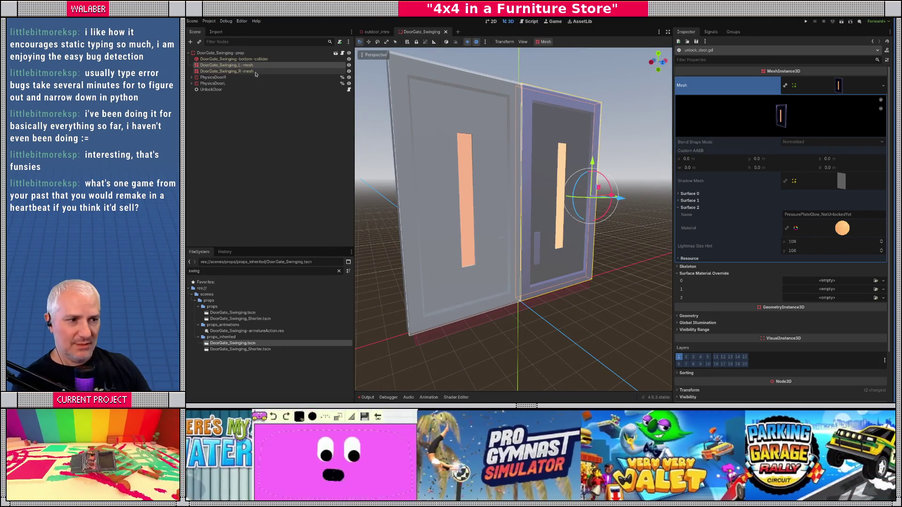
left_click(256, 72)
left_click(590, 239)
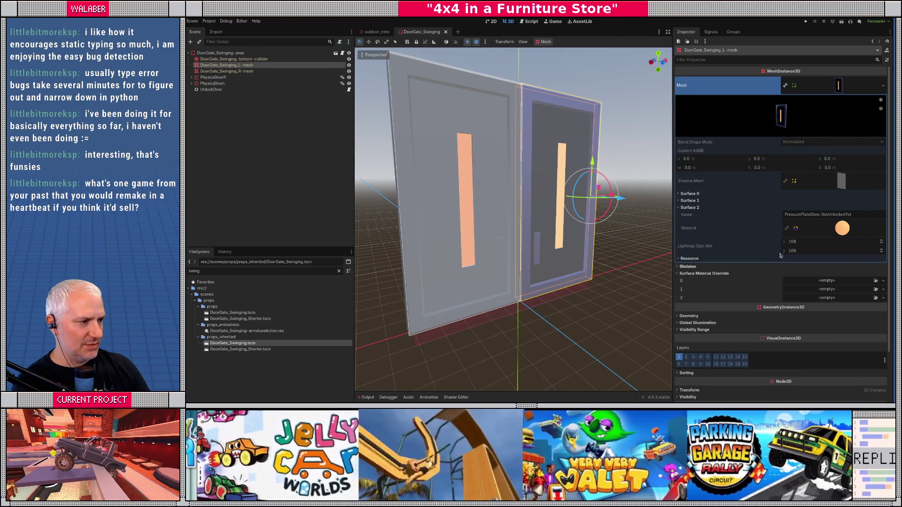
left_click(690, 200)
left_click(689, 193)
left_click(255, 71)
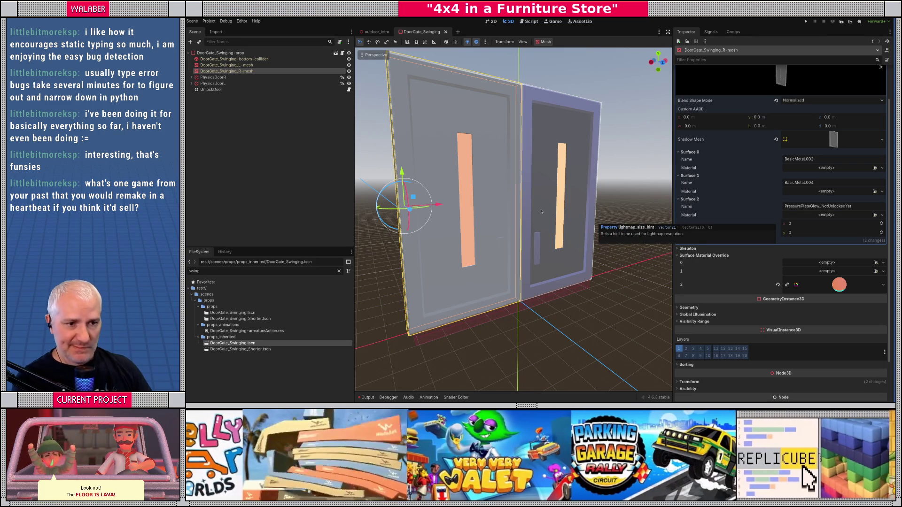
- Open the original DoorGate_Swinging scene, look around its doors, then close it
left_click(336, 54)
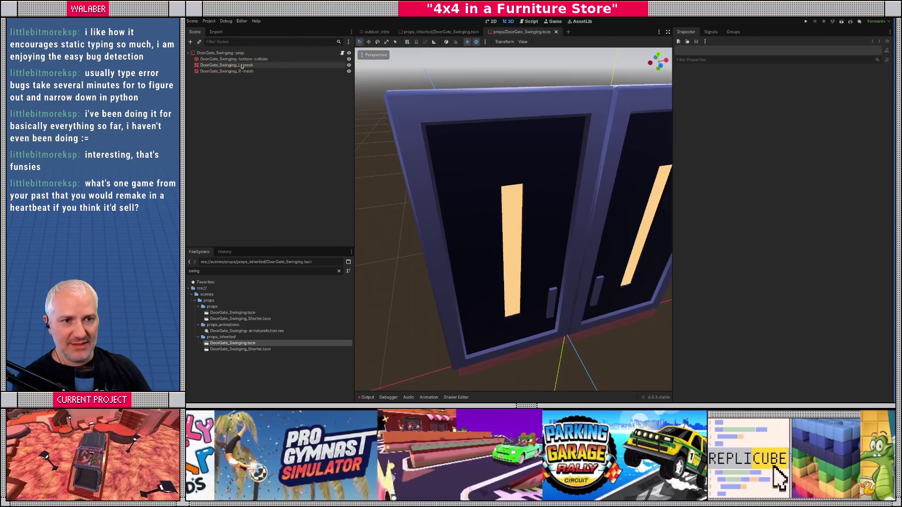
scroll(506, 191, "down", 5)
left_click_drag(505, 191, 451, 194)
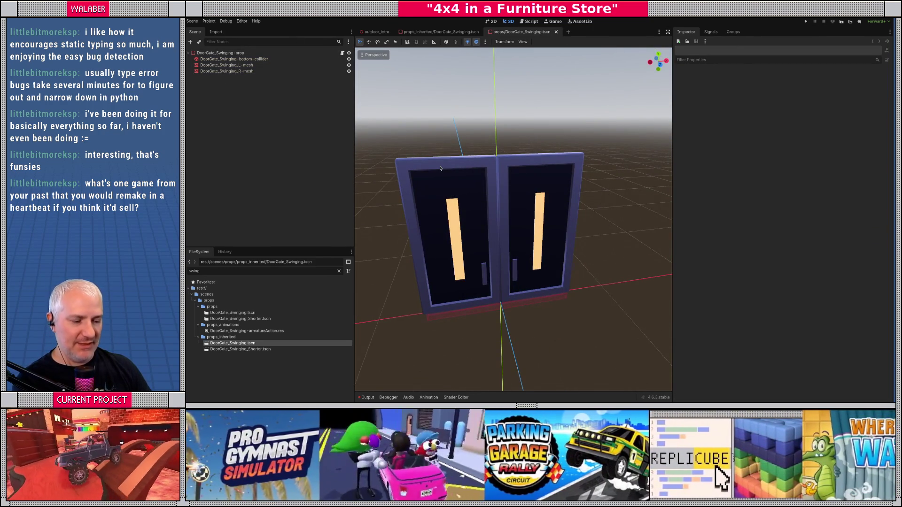
key("ctrl+w")
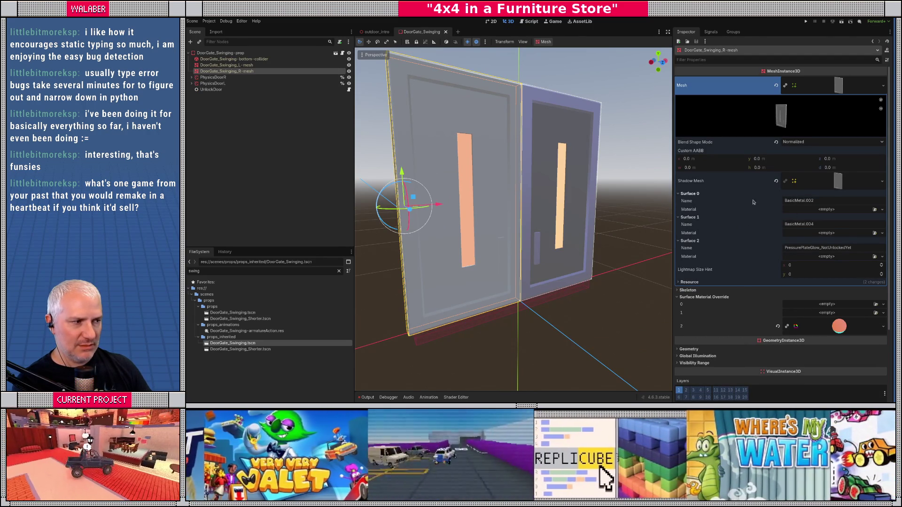
- Assign BasicMetal materials to Surface 0 and Surface 1 of the R-mesh door
left_click(226, 65)
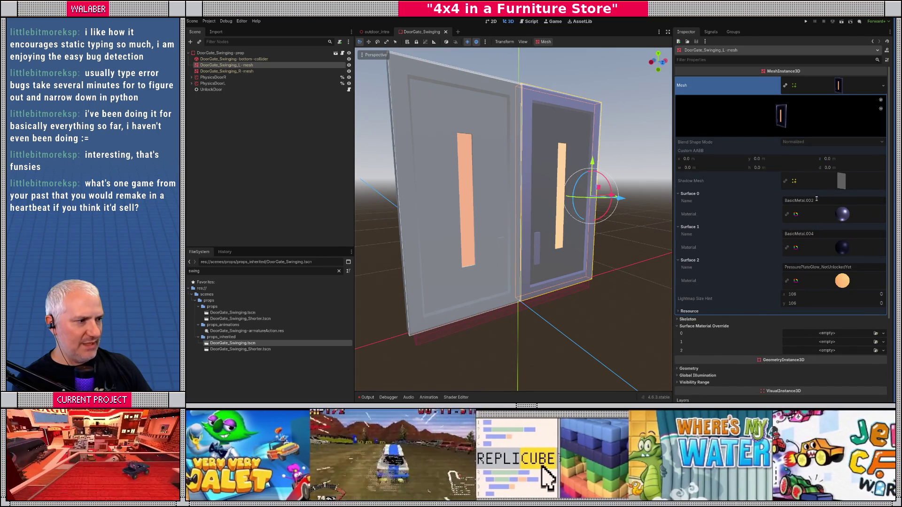
left_click(226, 71)
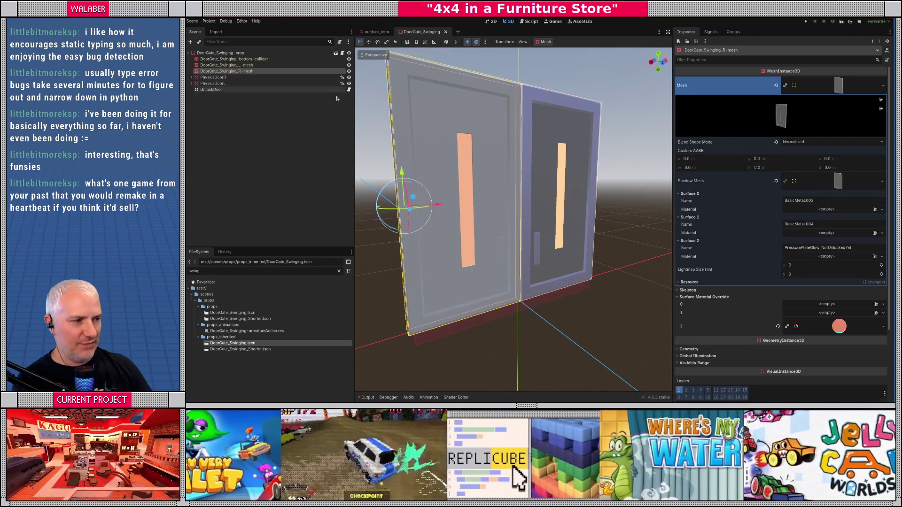
left_click(875, 209)
type("basic")
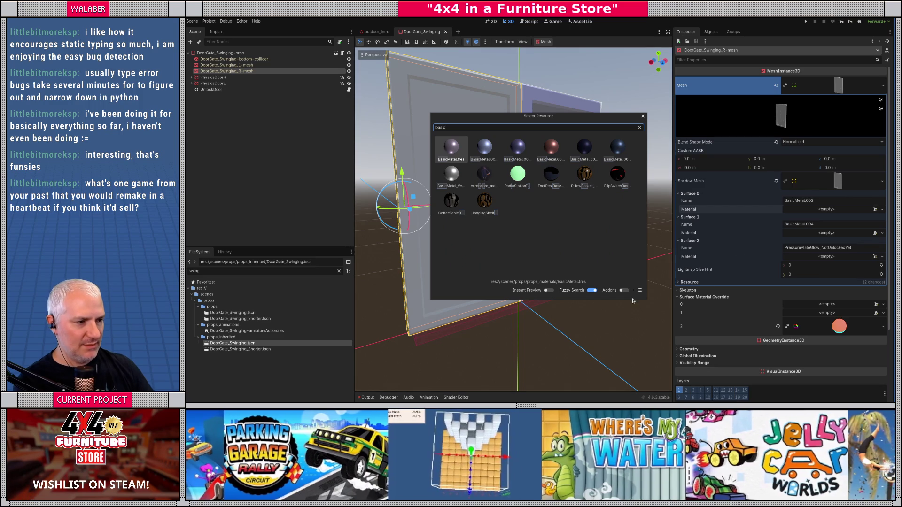
left_click(639, 290)
double_click(463, 172)
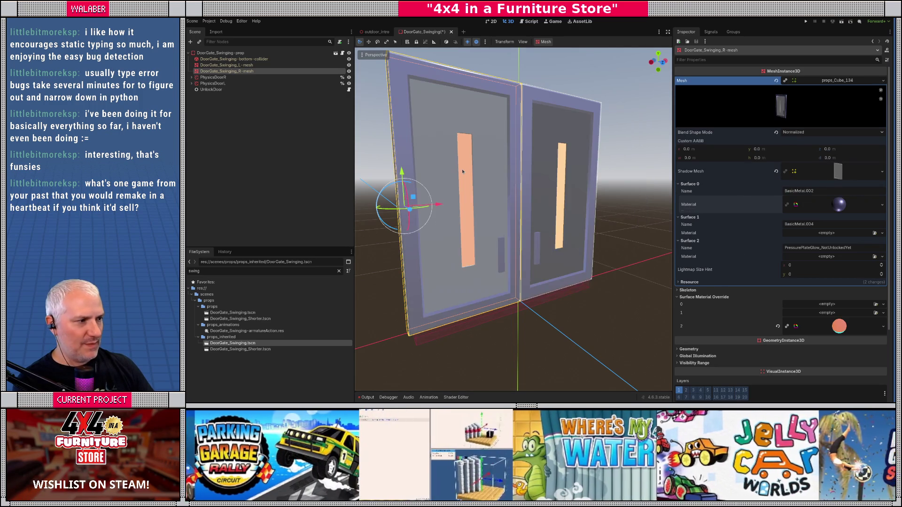
left_click(874, 243)
type("basic")
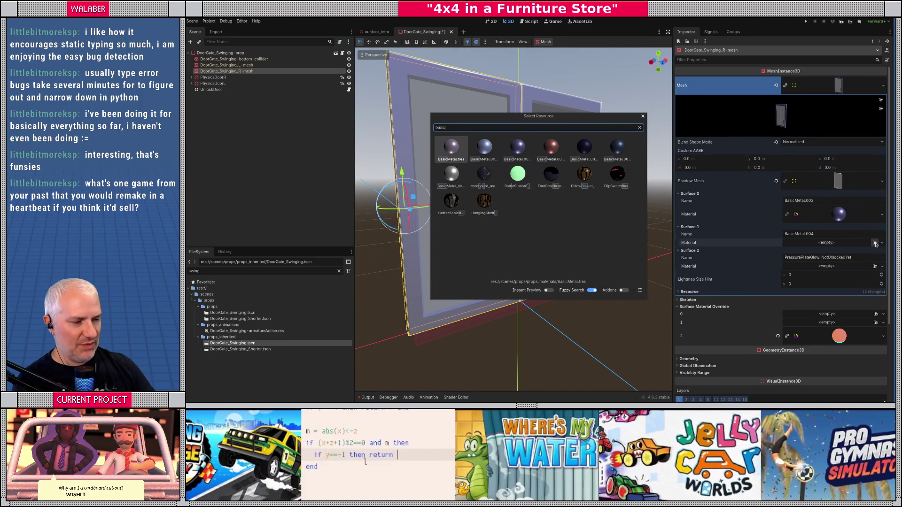
left_click(639, 291)
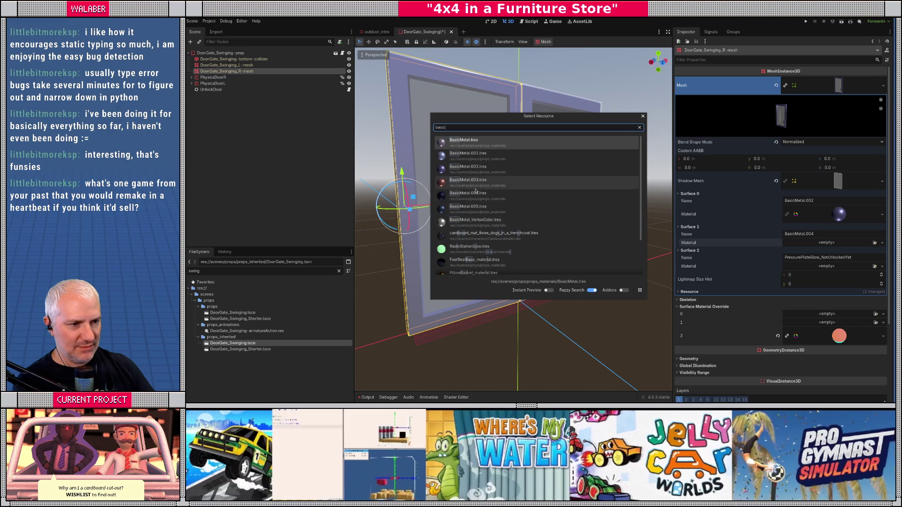
double_click(502, 206)
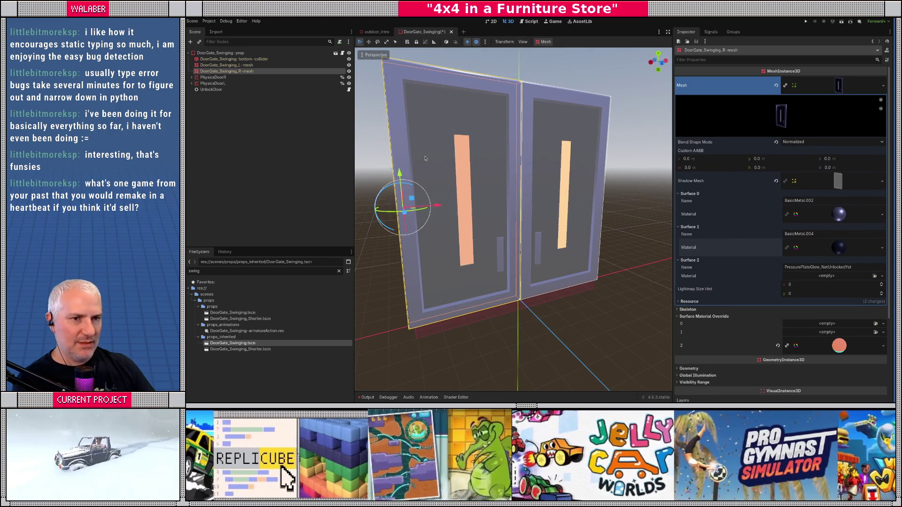
- Give the L-mesh door's third surface the door_activation_light material and save the scene
left_click(227, 64)
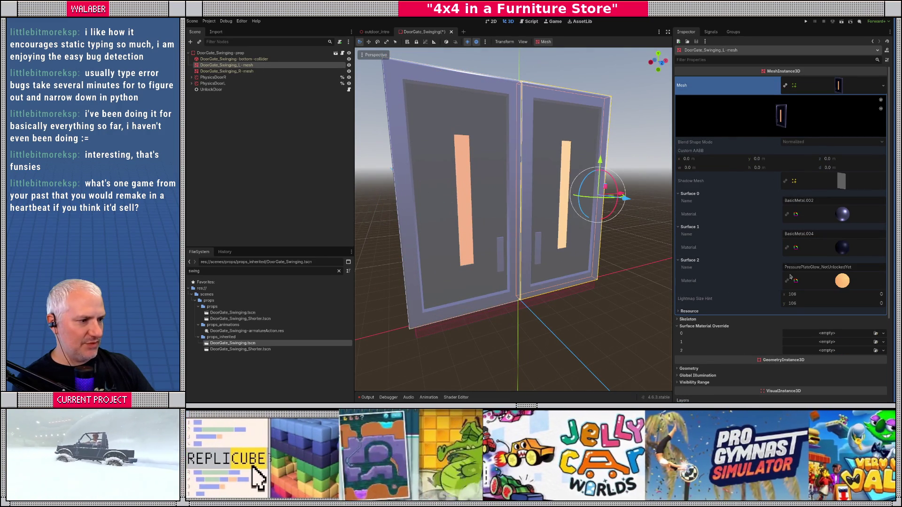
left_click(282, 71)
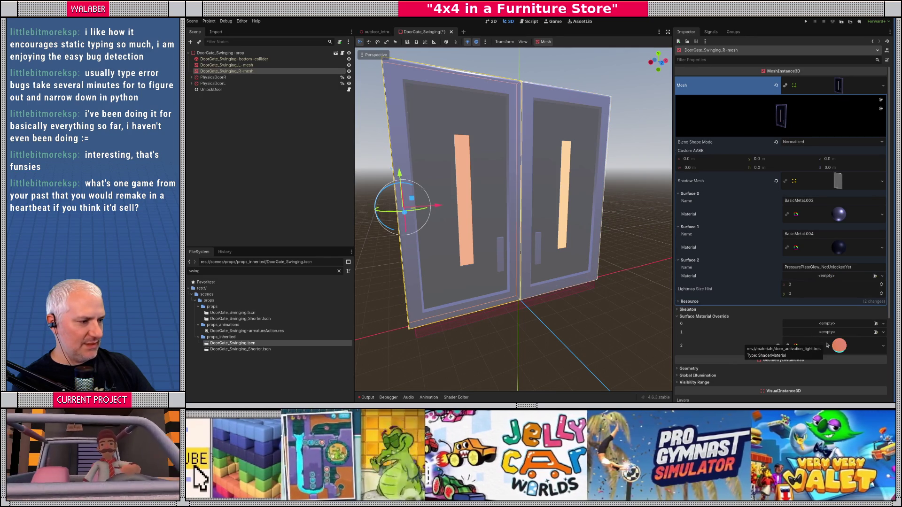
key("ctrl+z")
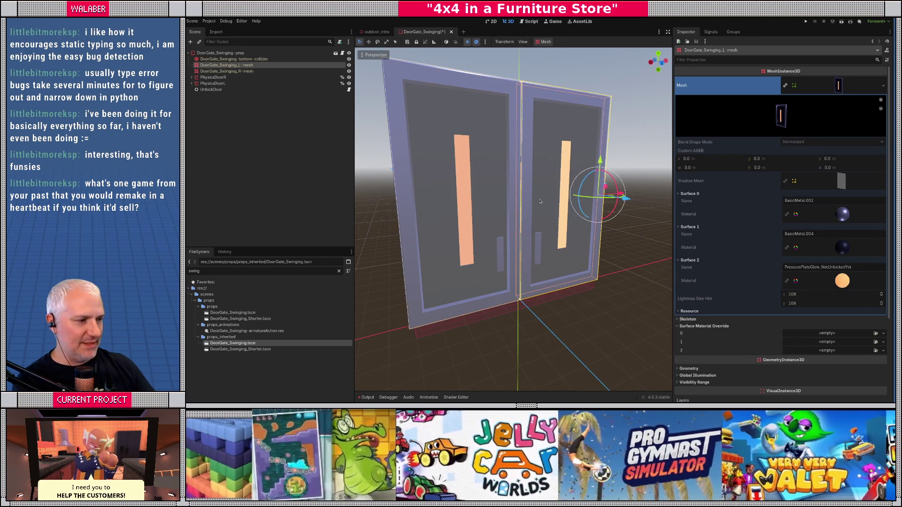
left_click(875, 350)
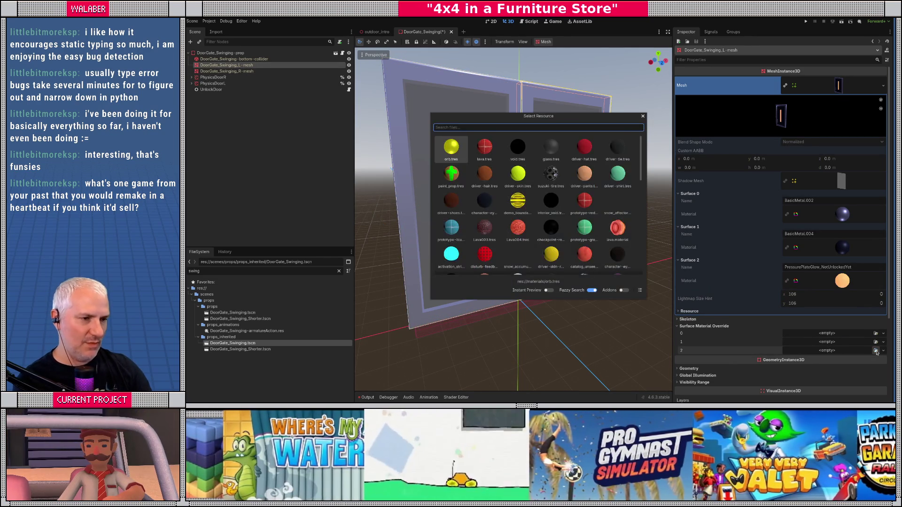
type("door")
key("Return")
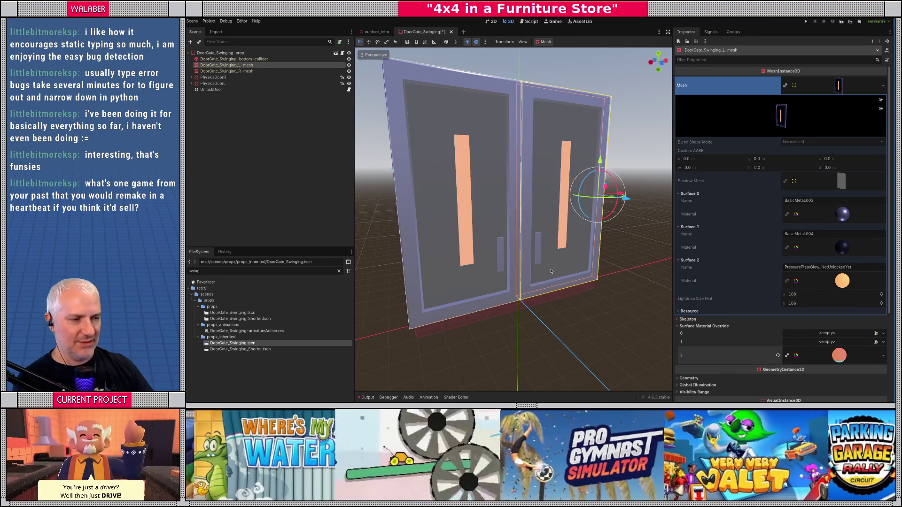
key("ctrl+s")
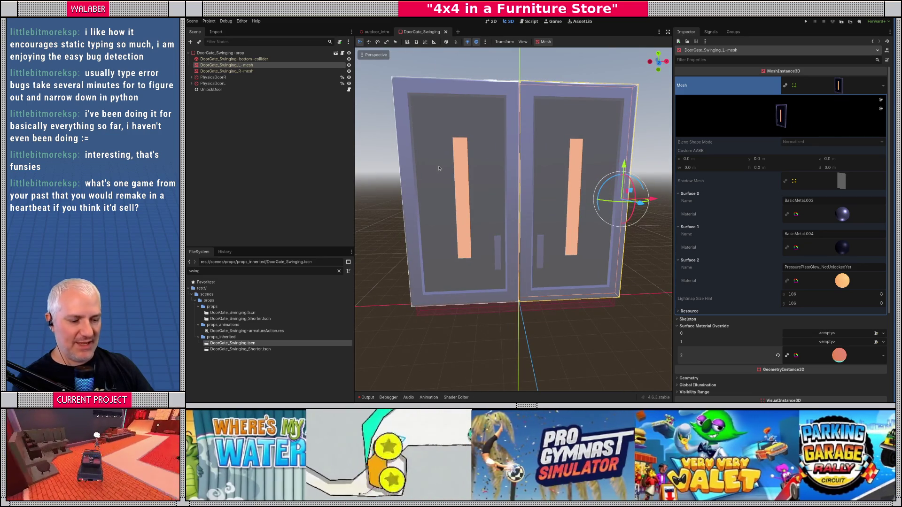
- Close DoorGate_Swinging, check and close DoorGate_Swinging_Shorter, then narrow the docks to widen the 3D view
key("ctrl+shift+w")
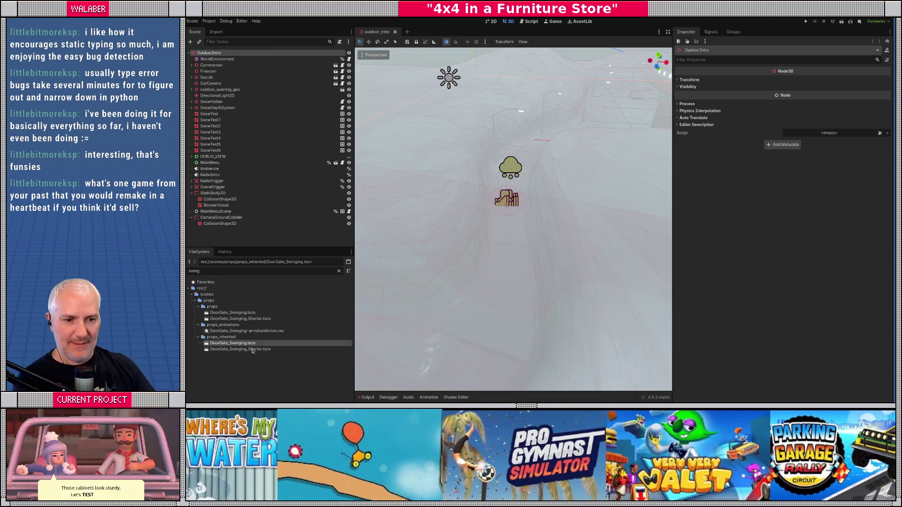
left_click(253, 350)
double_click(253, 349)
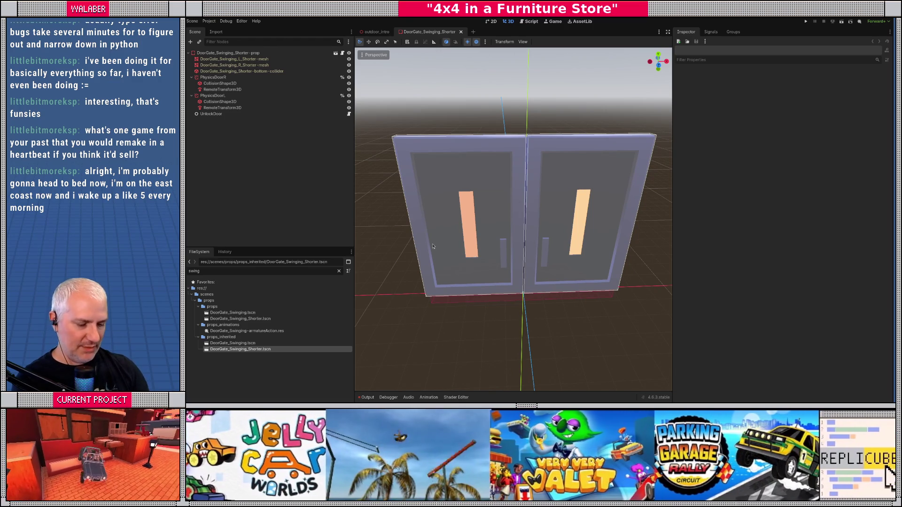
key("ctrl+shift+w")
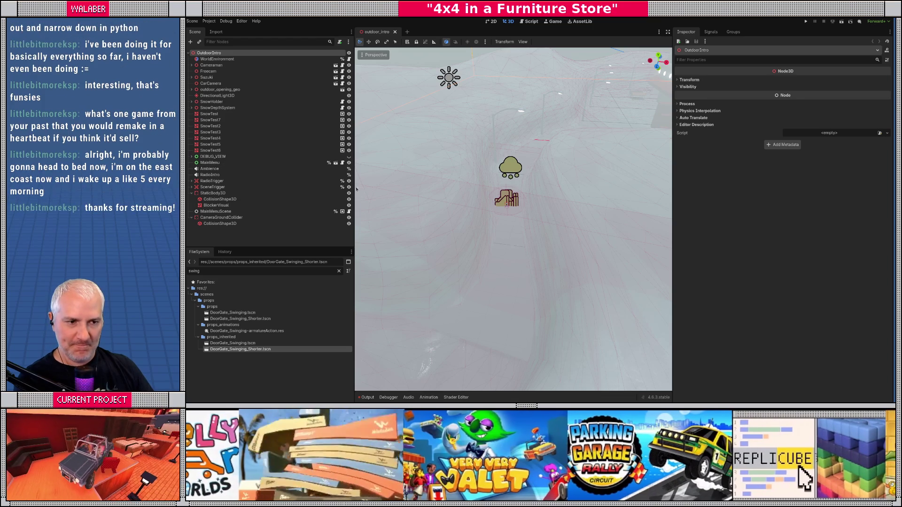
left_click_drag(355, 188, 320, 187)
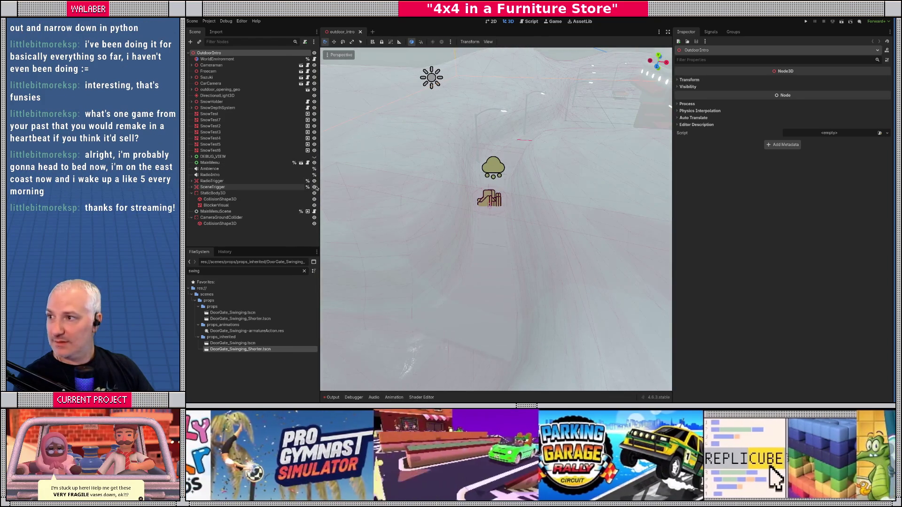
mouse_move(521, 124)
left_mouse_down()
mouse_move(667, 190)
mouse_move(749, 188)
left_mouse_up()
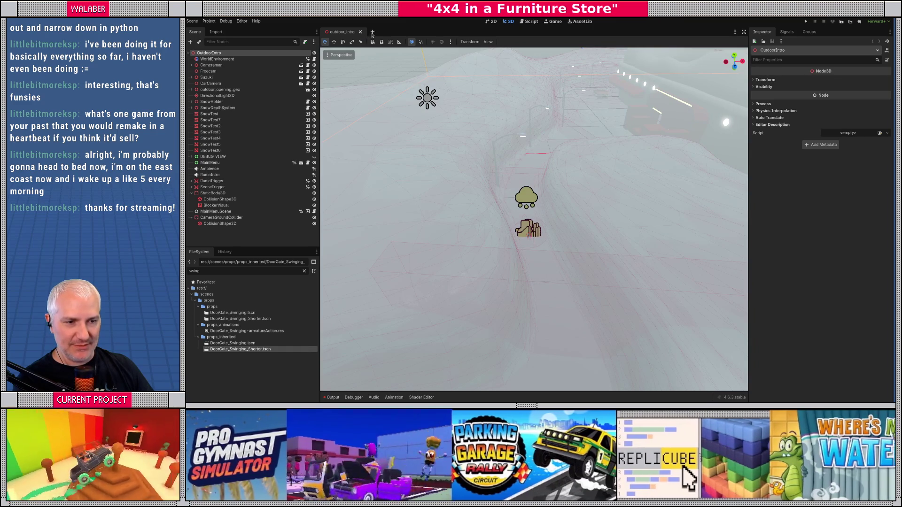
- Filter files for 'the_', select the_store.tscn, then reload the current project
key("ctrl+a")
type("the_")
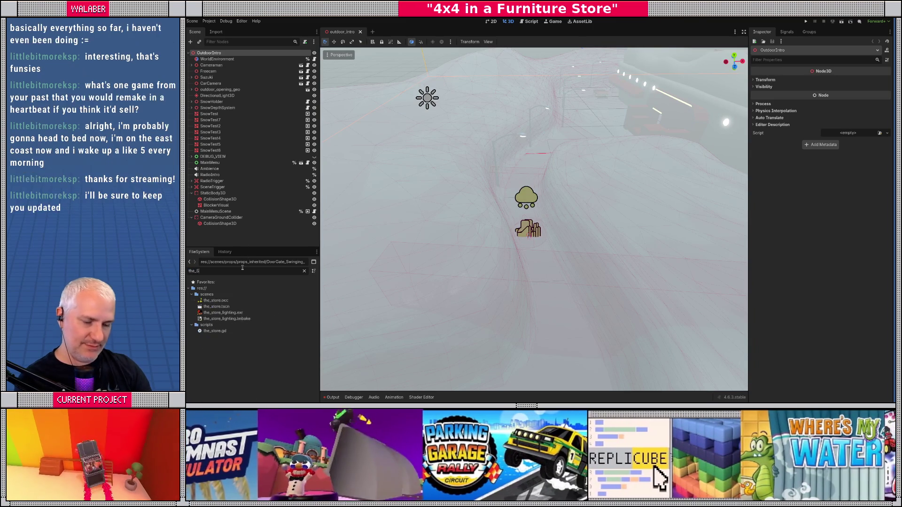
left_click(221, 307)
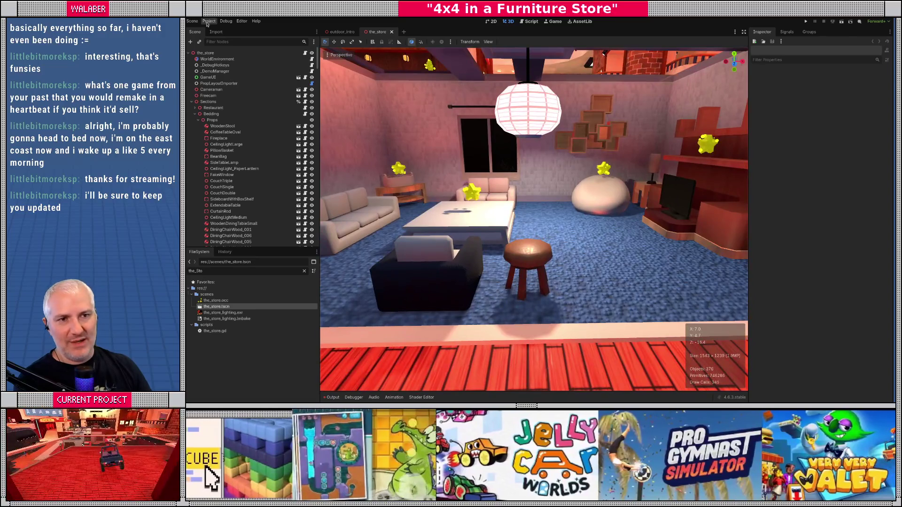
left_click(209, 21)
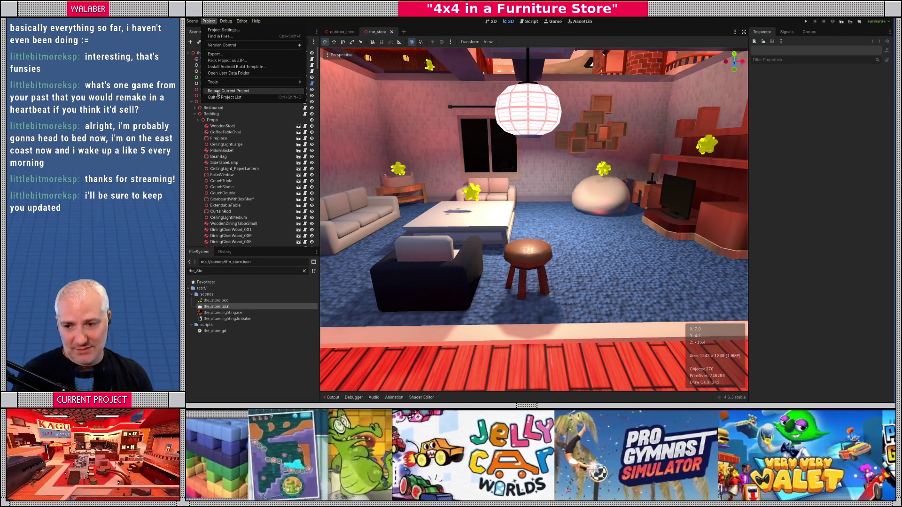
left_click(221, 91)
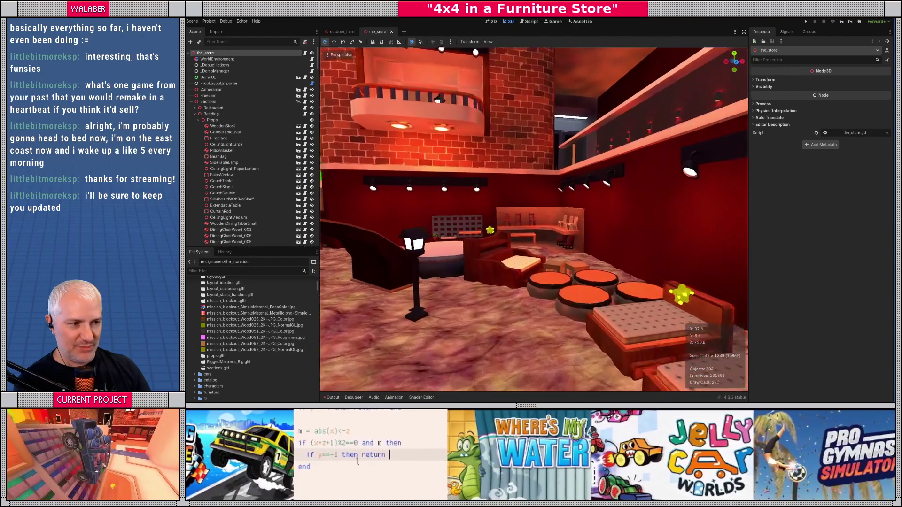
key("w")
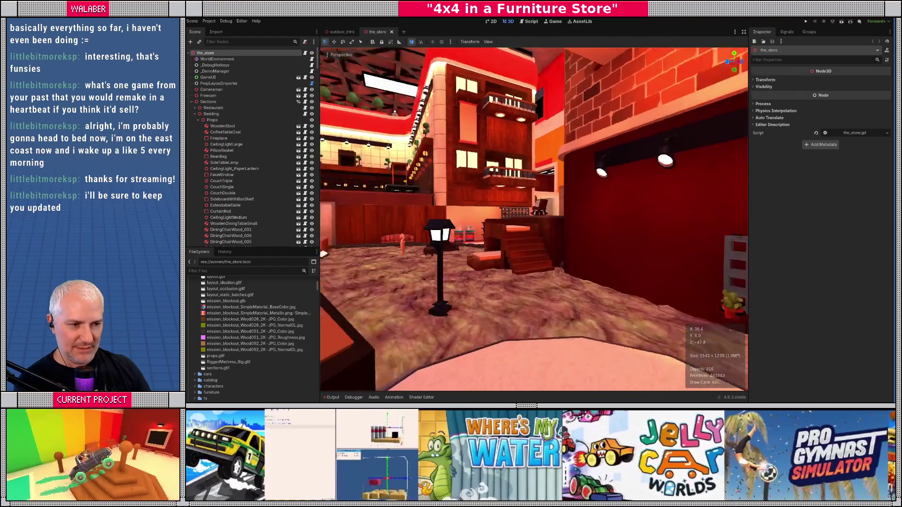
key("w")
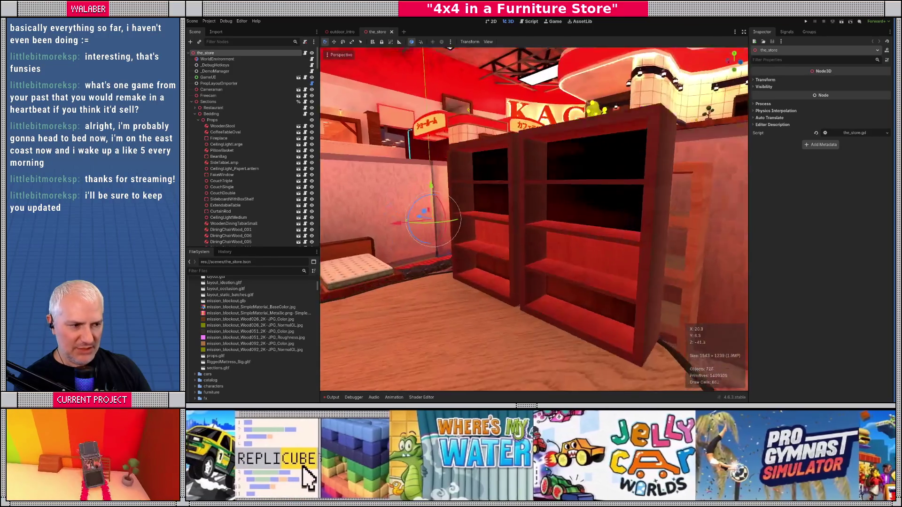
key("s")
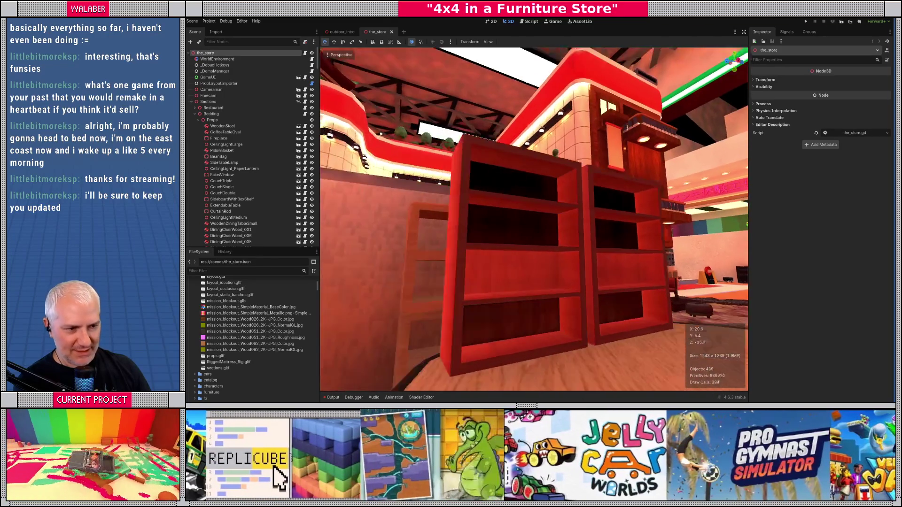
key("w")
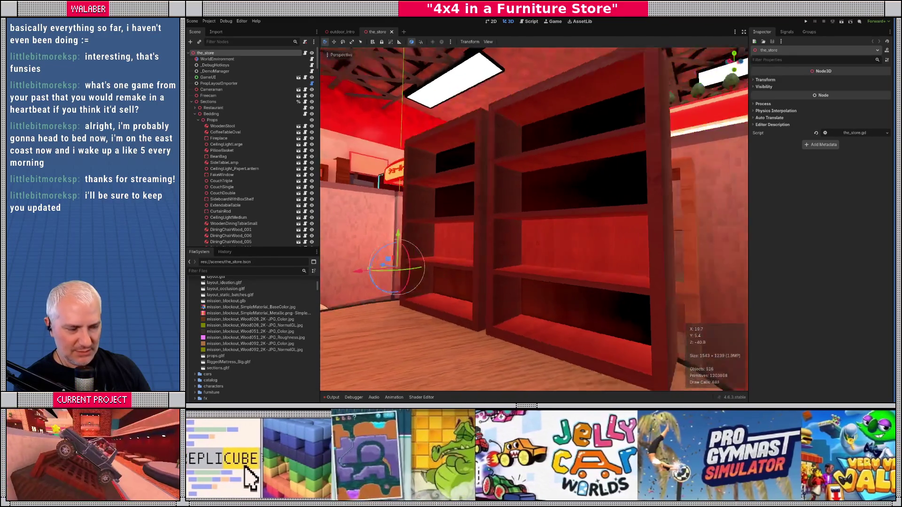
key("w")
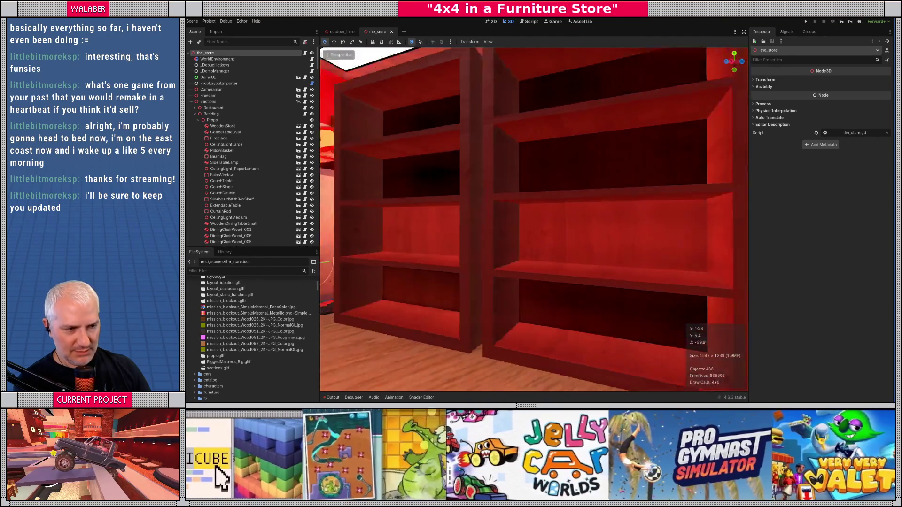
key("w")
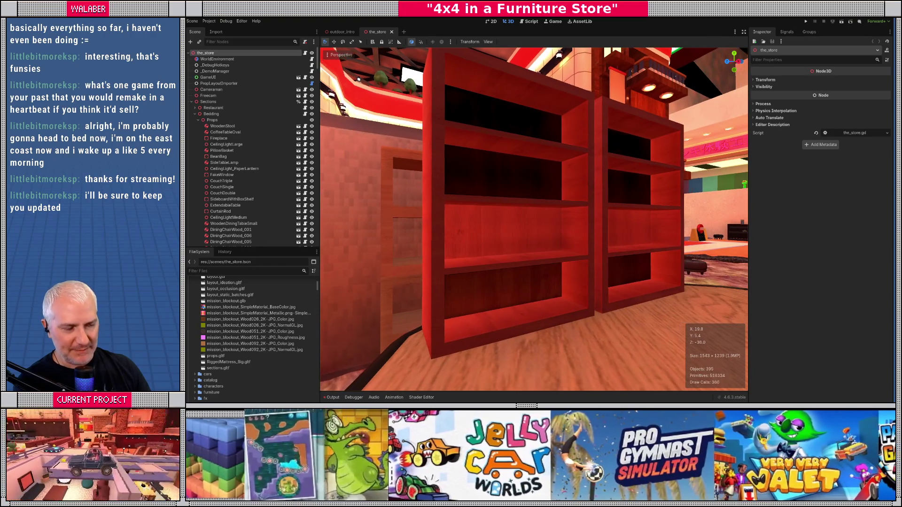
key("w")
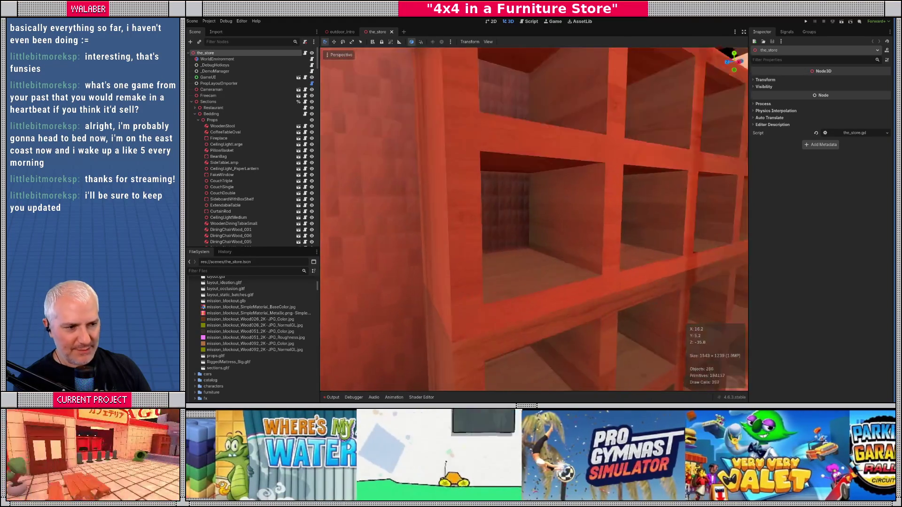
key("s")
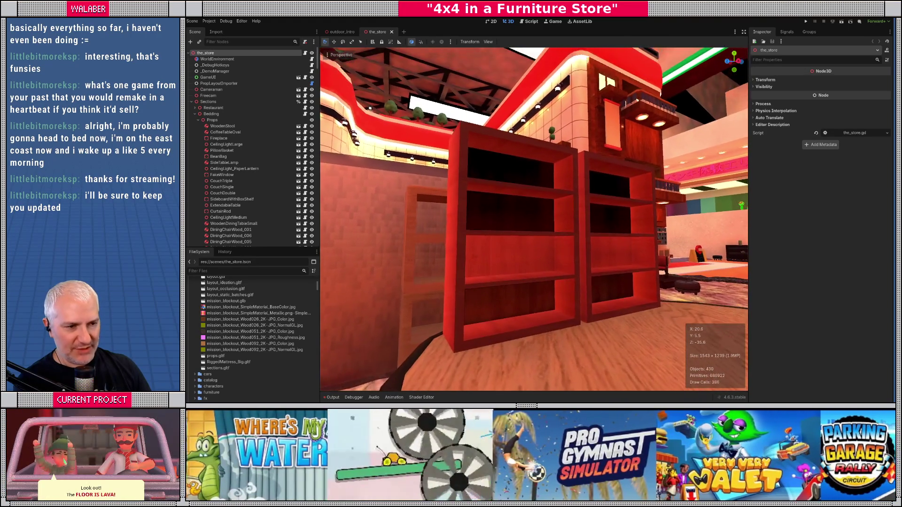
key("w")
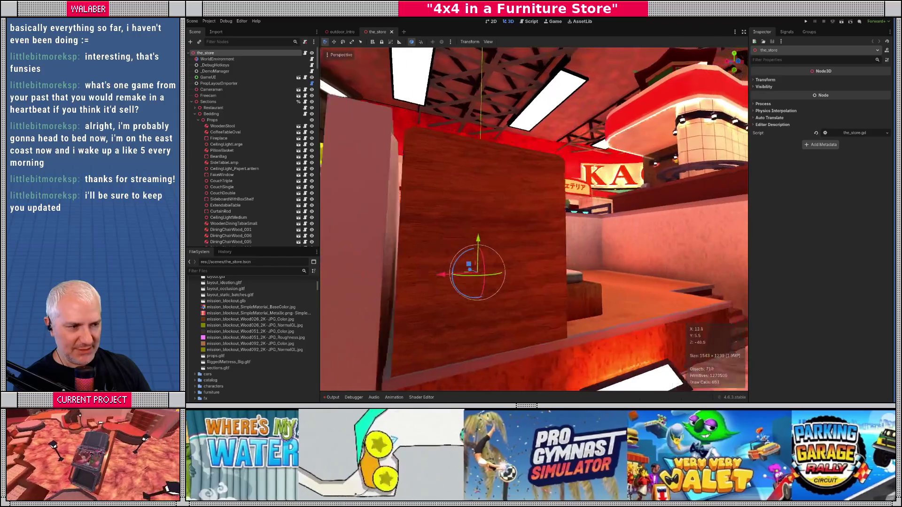
key("w")
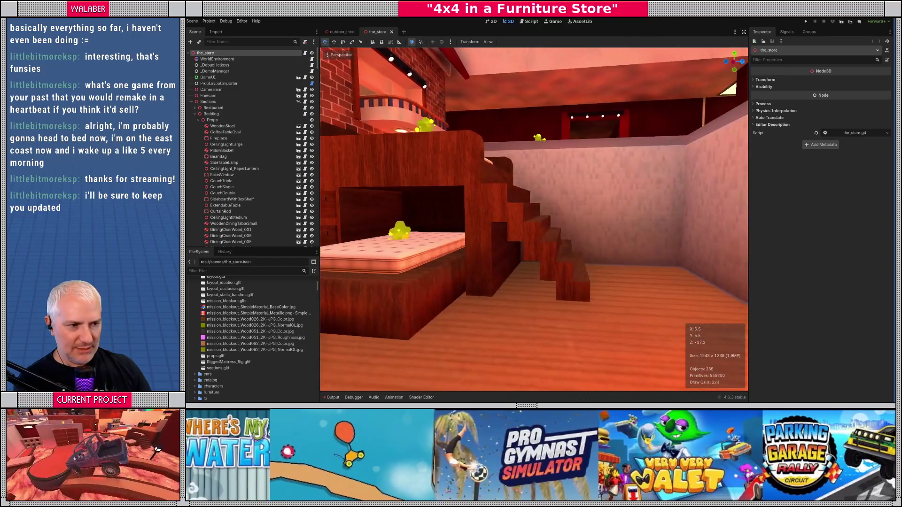
key("w")
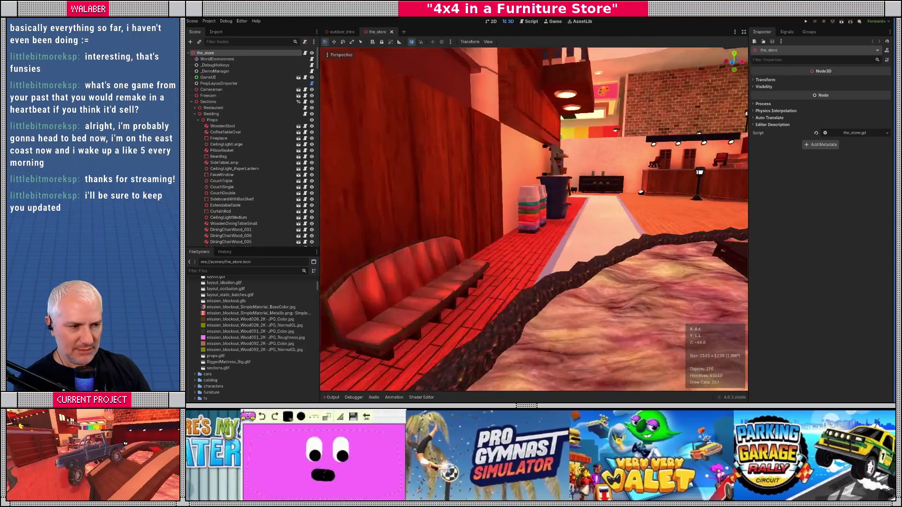
key("w")
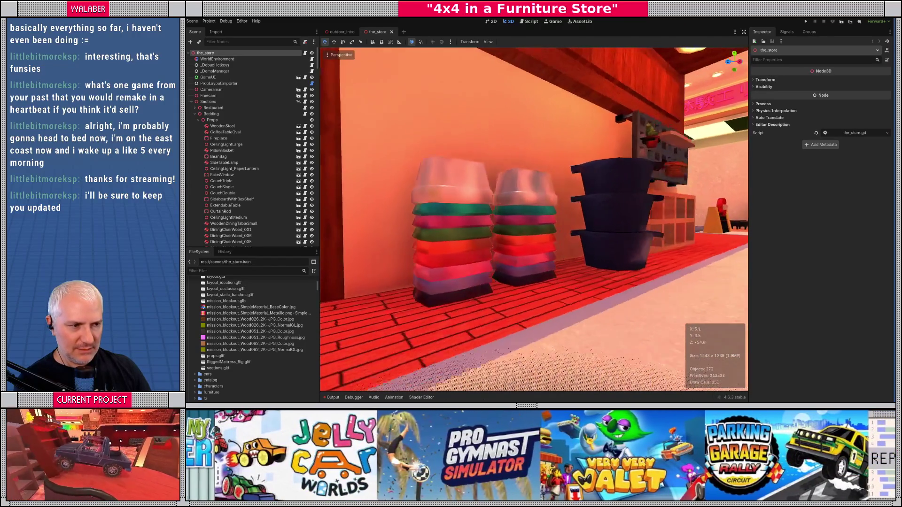
key("w")
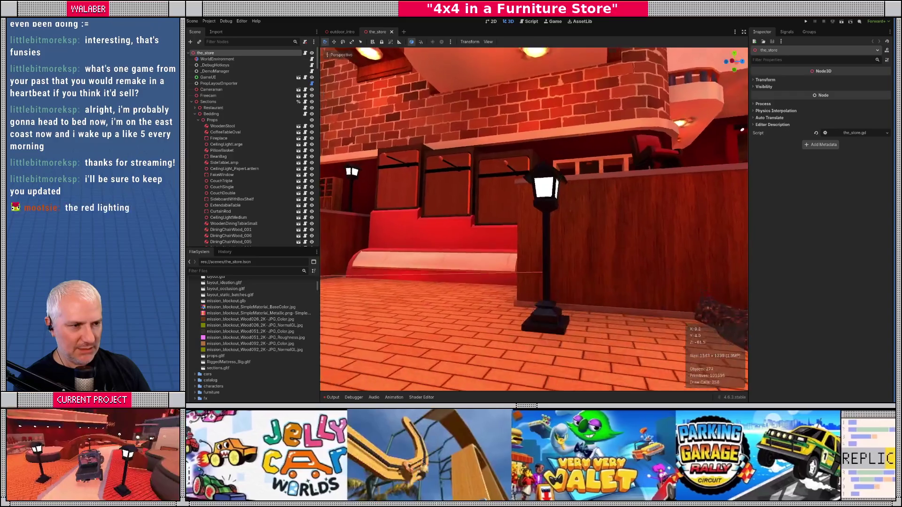
key("w")
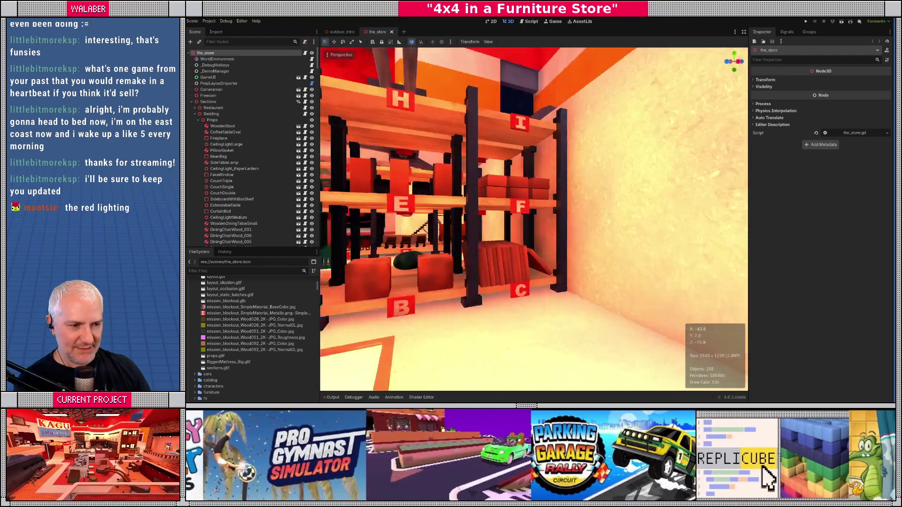
key("w")
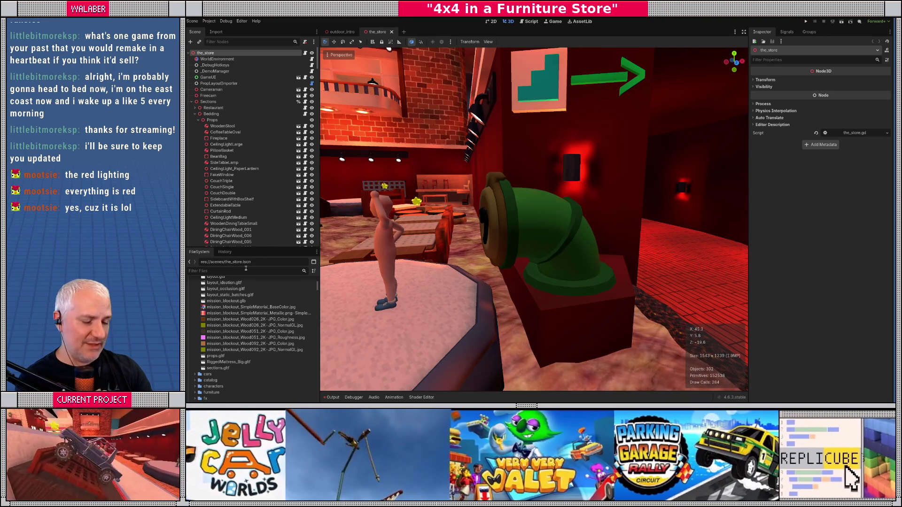
- Place a CrawlTunnel_Ground_A instance in the store scene and open the prop's own scene
left_click(245, 268)
type("crawl")
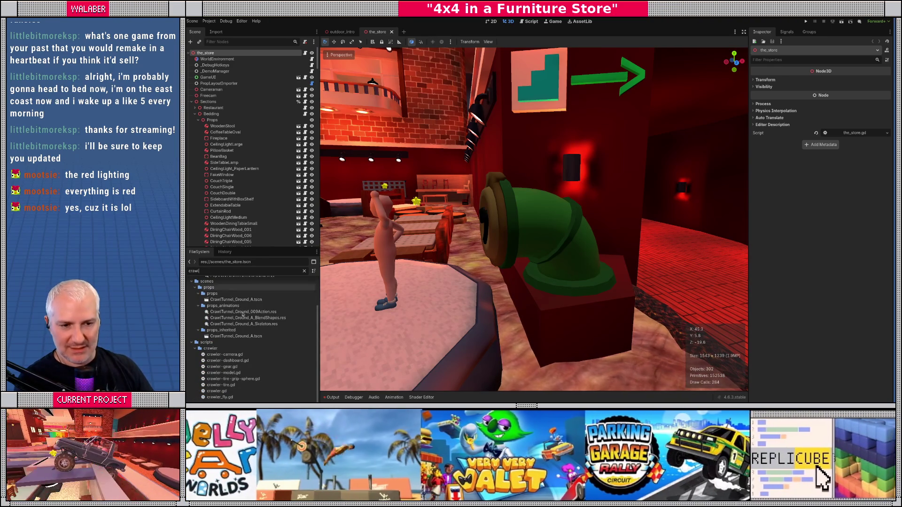
scroll(239, 332, "up", 3)
scroll(239, 334, "down", 3)
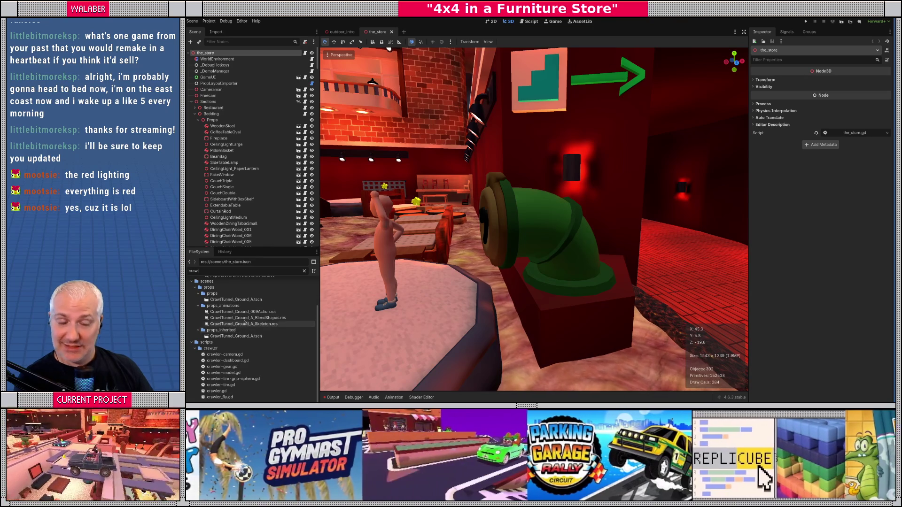
left_click_drag(235, 335, 569, 275)
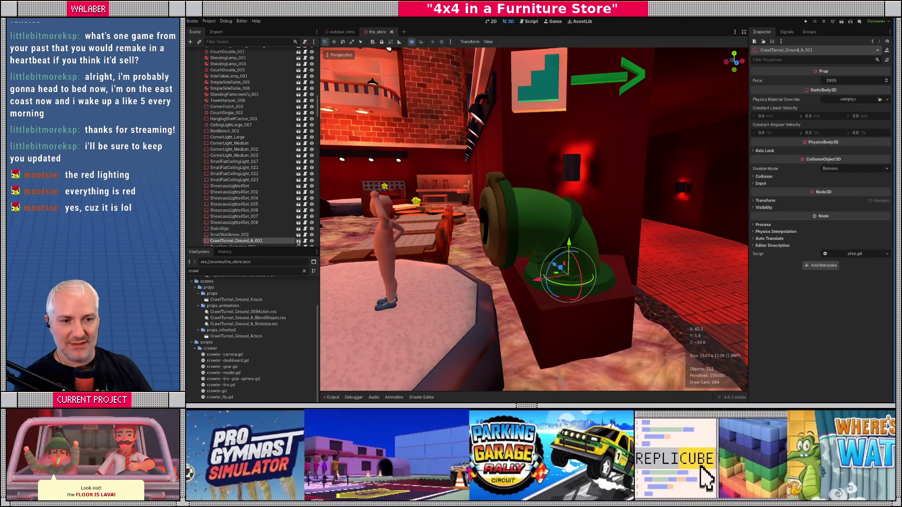
left_click(297, 241)
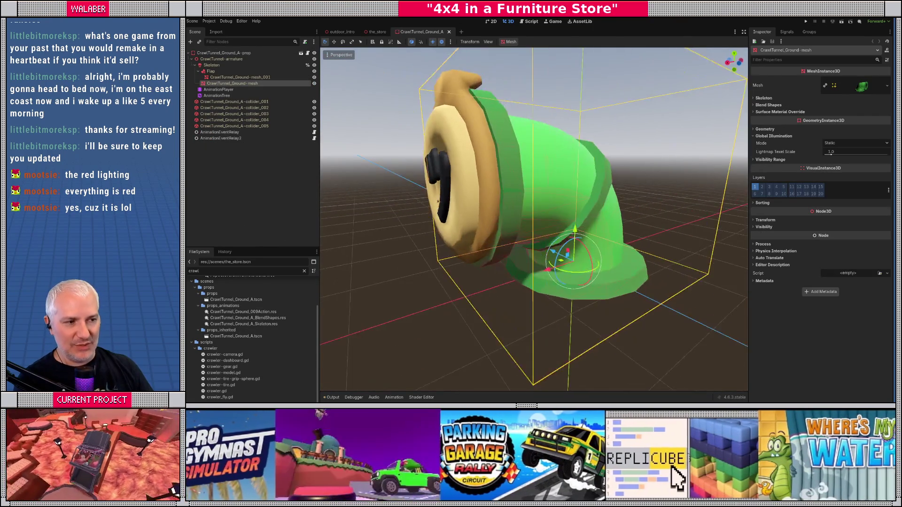
- Reveal the materials on the pipe mesh's Surfaces 0 through 3
scroll(428, 206, "down", 5)
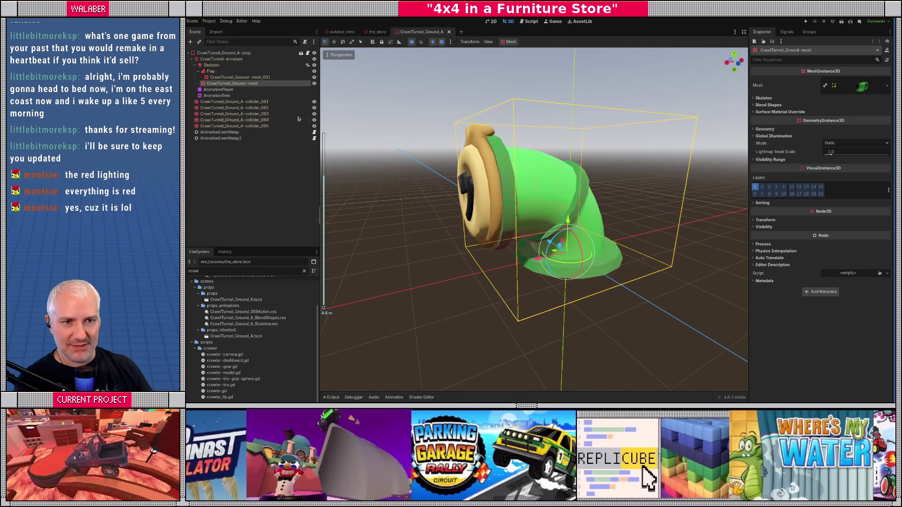
left_click(853, 91)
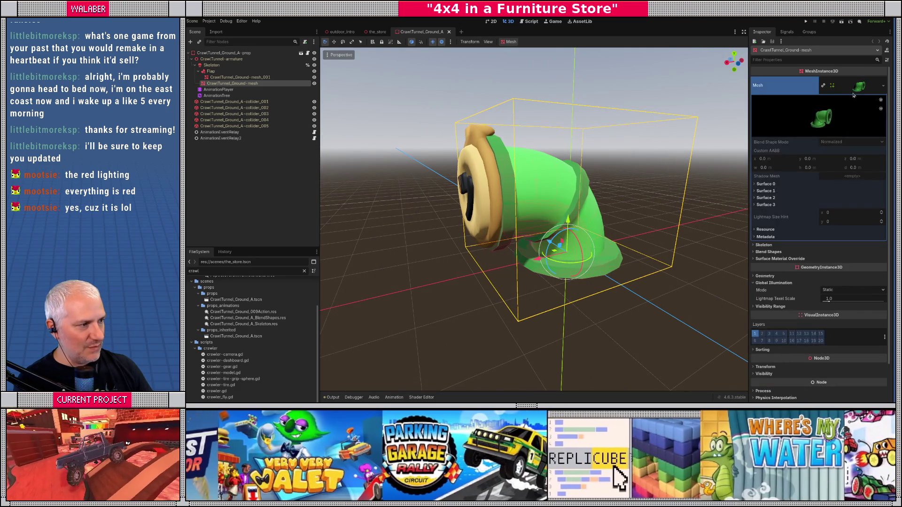
left_click(765, 184)
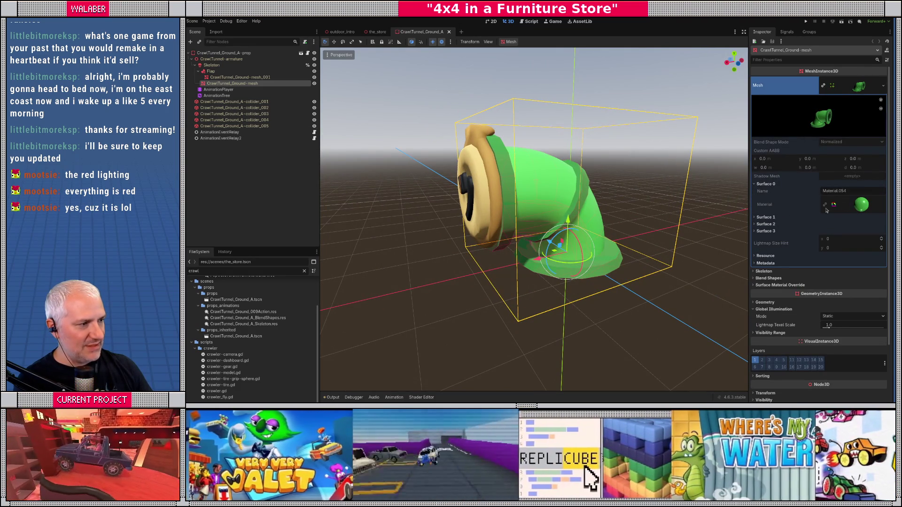
left_click(767, 217)
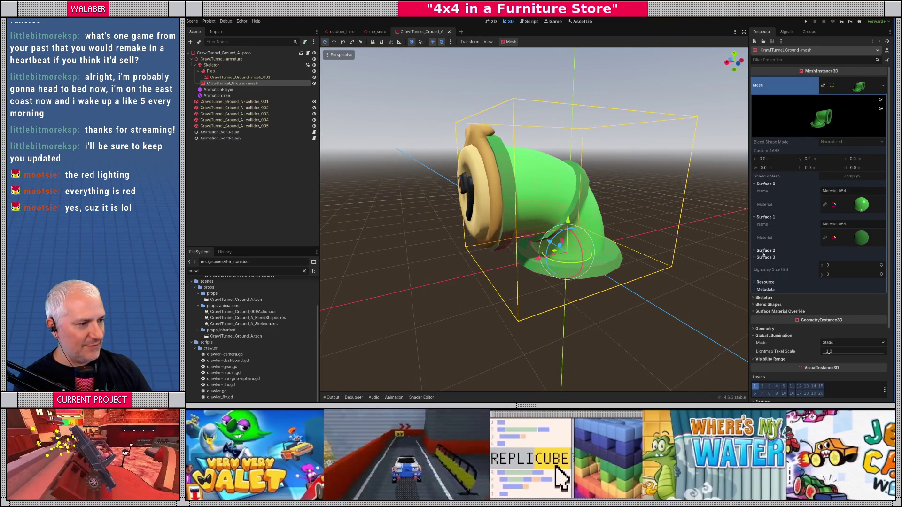
left_click(766, 253)
left_click(763, 284)
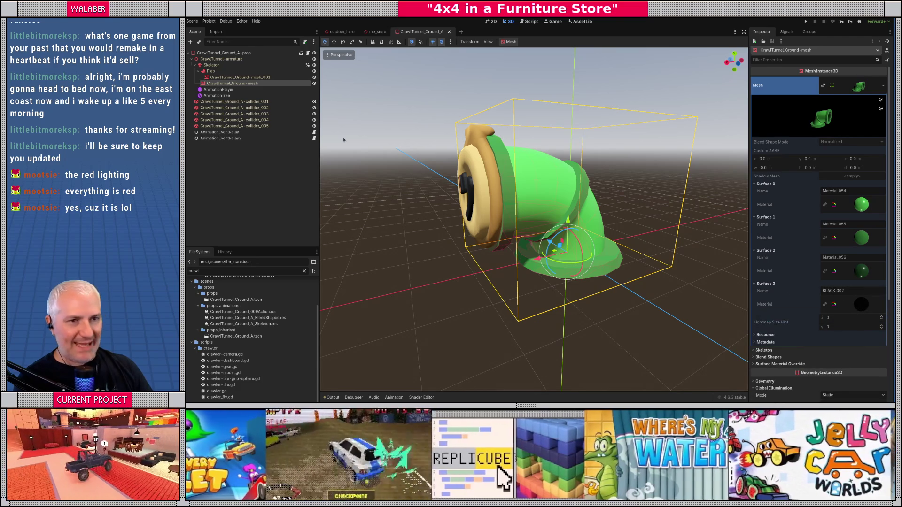
left_click(237, 78)
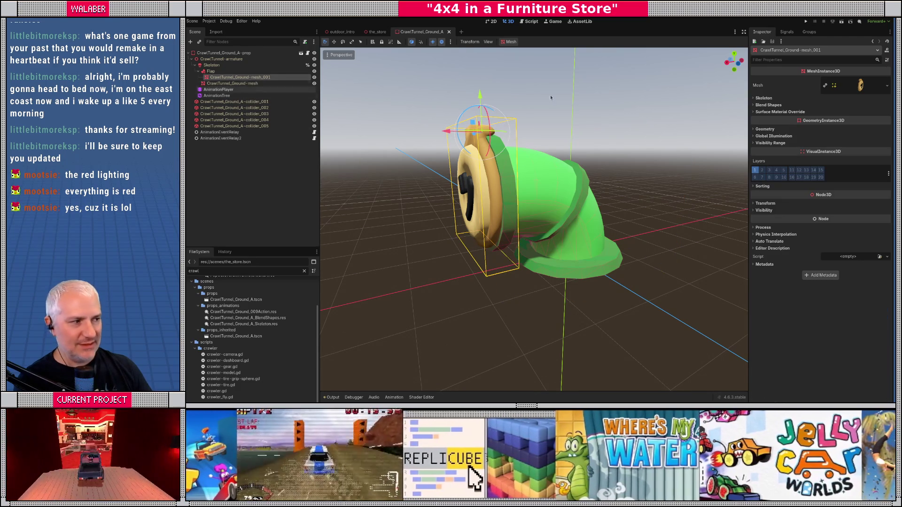
- Reveal the flap mesh's Surface 0 material and filter the files for 'material'
left_click(873, 86)
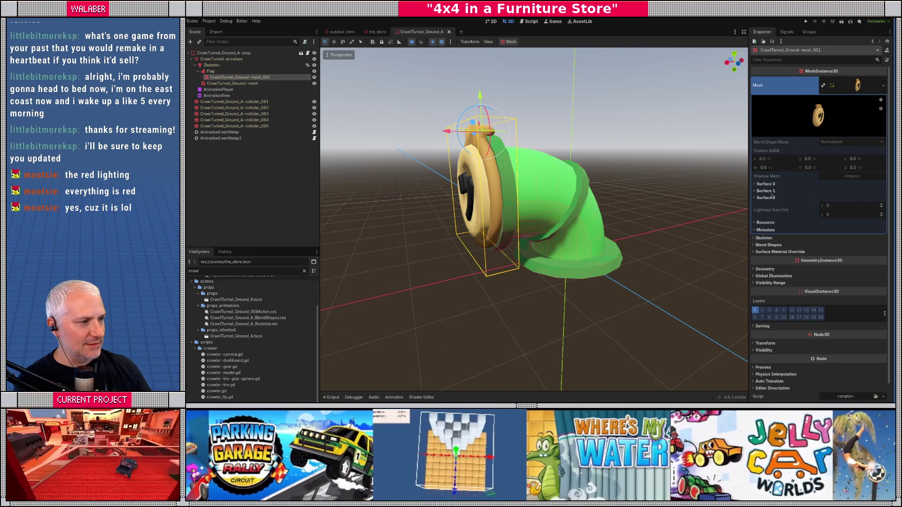
left_click(764, 184)
left_click(765, 184)
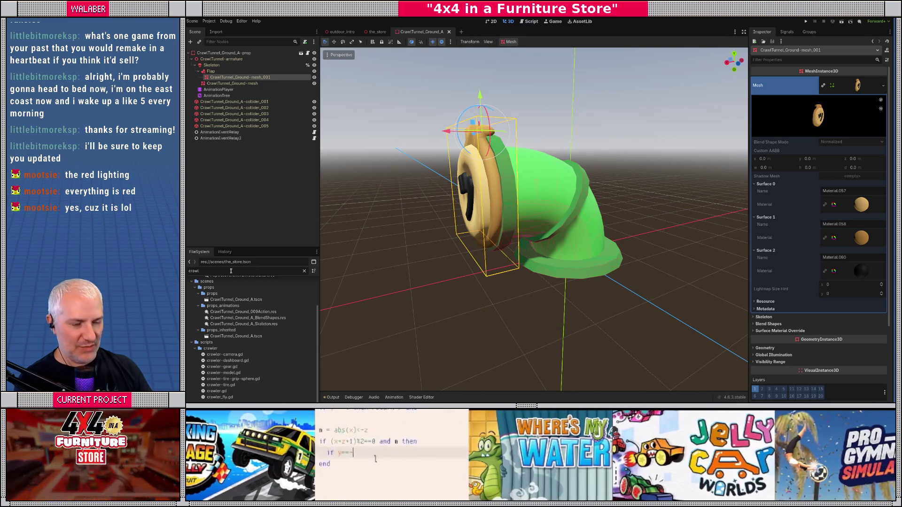
key("ctrl+a")
type("material")
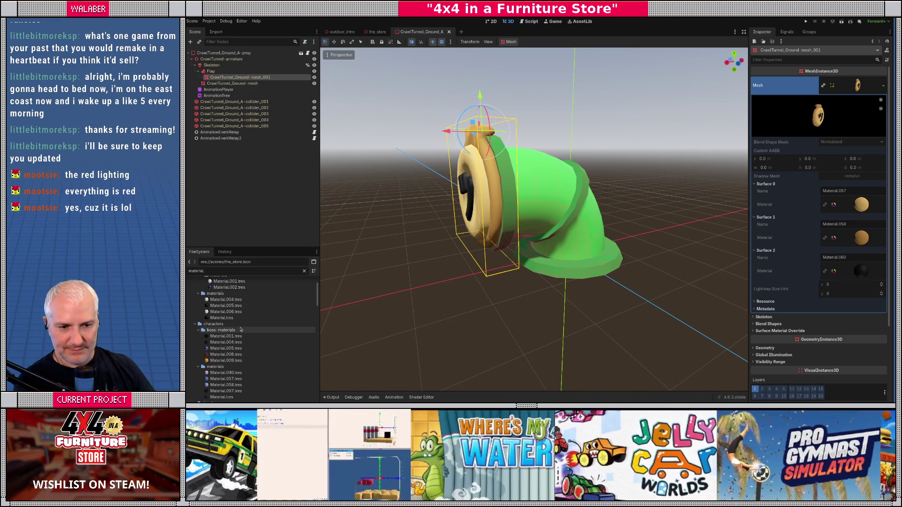
scroll(251, 319, "down", 5)
scroll(251, 319, "down", 10)
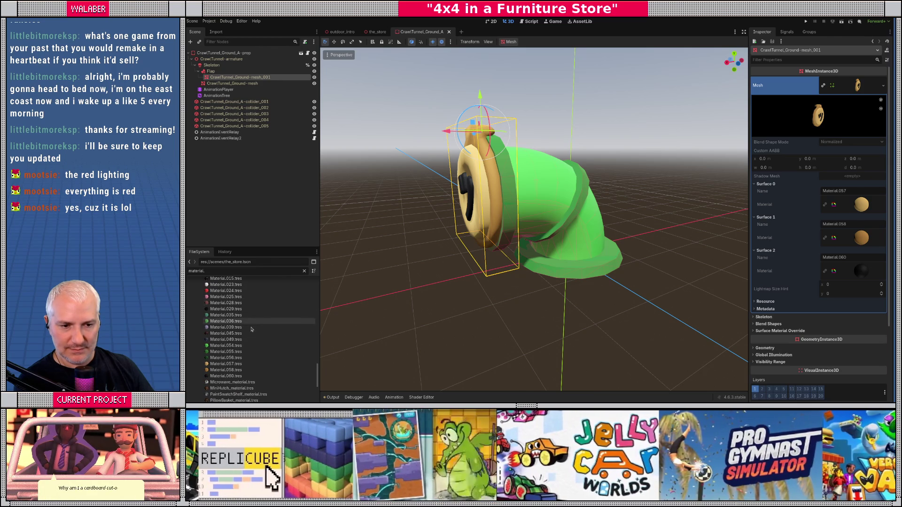
- Give Material.054 emission in its green albedo colour at energy 0.2
left_click(237, 345)
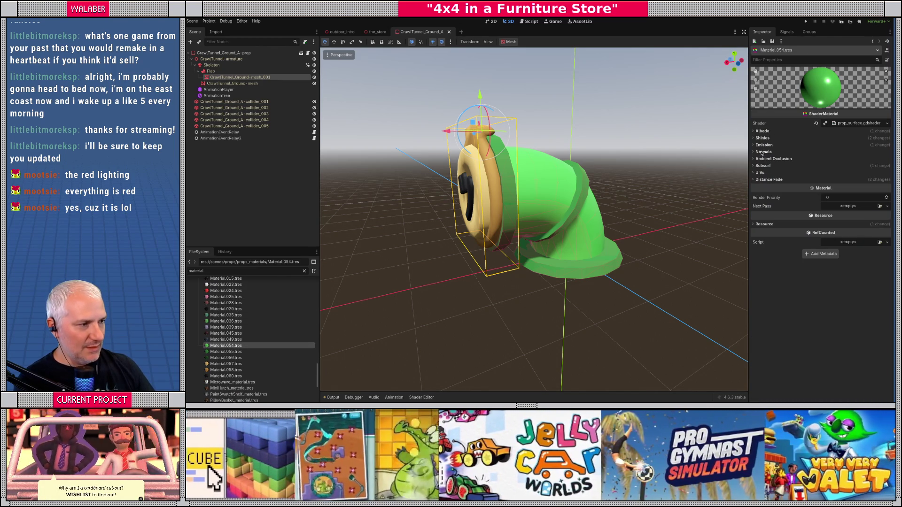
left_click(762, 131)
left_click(840, 148)
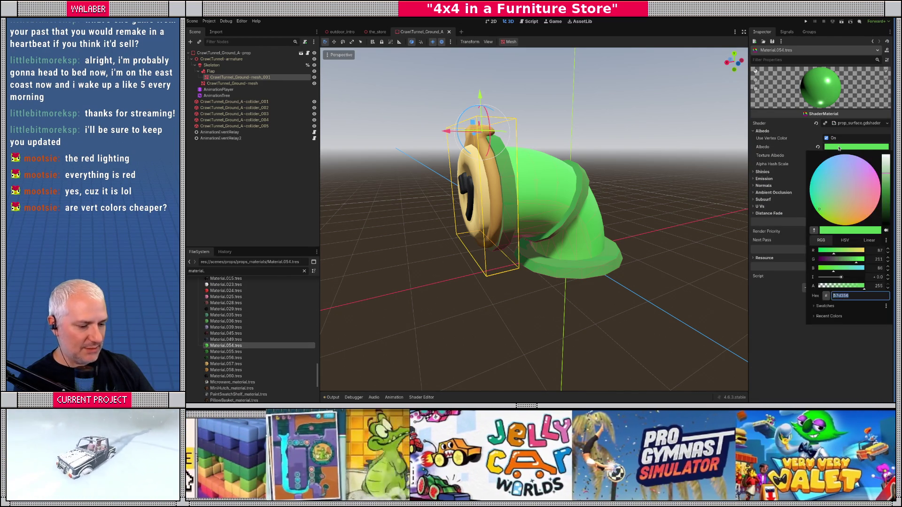
left_click(839, 147)
left_click(764, 178)
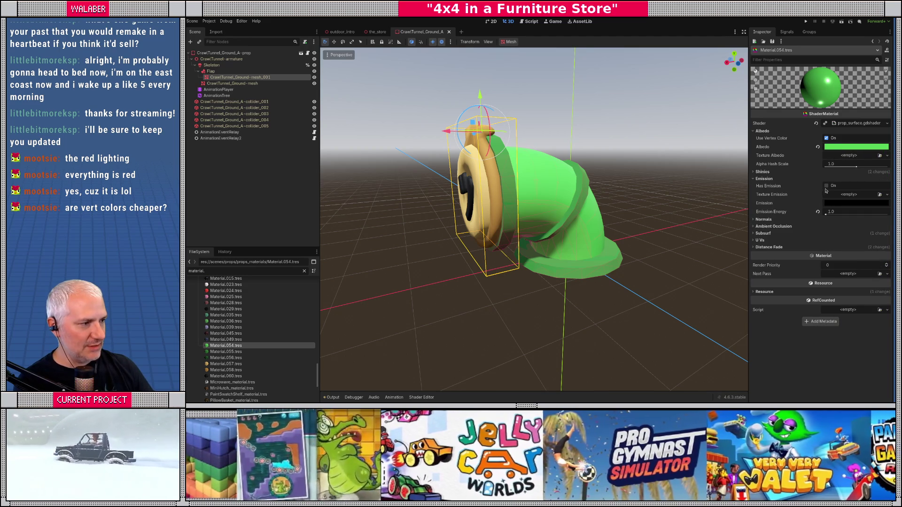
left_click(830, 205)
left_click(840, 353)
left_click(832, 205)
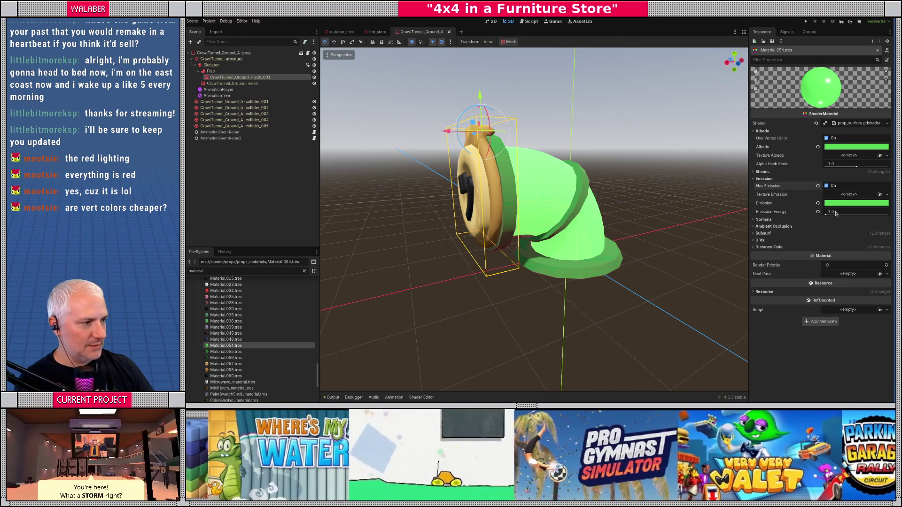
left_click(840, 212)
type("0.2")
key("Return")
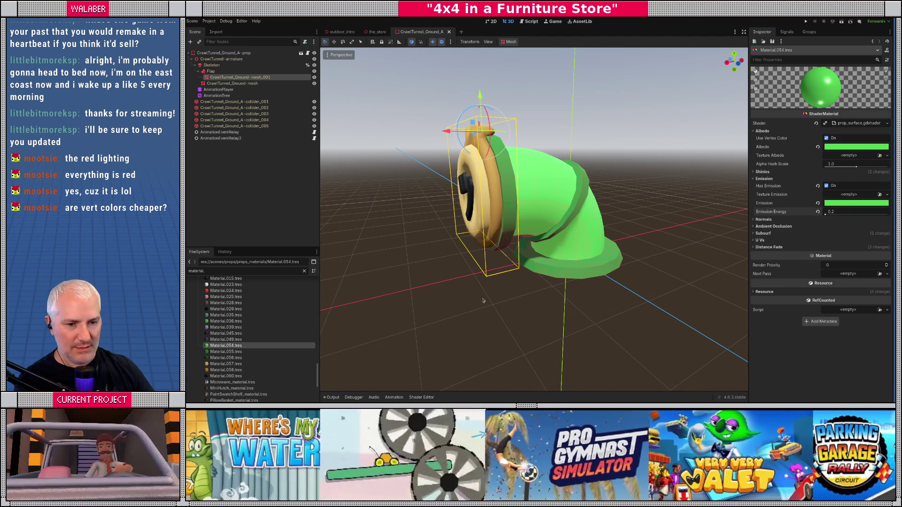
- Enable emission on Material.055 with its green albedo colour at energy 0.2
left_click(226, 351)
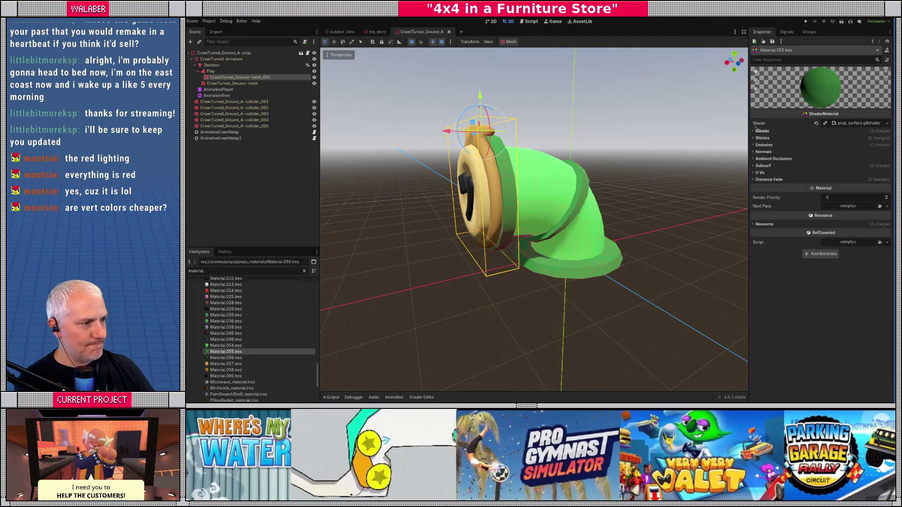
left_click(846, 149)
left_click(841, 149)
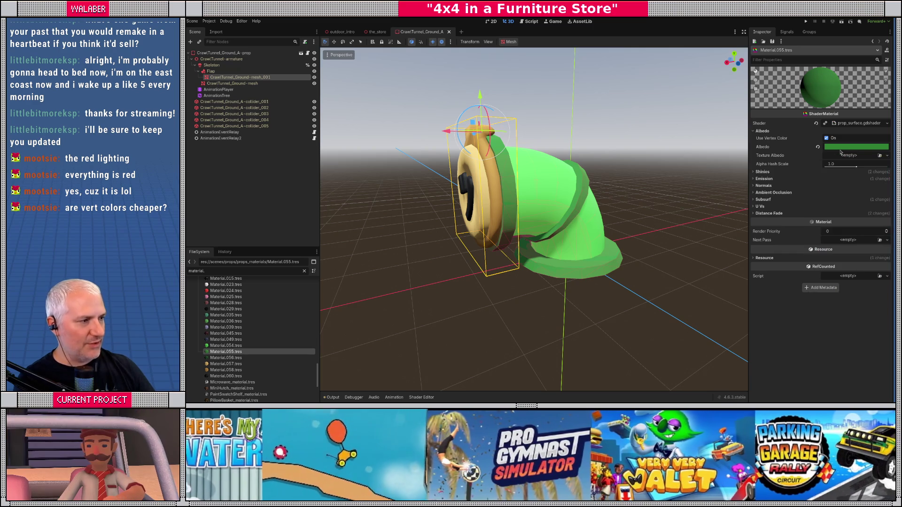
left_click(762, 179)
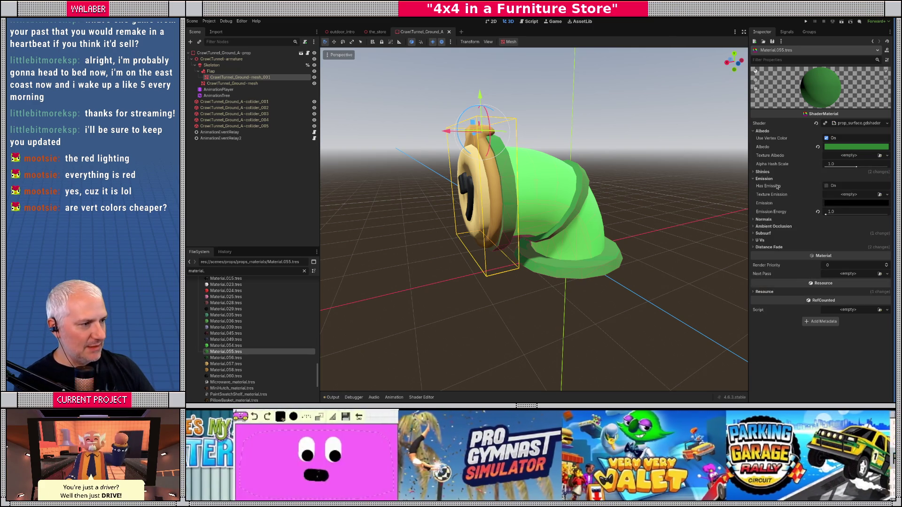
left_click(826, 186)
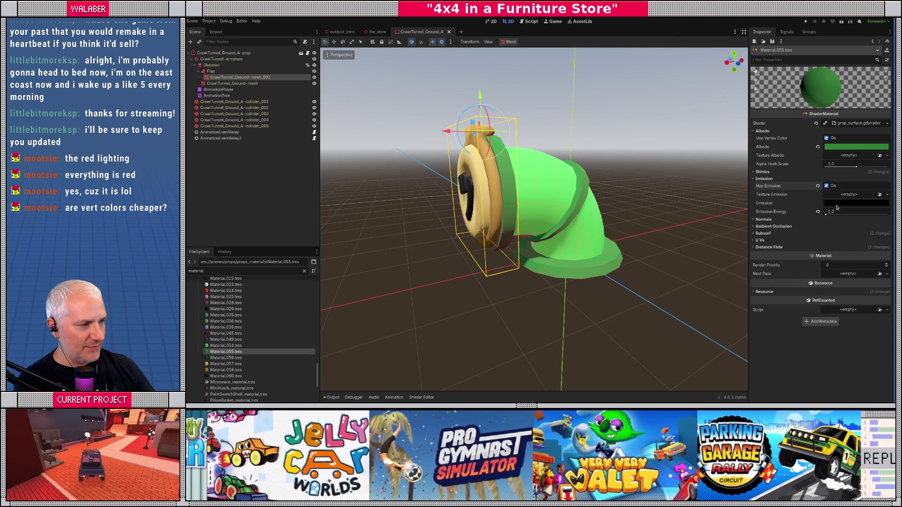
left_click(836, 207)
left_click(841, 352)
left_click(841, 212)
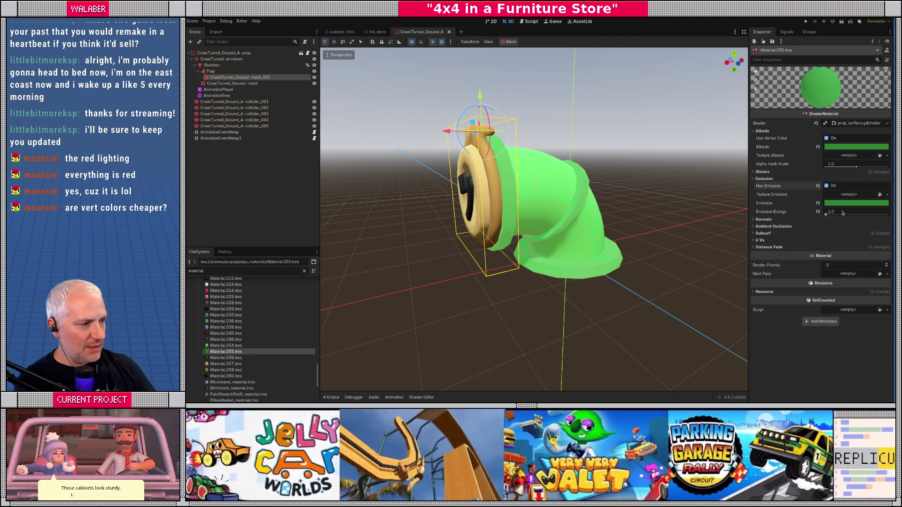
type("0.2")
key("Return")
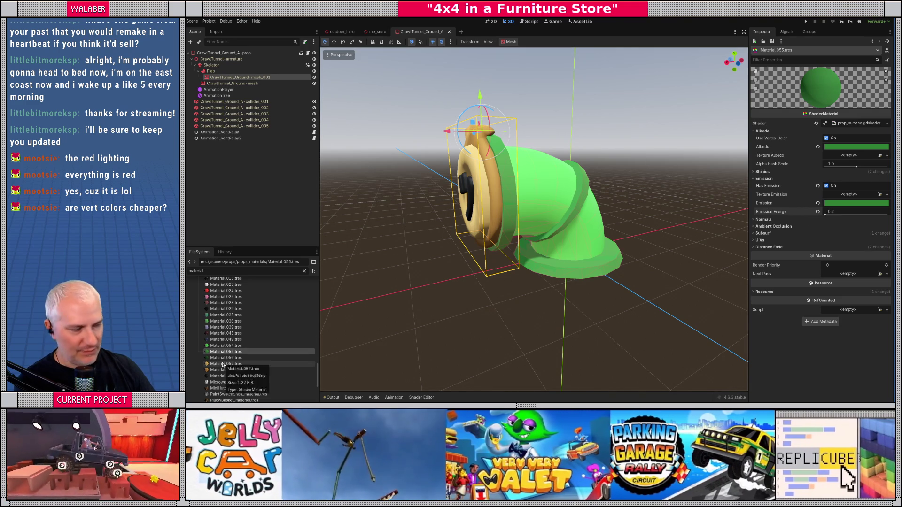
- Give Material.057 emission in its yellow albedo colour at energy 0.2
left_click(223, 365)
left_click(765, 146)
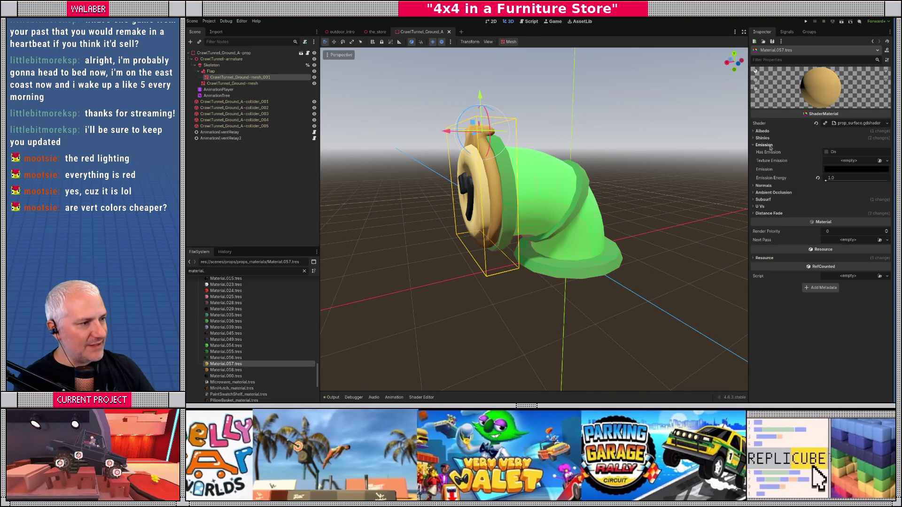
left_click(762, 131)
left_click(838, 151)
left_click(838, 151)
left_click(841, 204)
left_click(841, 353)
left_click(848, 212)
type("0.2")
key("Return")
- Give Material.058 emission in its orange albedo colour at energy 0.2, and save
left_click(226, 370)
left_click(762, 131)
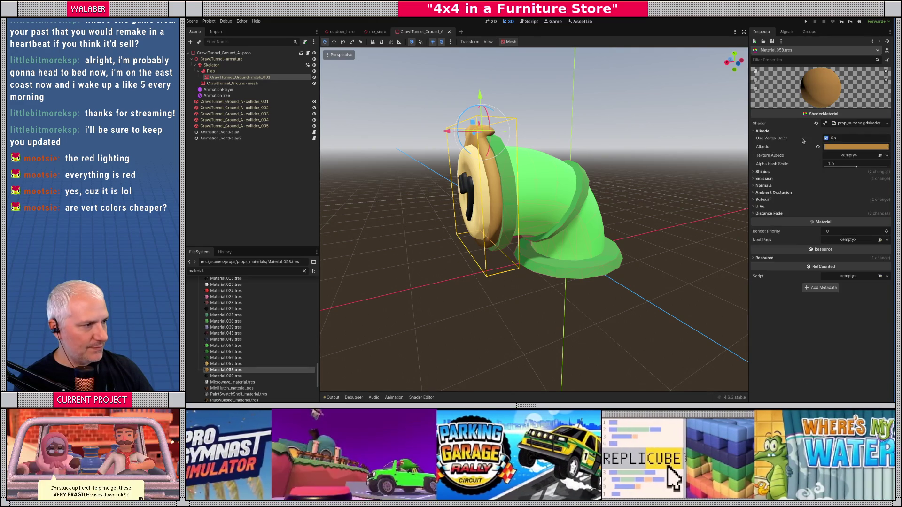
left_click(846, 147)
key("Escape")
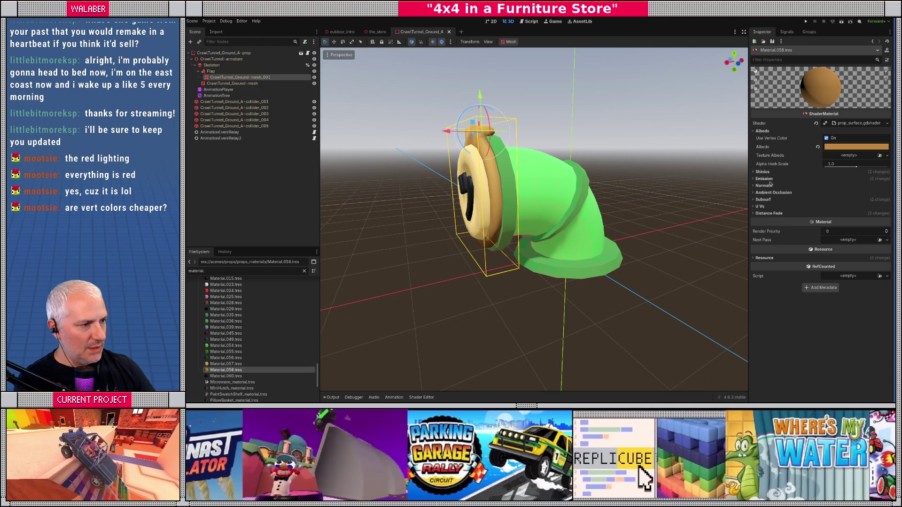
left_click(764, 178)
left_click(846, 203)
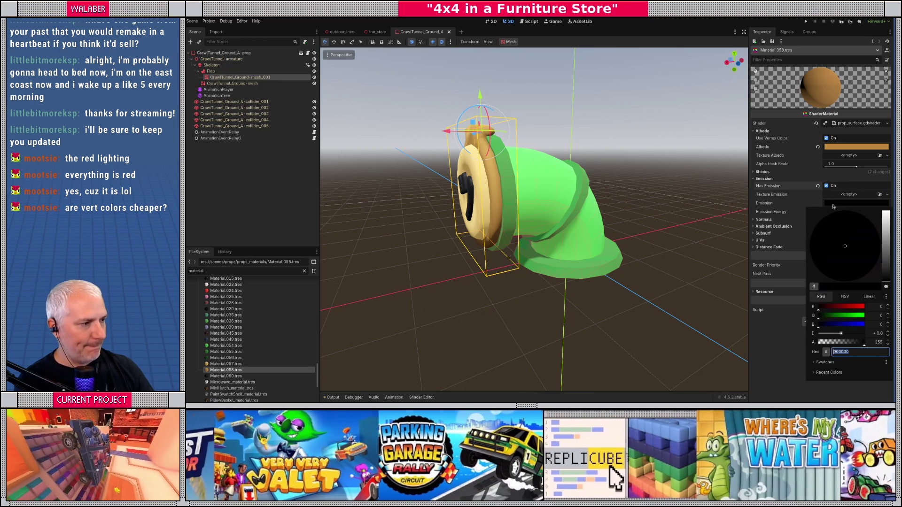
left_click(841, 352)
left_click(836, 211)
type("0.2")
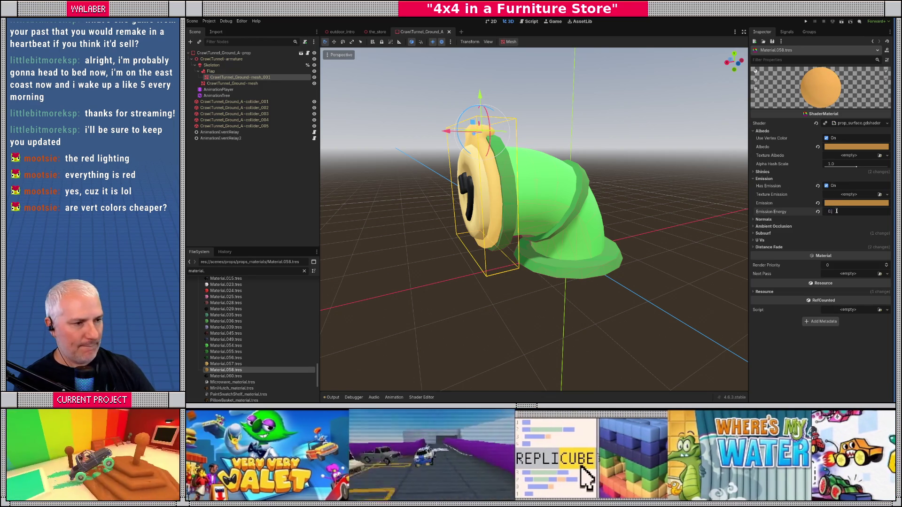
key("Return")
left_click_drag(525, 226, 606, 221)
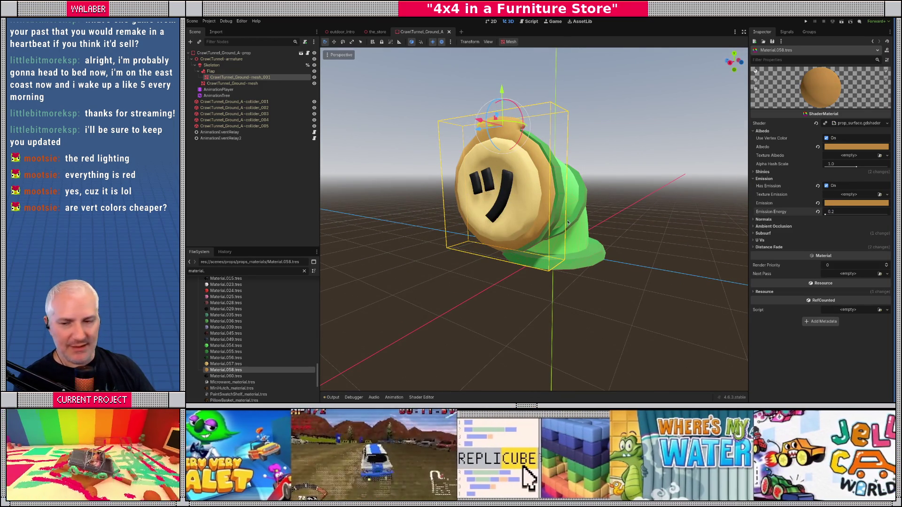
key("ctrl+s")
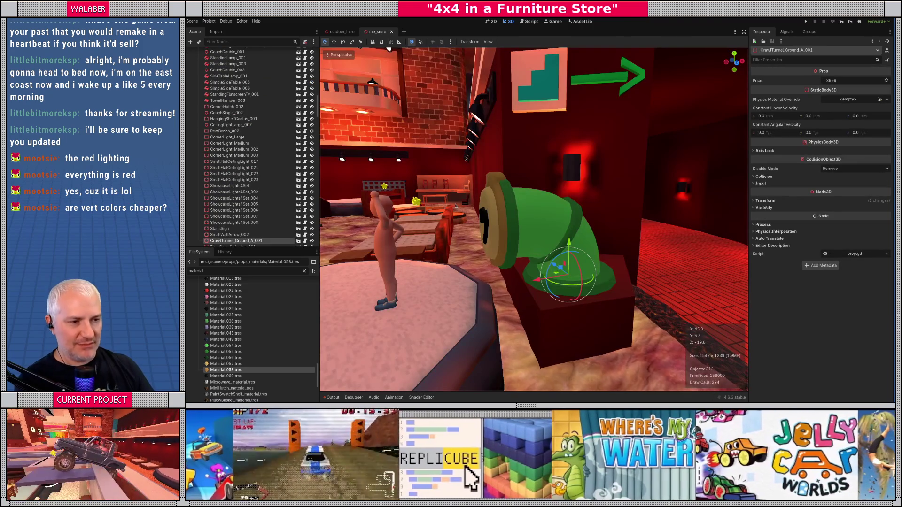
- Fly the camera through the store to inspect the placed tunnel prop and stacked pots
scroll(455, 206, "down", 5)
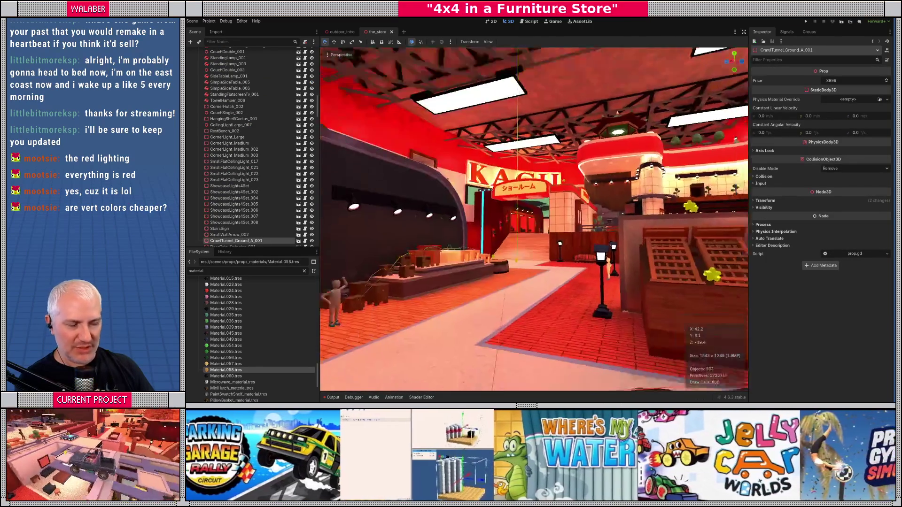
key("w")
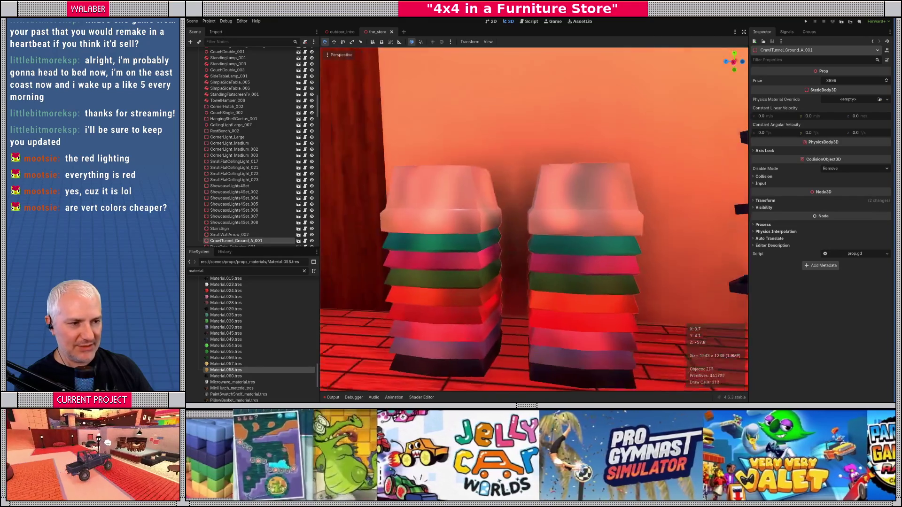
key("a")
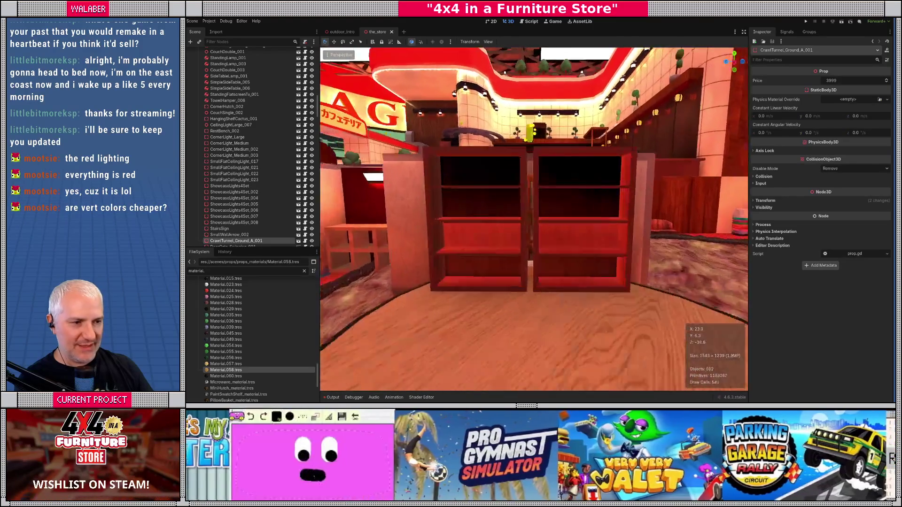
key("s")
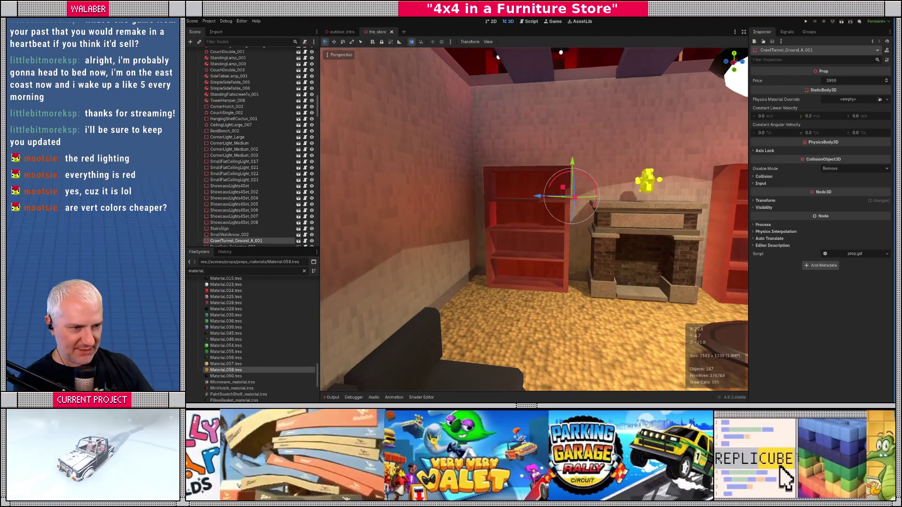
key("w")
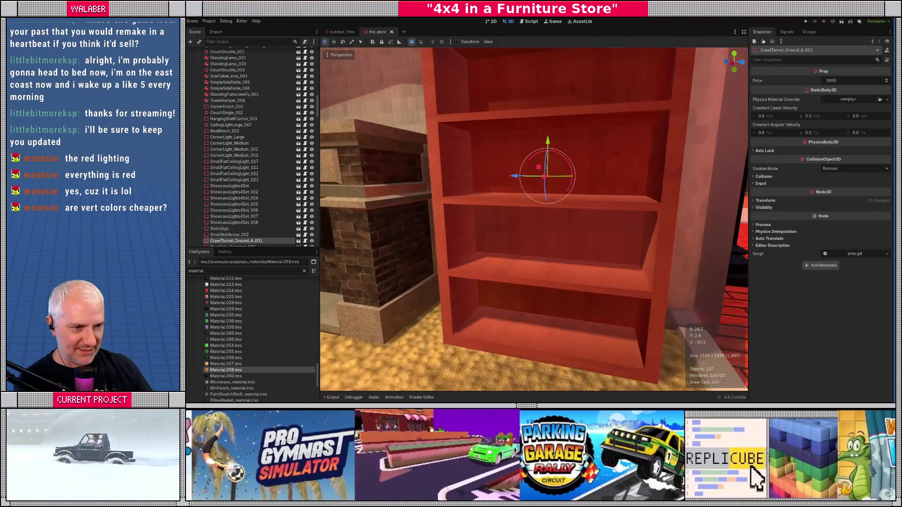
key("s")
key("s")
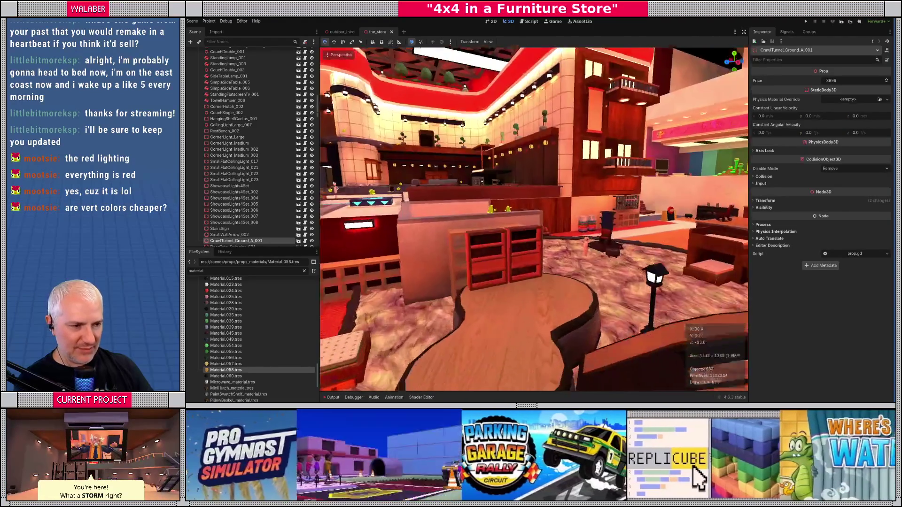
key("w")
key("w")
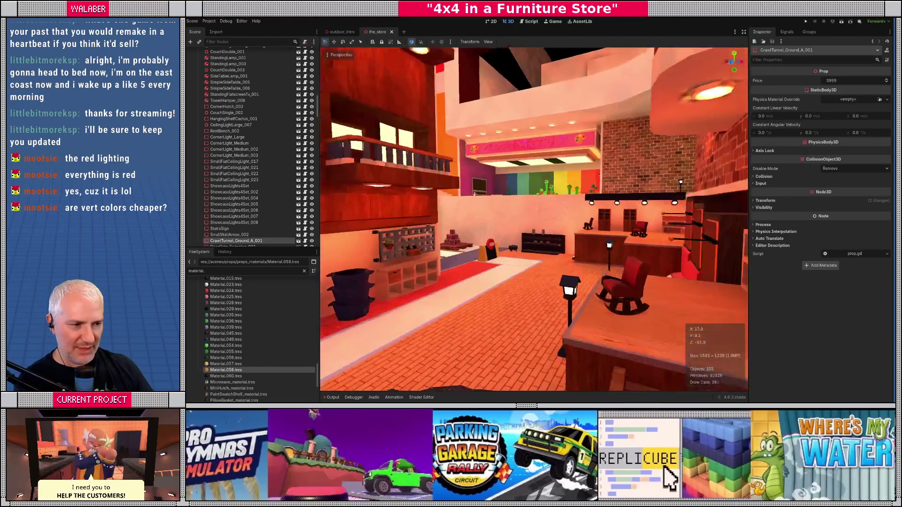
key("s")
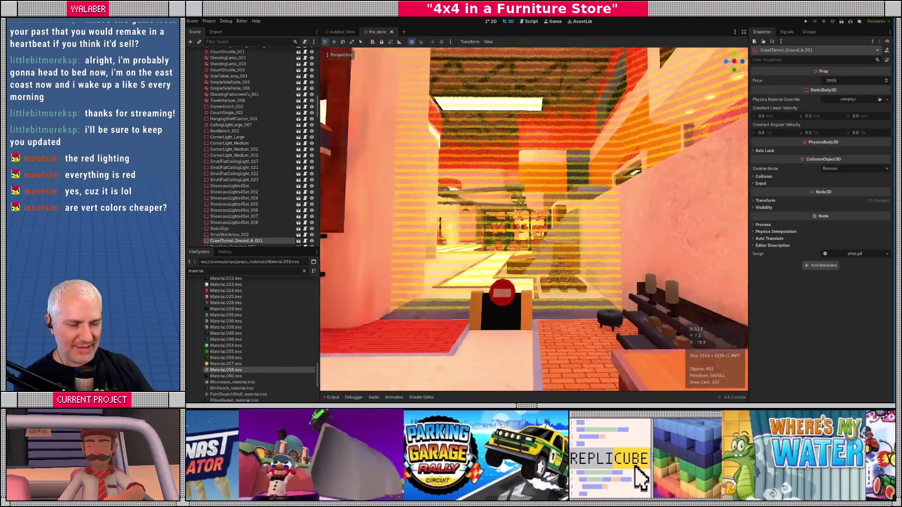
key("w")
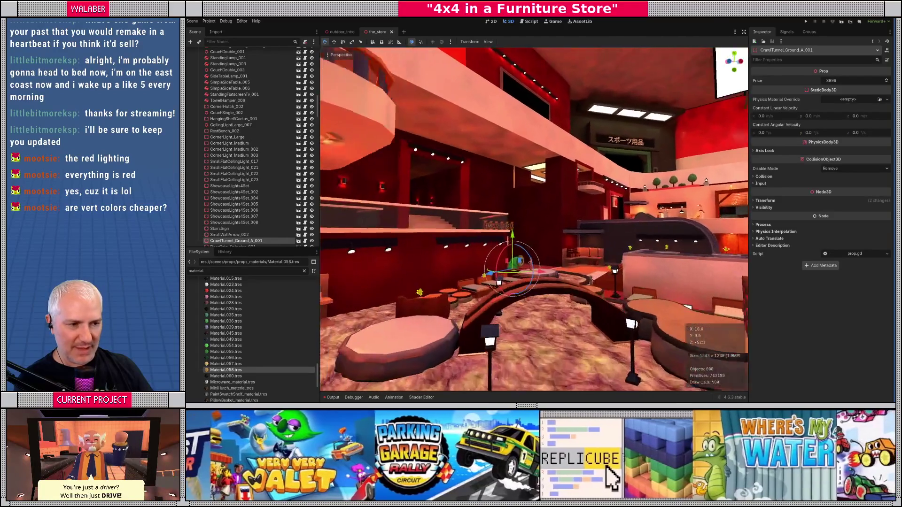
key("w")
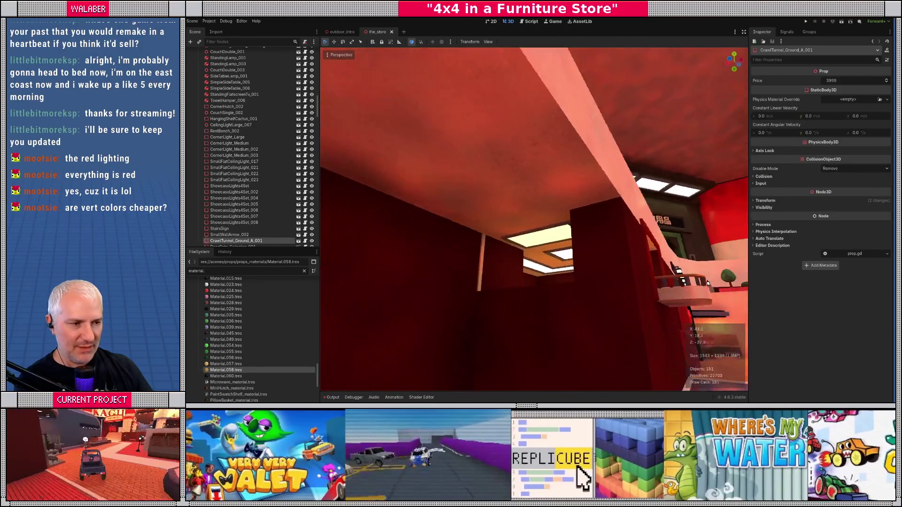
key("w")
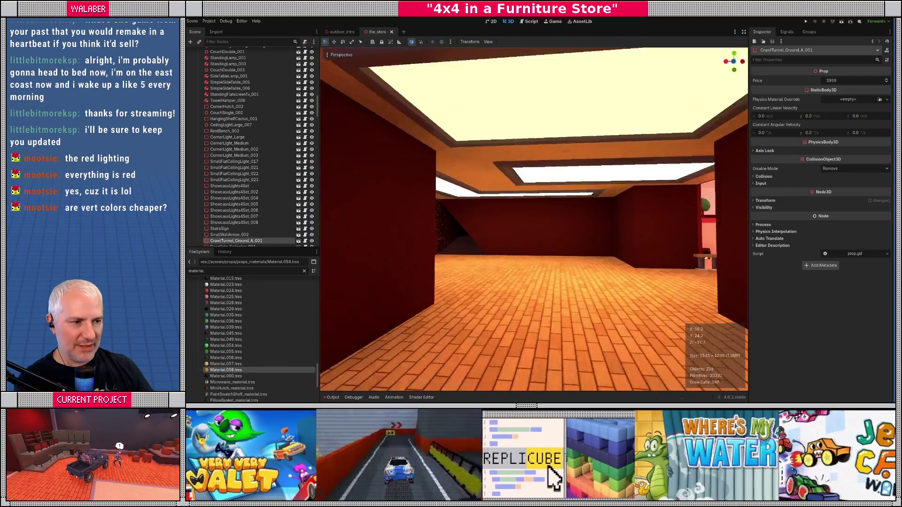
key("w")
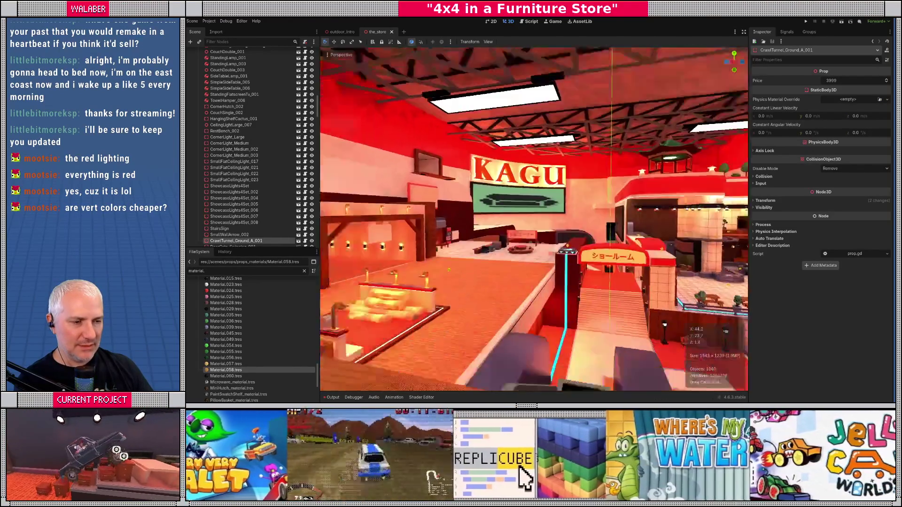
key("w")
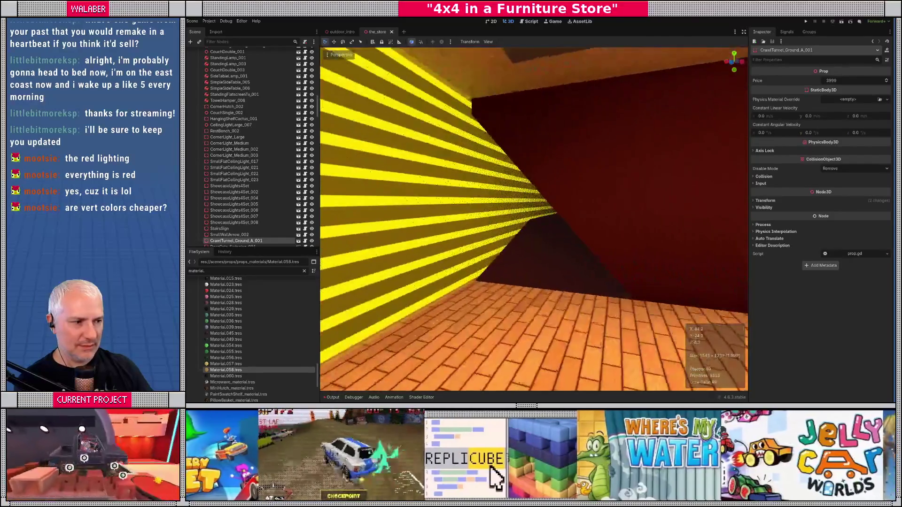
key("w")
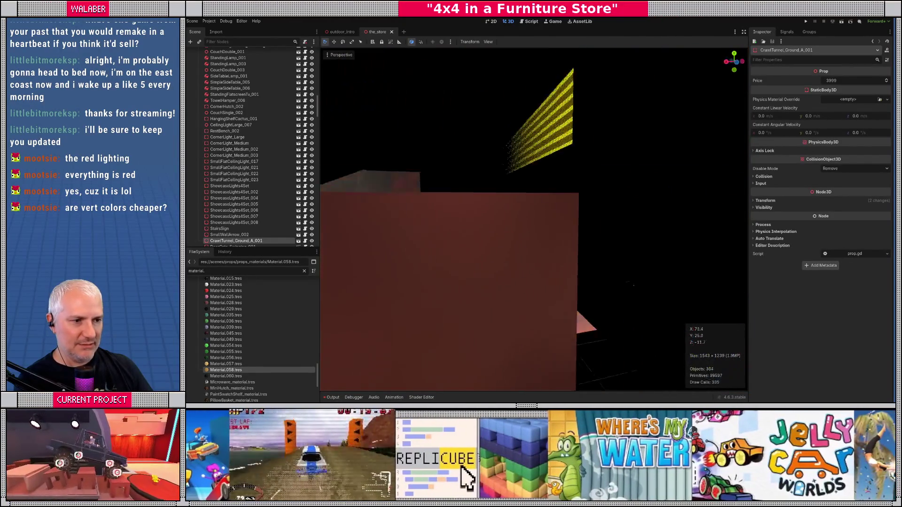
key("w")
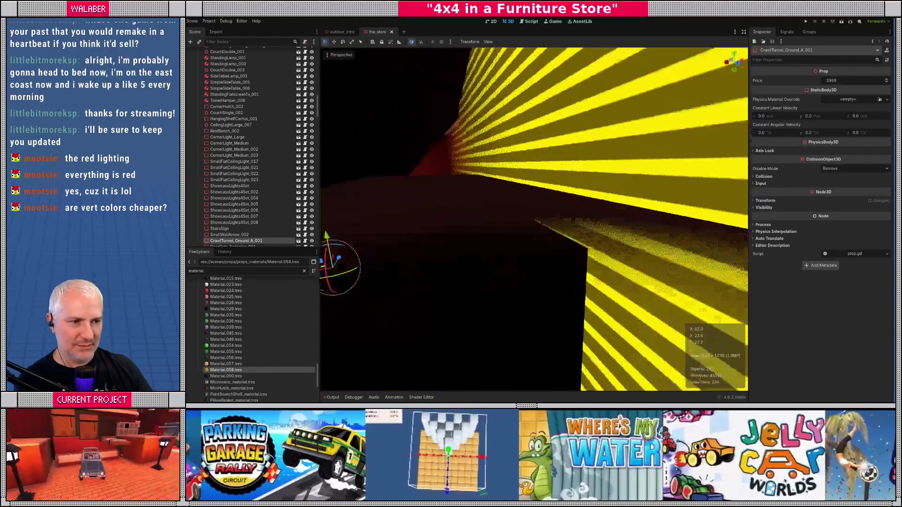
key("w")
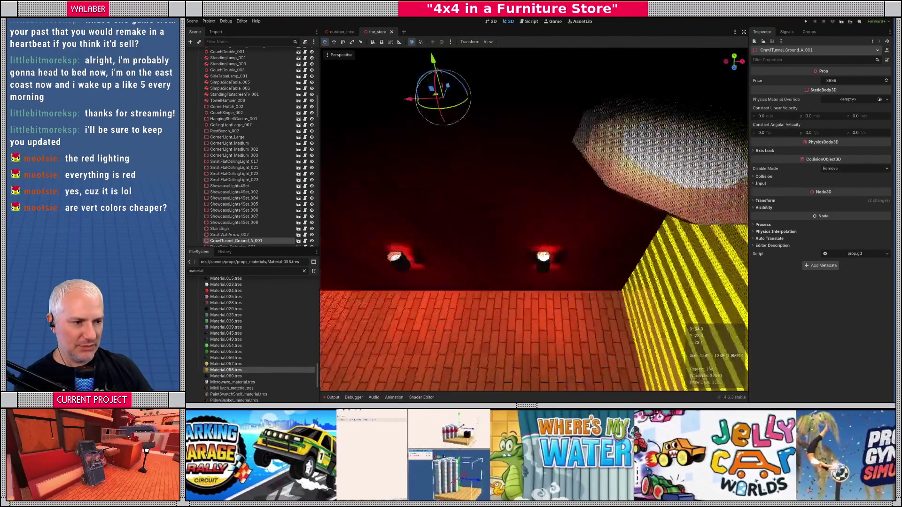
key("w")
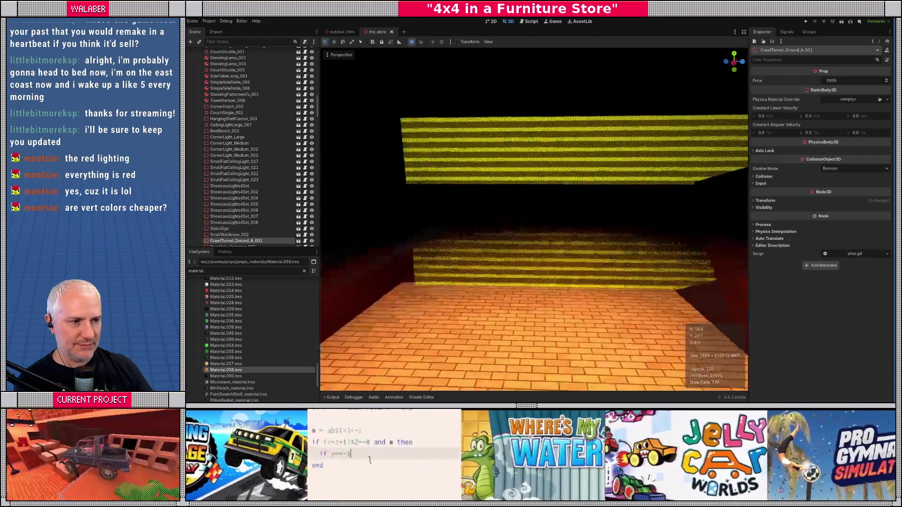
key("w")
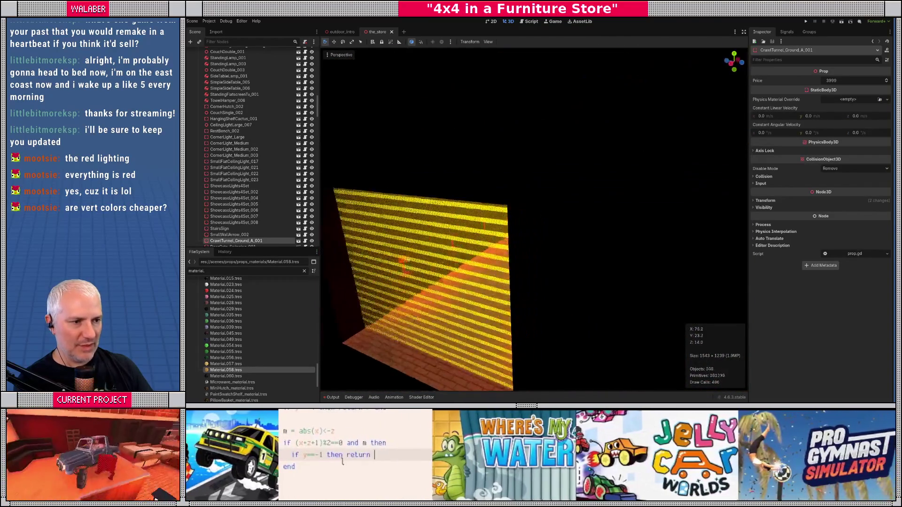
key("w")
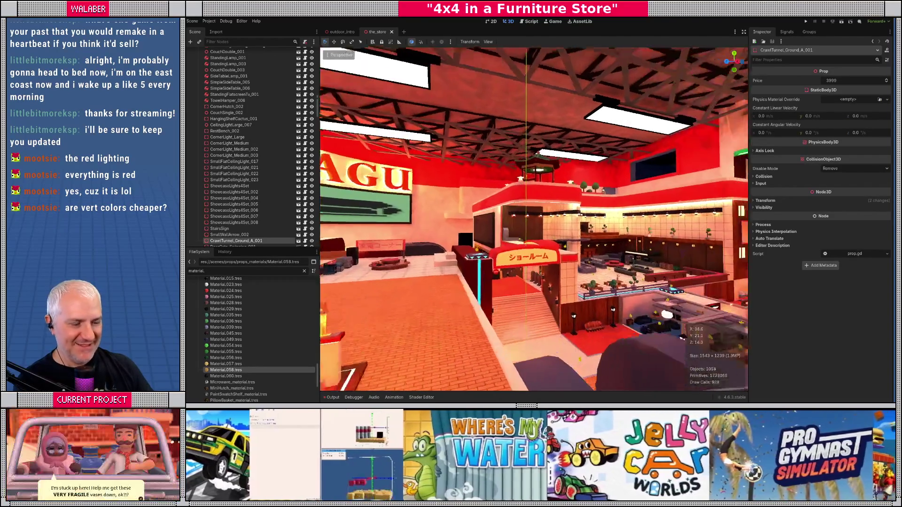
key("w")
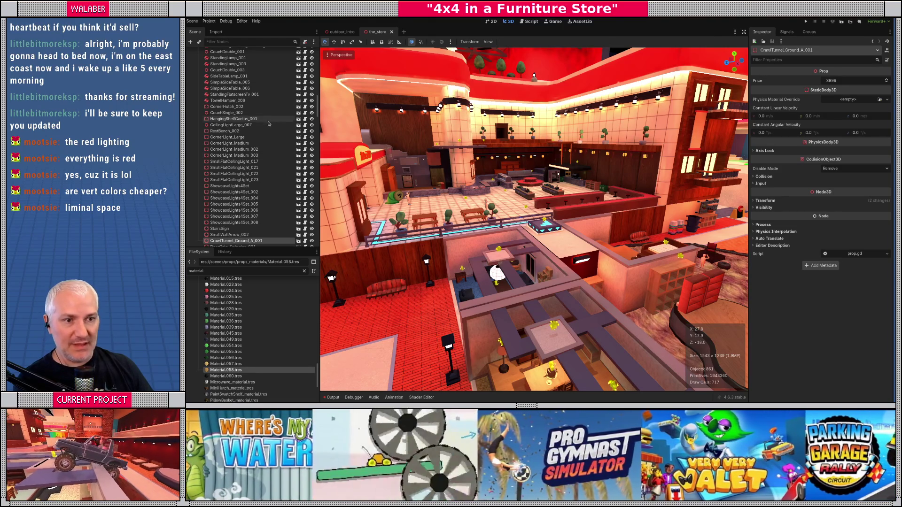
scroll(282, 141, "up", 15)
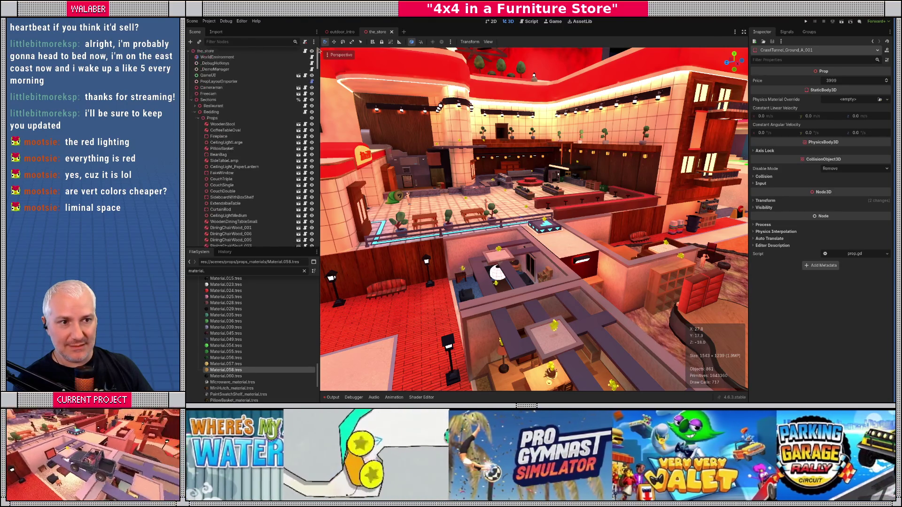
- Collapse Sections, select StoreLightingV1 and bake its lightmaps, then switch to the to-do document
left_click(192, 102)
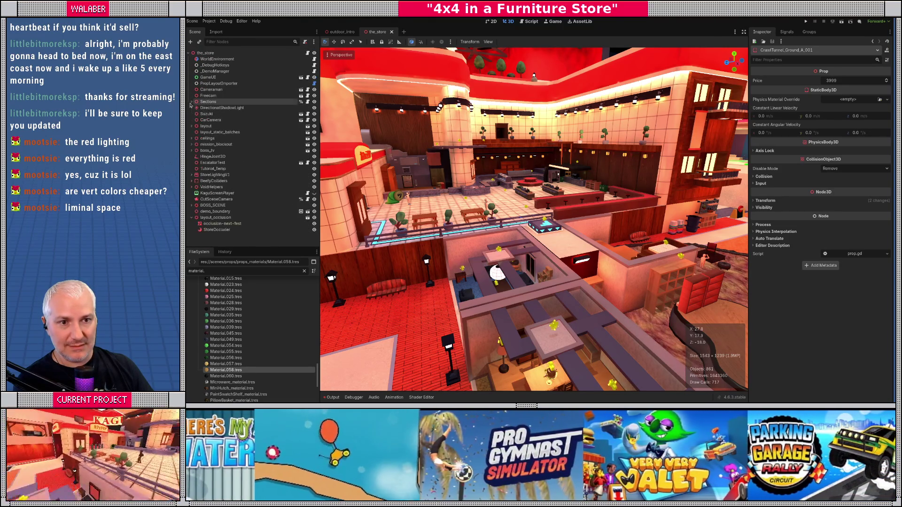
left_click(228, 175)
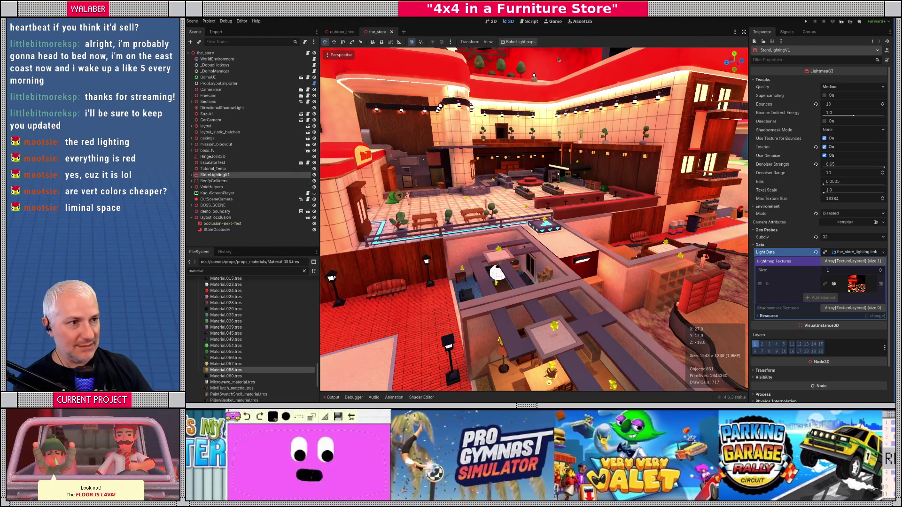
left_click(520, 42)
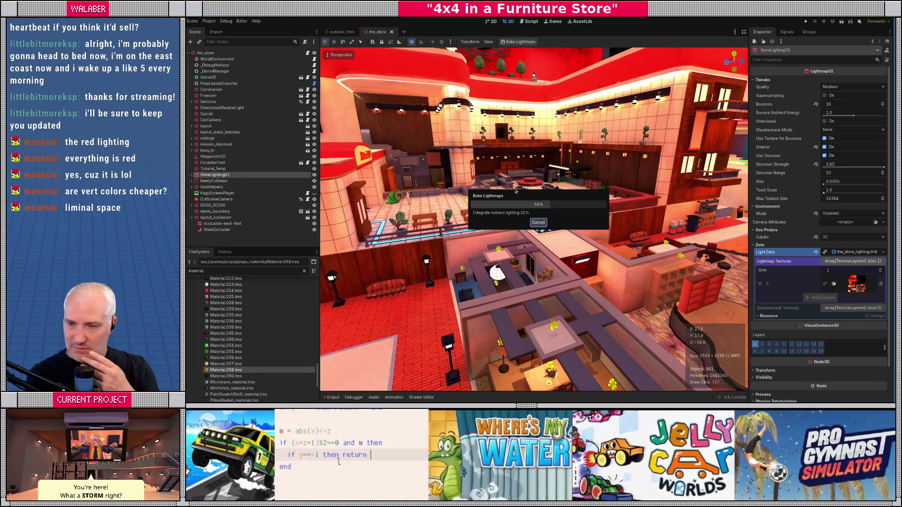
key("alt+Tab")
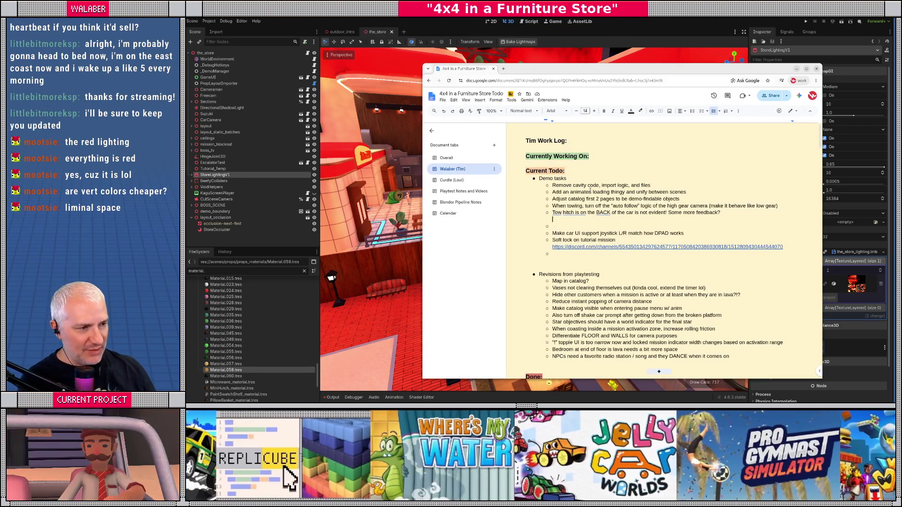
left_click_drag(553, 192, 686, 192)
left_click_drag(557, 206, 721, 213)
left_click(565, 212)
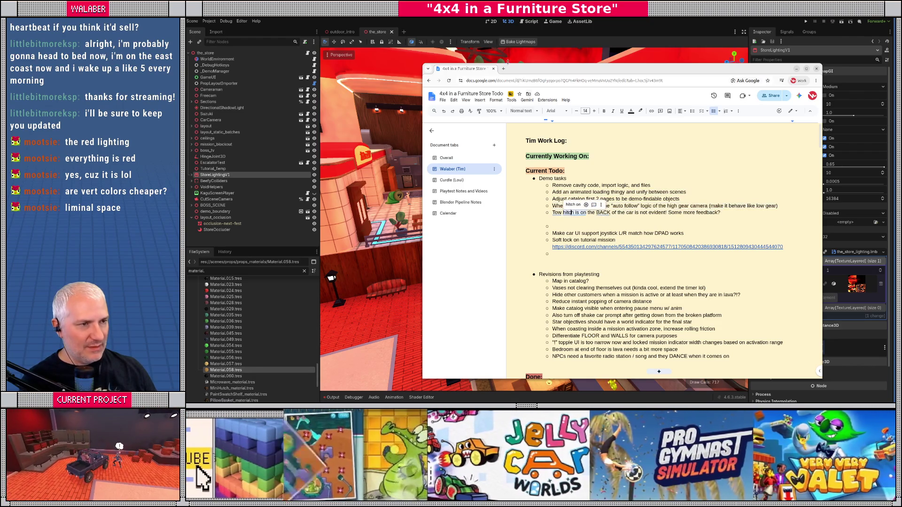
key("alt+Tab")
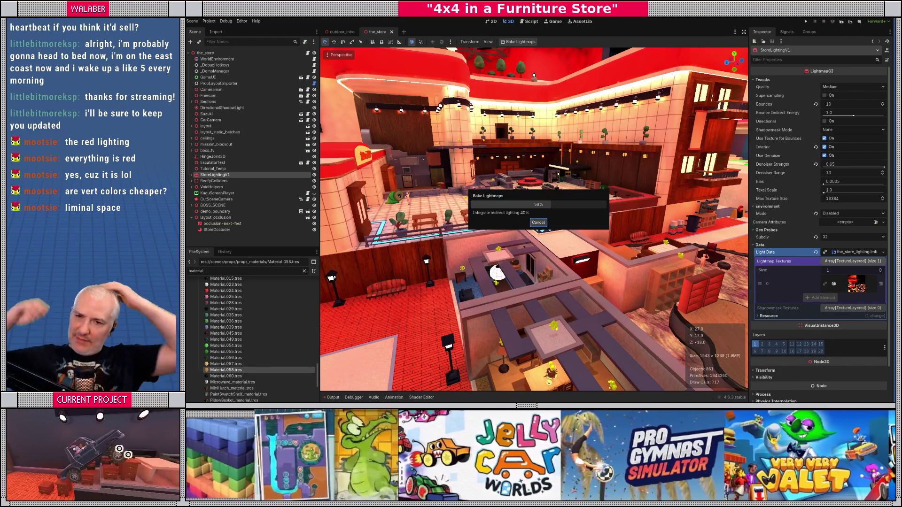
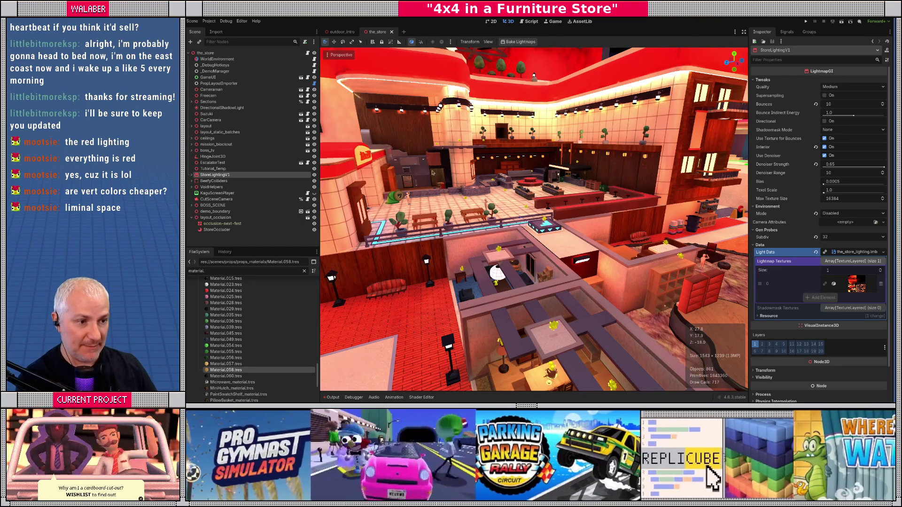
- Select the left bookshelf in Godot's store scene, then switch to Blender
mouse_move(587, 124)
left_mouse_down()
mouse_move(512, 369)
mouse_move(512, 216)
left_mouse_up()
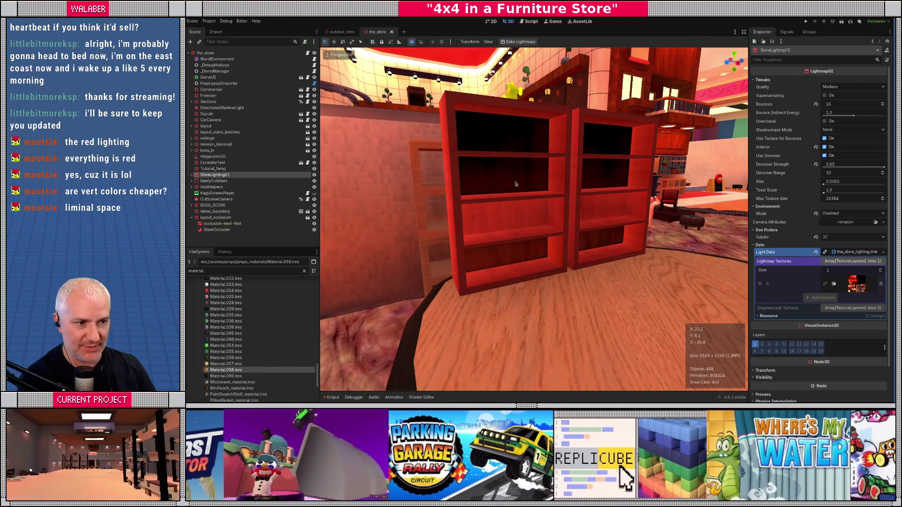
left_click(454, 224)
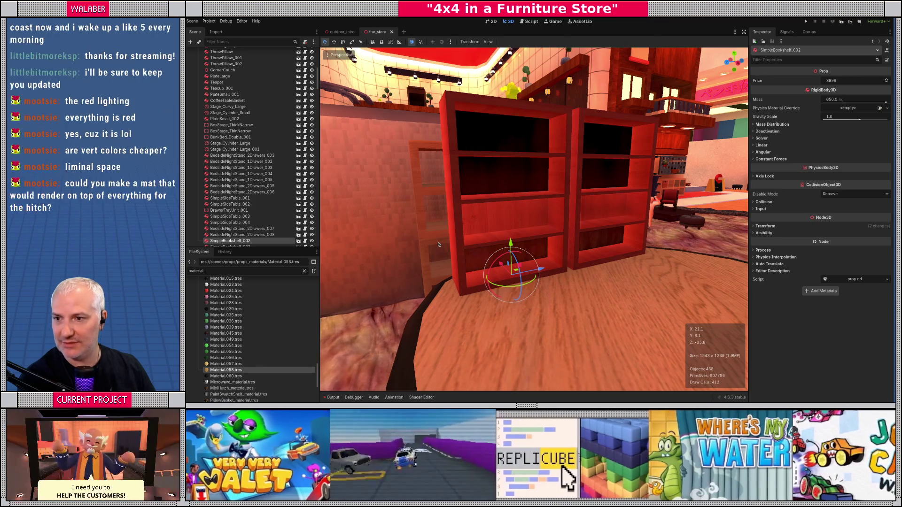
key("alt+Tab")
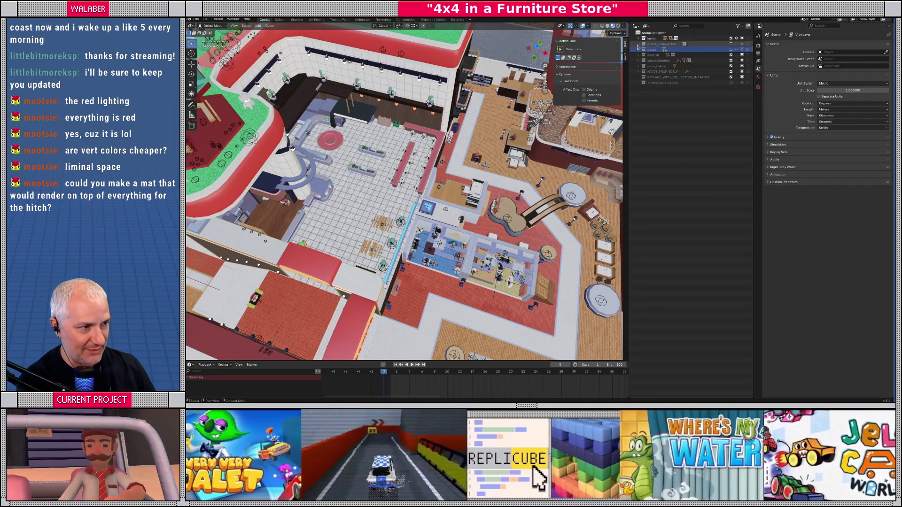
- Hide the store layout, show props, and make SimpleBookshelf active via the 'simplebo' filter
left_click(730, 39)
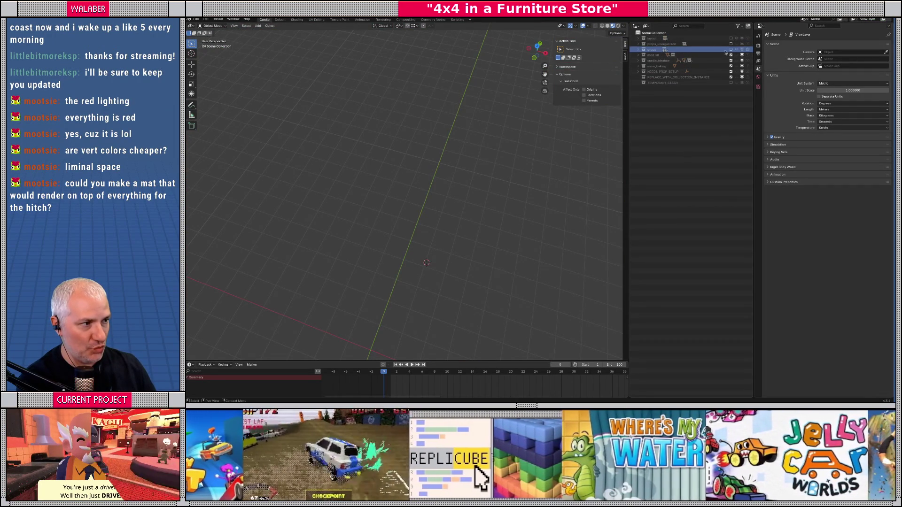
left_click(639, 49)
left_click(692, 27)
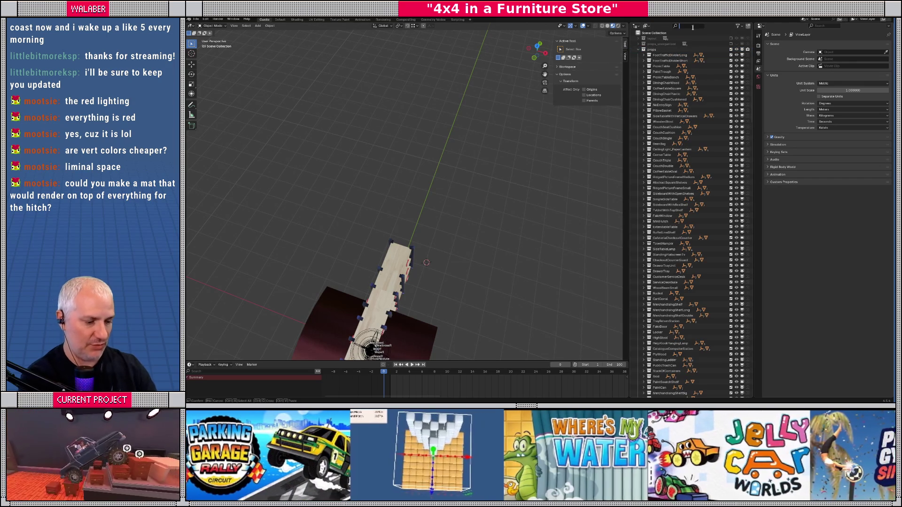
type("simplebo")
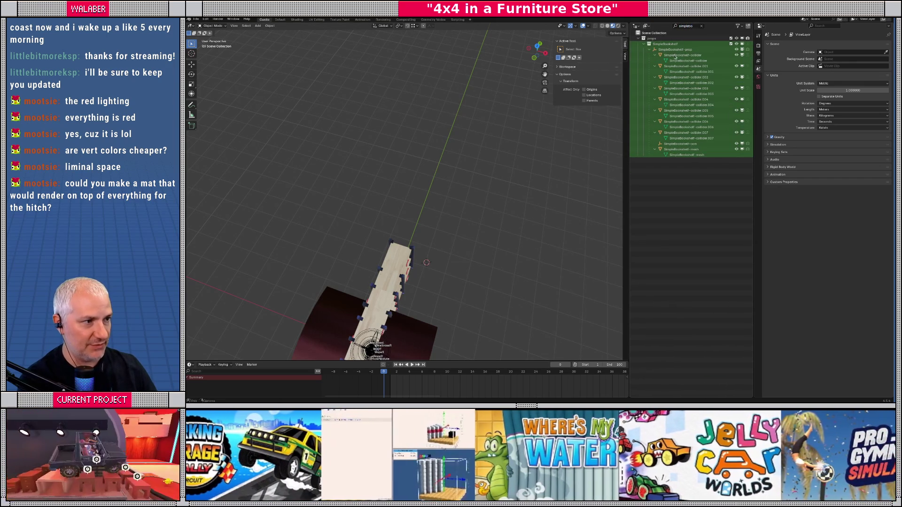
left_click(672, 50)
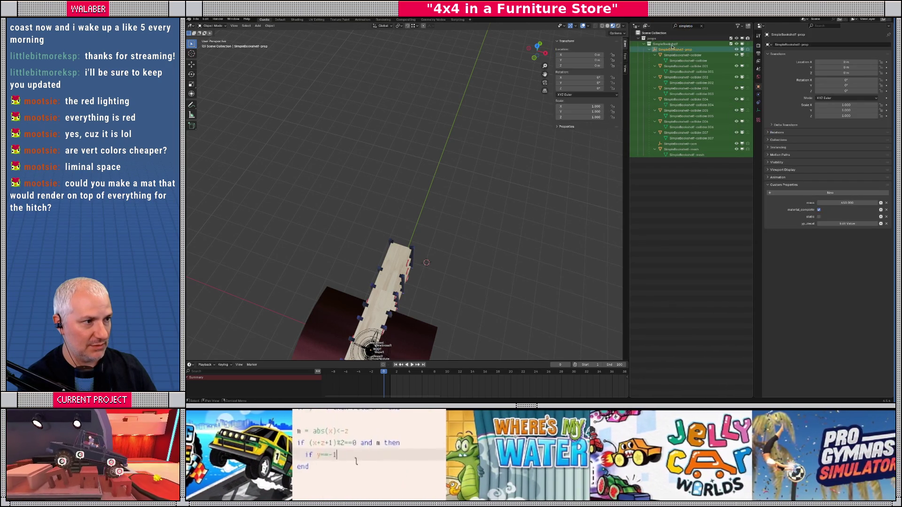
left_click(701, 27)
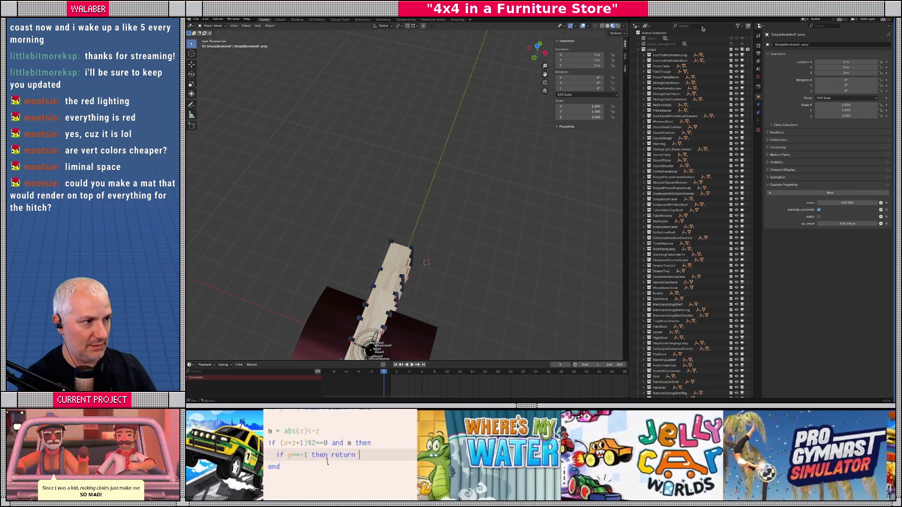
- Hide the large Bookshelf collection, then frame the small bookshelf mesh at an angle
left_click(694, 119)
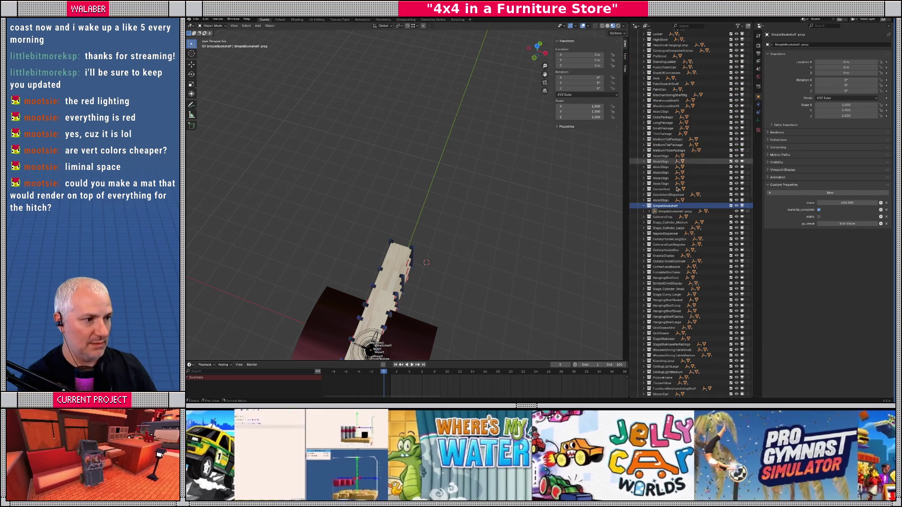
right_click(667, 205)
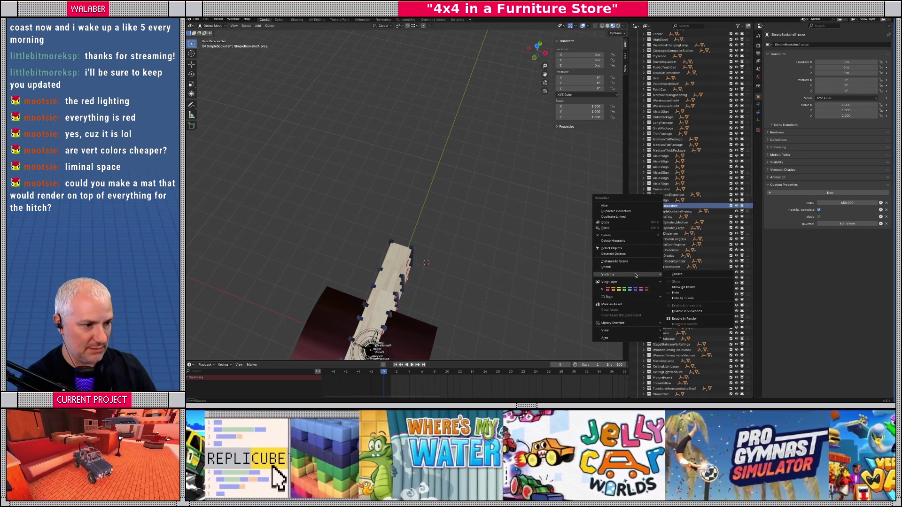
mouse_move(635, 274)
left_click(672, 276)
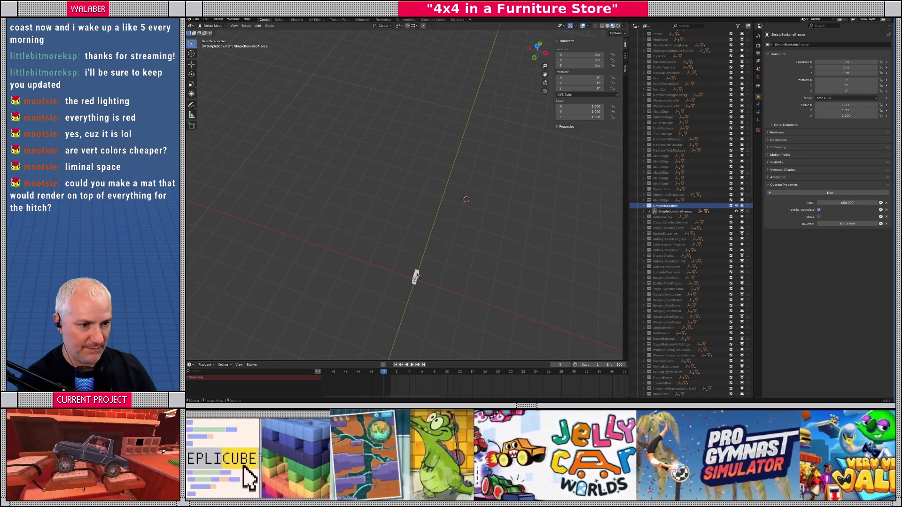
left_click(415, 276)
key("KP_Decimal")
left_click_drag(484, 223, 404, 219)
left_click(649, 212)
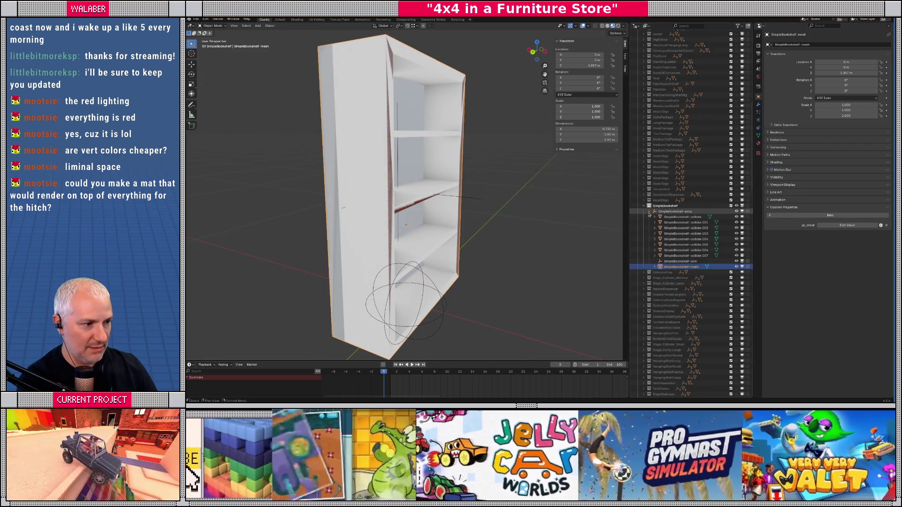
- Isolate the bookshelf mesh in Local View with flat Solid shading
left_click(676, 272)
key("KP_Divide")
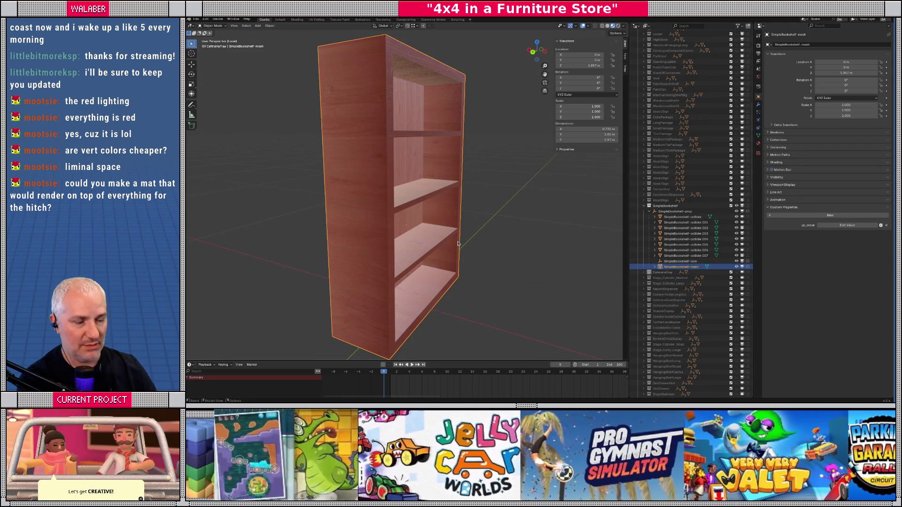
left_click(608, 26)
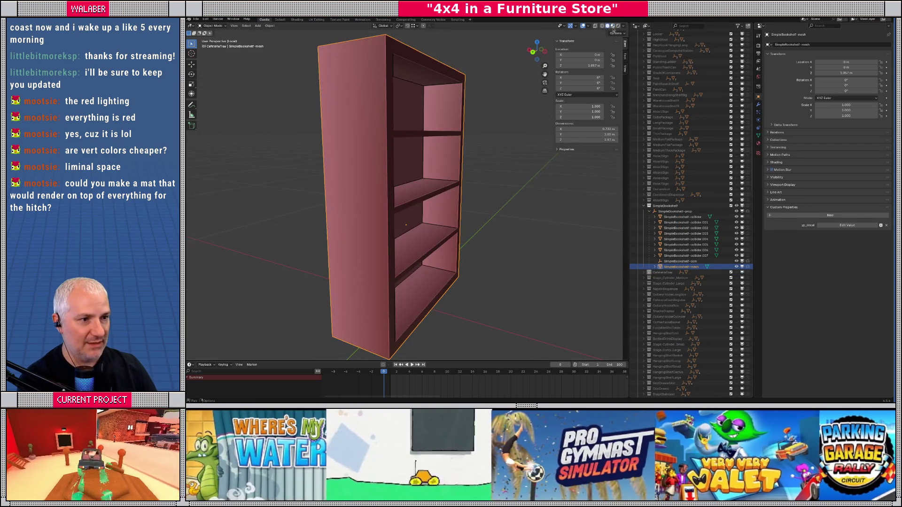
left_click(624, 27)
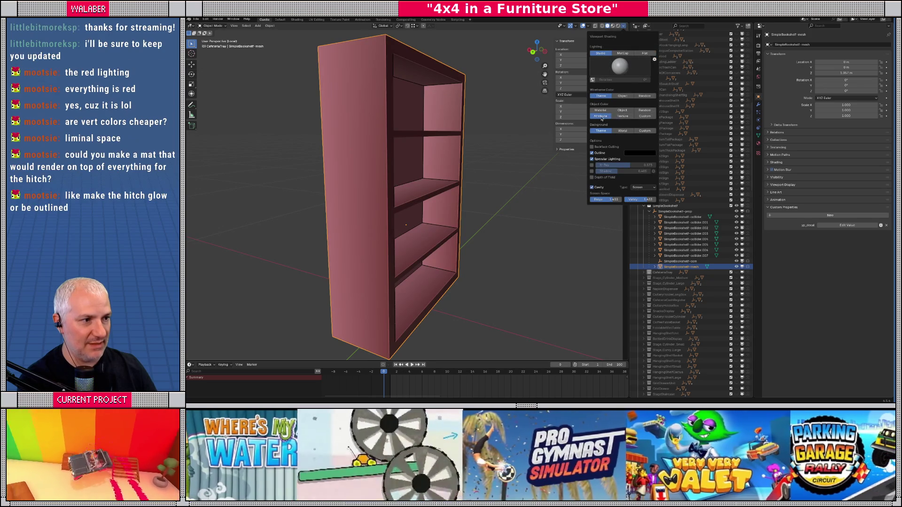
- Enter Edit Mode, show the Object Data properties, then switch to Vertex Paint mode
key("Tab")
scroll(376, 211, "up", 5)
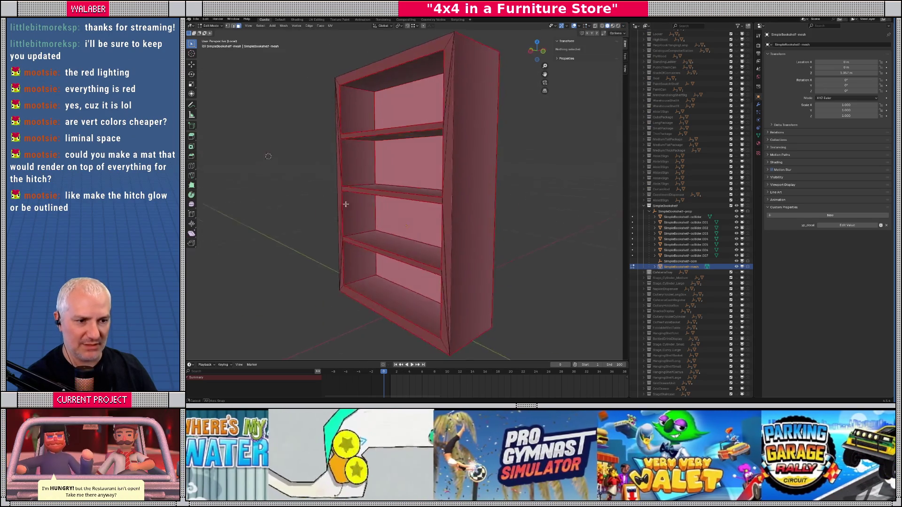
scroll(400, 209, "down", 5)
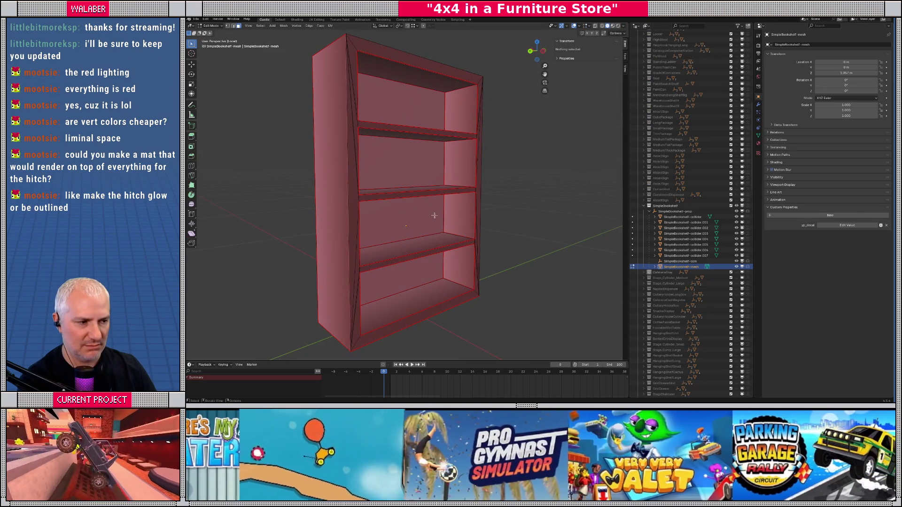
left_click(759, 136)
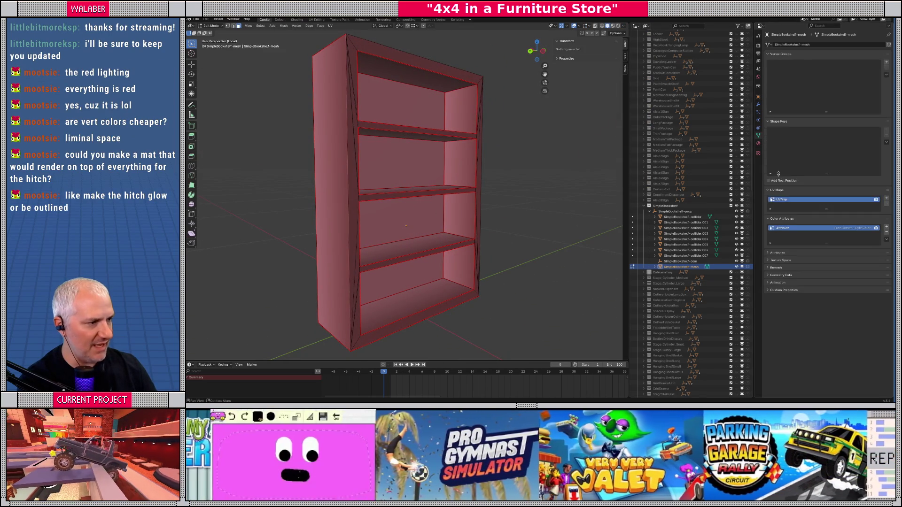
left_click(209, 26)
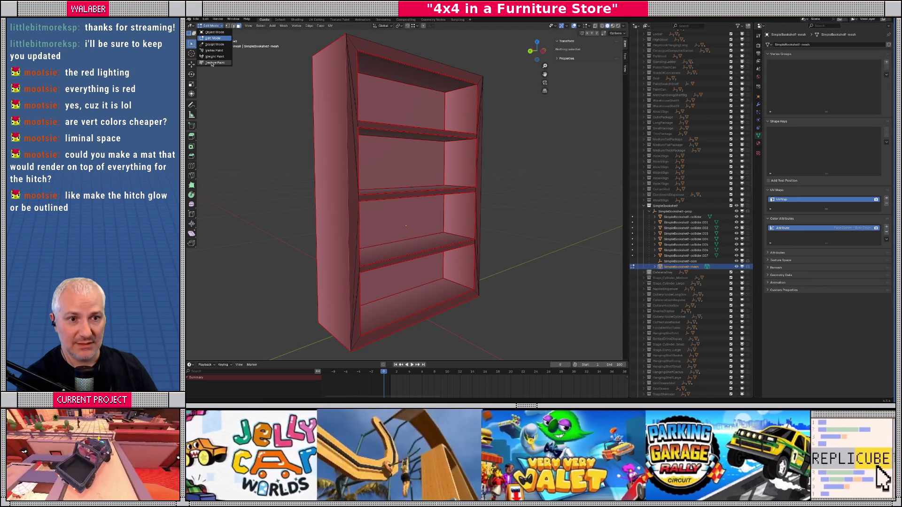
left_click(214, 50)
- Orbit to view the bookshelf's side, then return to Godot Engine
mouse_move(287, 161)
left_mouse_down()
mouse_move(351, 163)
mouse_move(314, 167)
mouse_move(316, 155)
left_mouse_up()
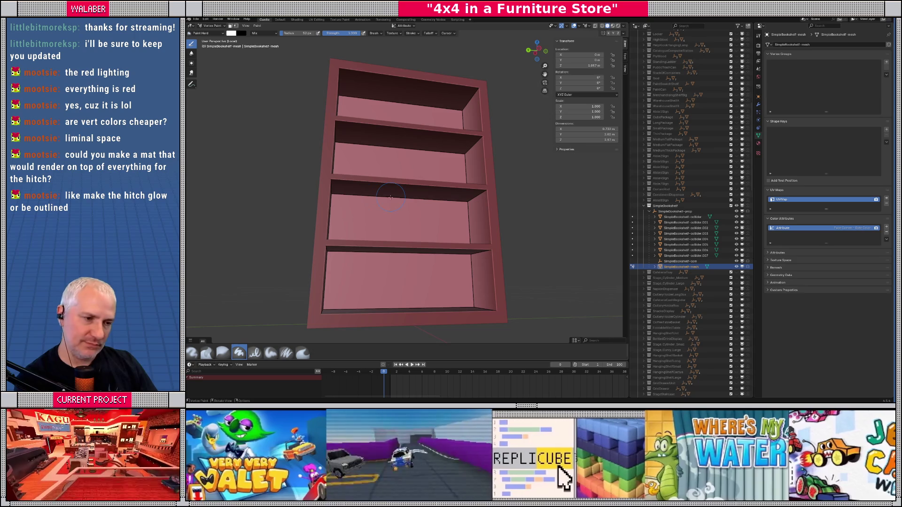
key("alt+Tab")
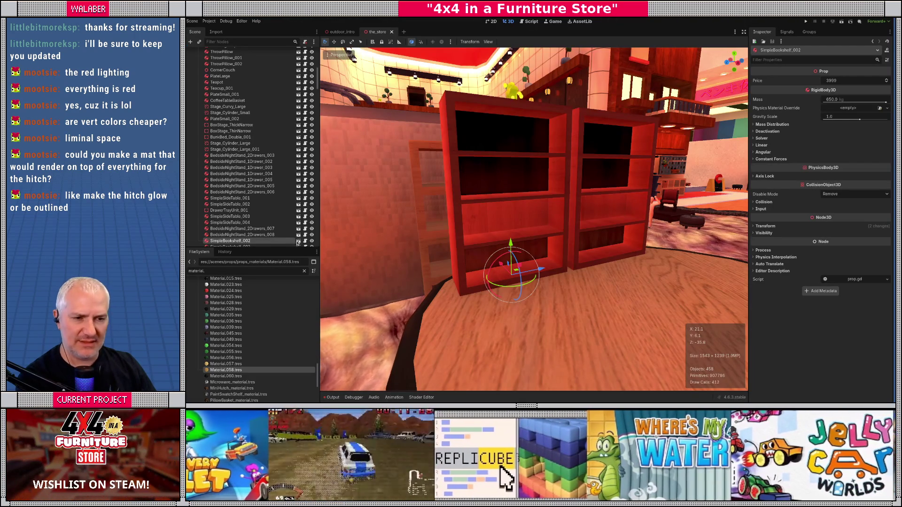
- Open the base SimpleBookshelf.tscn scene and view the bookshelf from the front
left_click(298, 241)
mouse_move(422, 155)
left_mouse_down()
mouse_move(562, 147)
mouse_move(539, 161)
mouse_move(533, 195)
mouse_move(550, 200)
mouse_move(484, 145)
left_mouse_up()
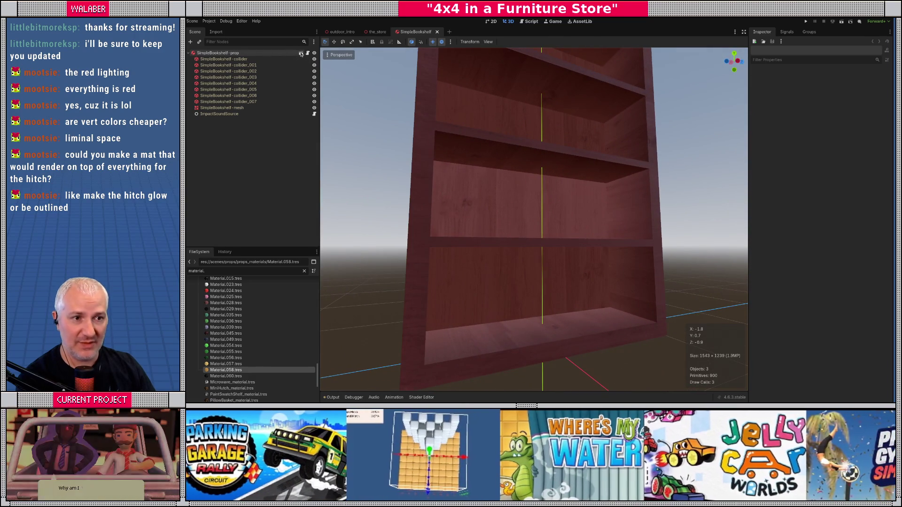
left_click(301, 53)
left_click_drag(526, 198, 556, 216)
scroll(556, 217, "up", 5)
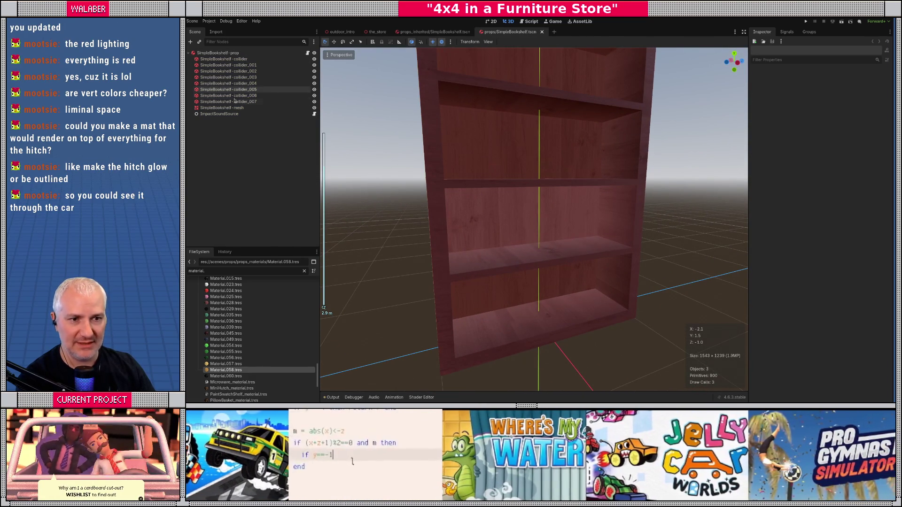
- Select SimpleBookshelf-mesh and expand Mesh > Surface 0's Trim_Stage material shader settings
left_click(226, 108)
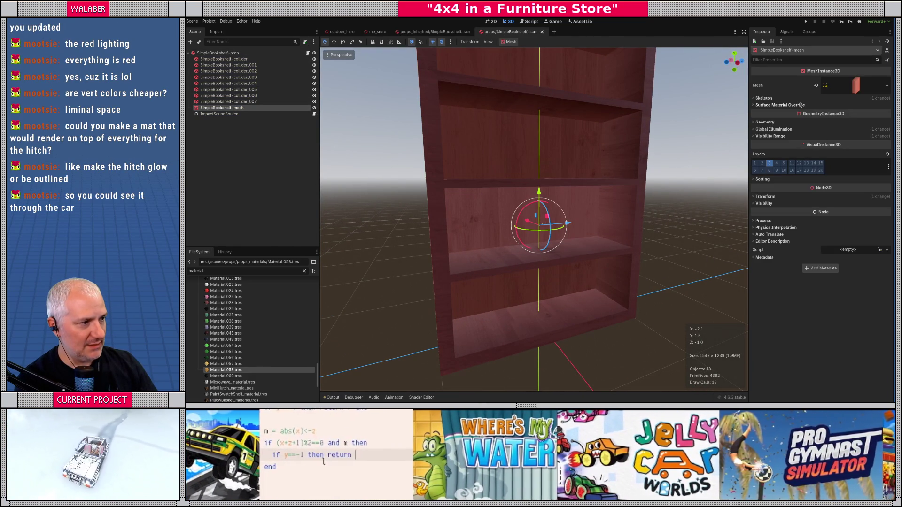
left_click(860, 90)
left_click(764, 192)
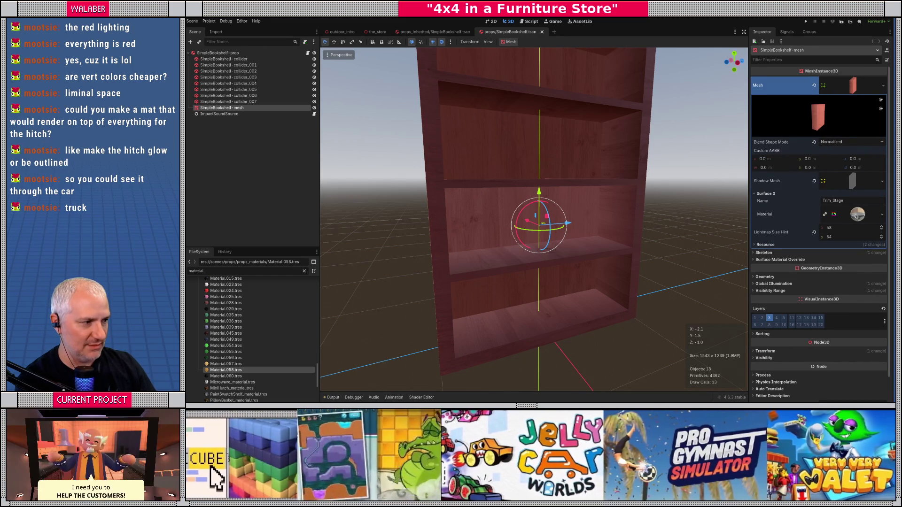
left_click(851, 214)
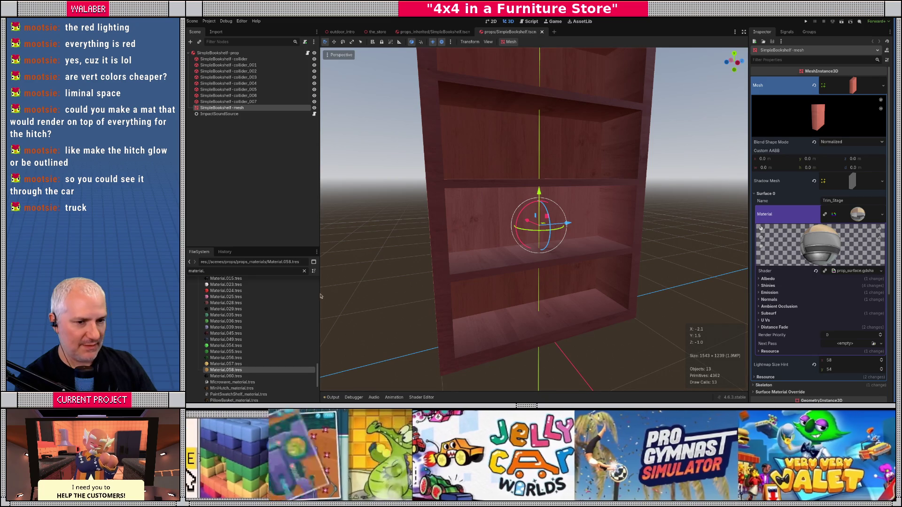
- Filter the FileSystem by 'trim' and open the Trim_Stage material resource
type("trim")
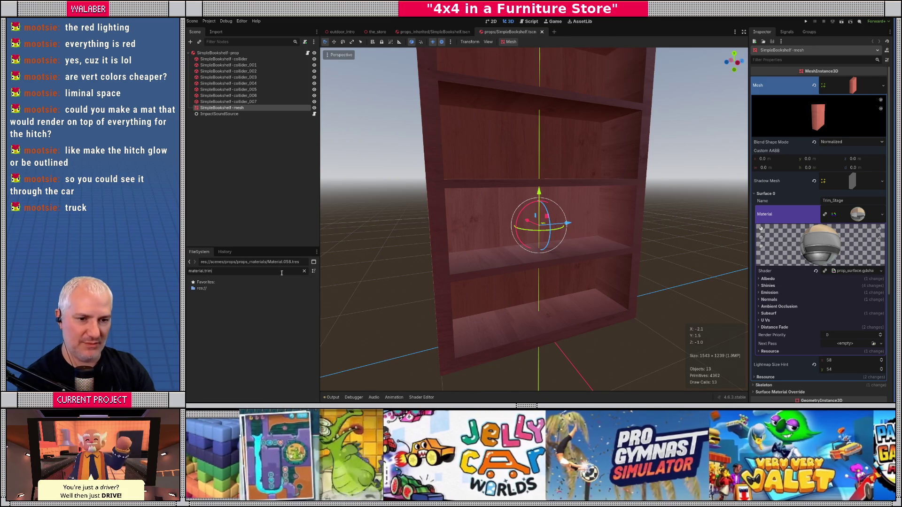
key("Home")
key("Delete")
key("Delete")
key("Delete")
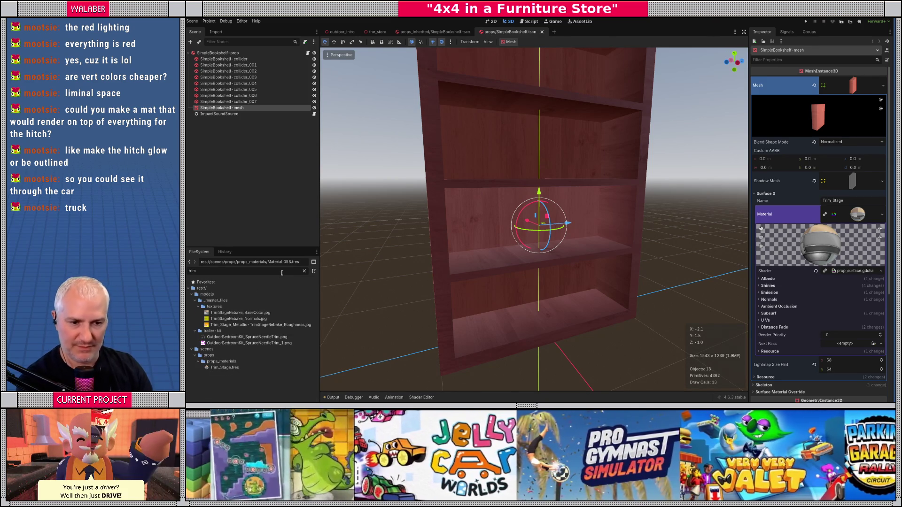
left_click(227, 368)
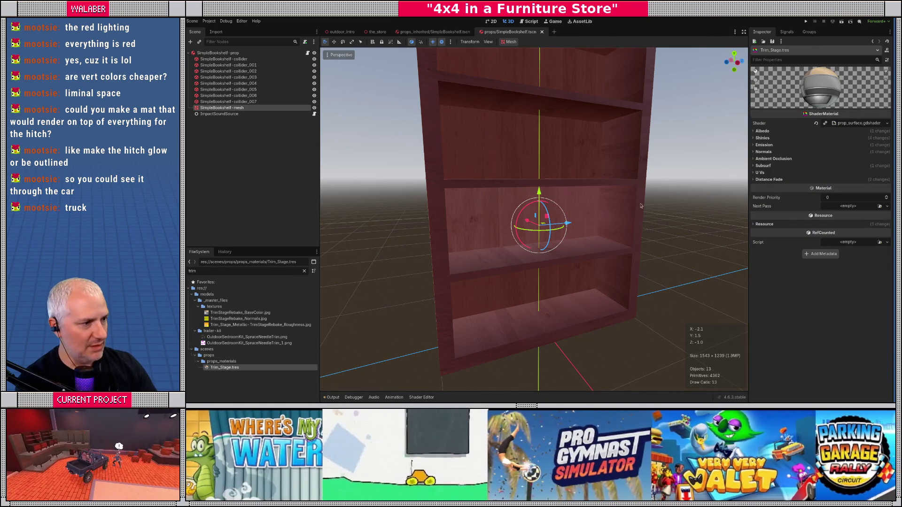
- Expand Albedo and toggle Use Vertex Color repeatedly to compare, ending enabled
left_click(754, 132)
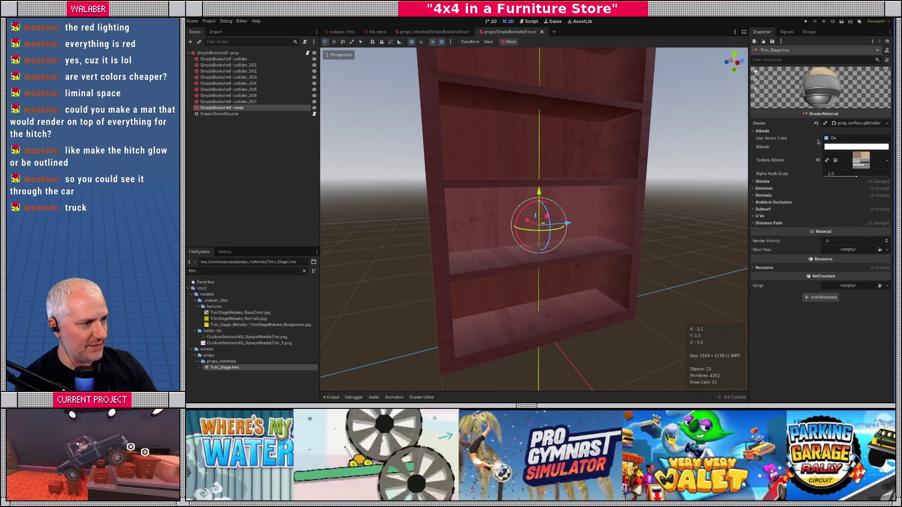
left_click(826, 138)
left_click(827, 138)
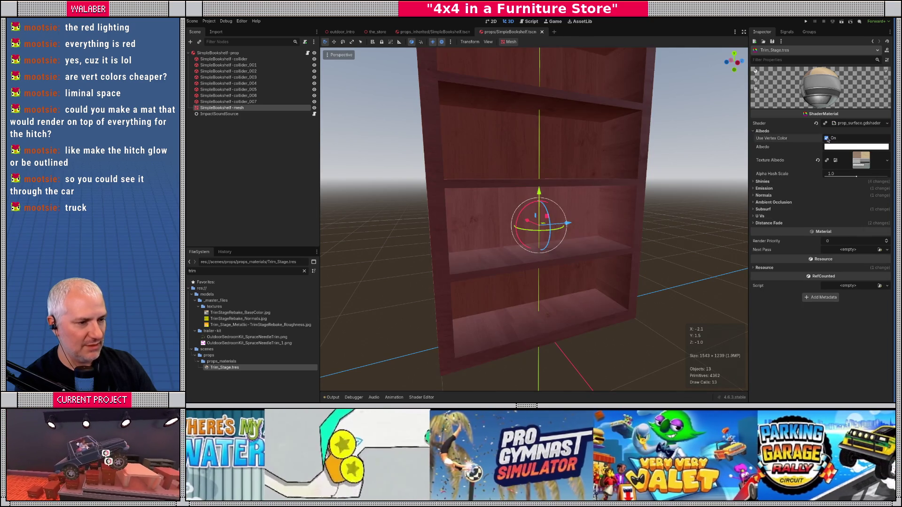
left_click(826, 138)
left_click(826, 138)
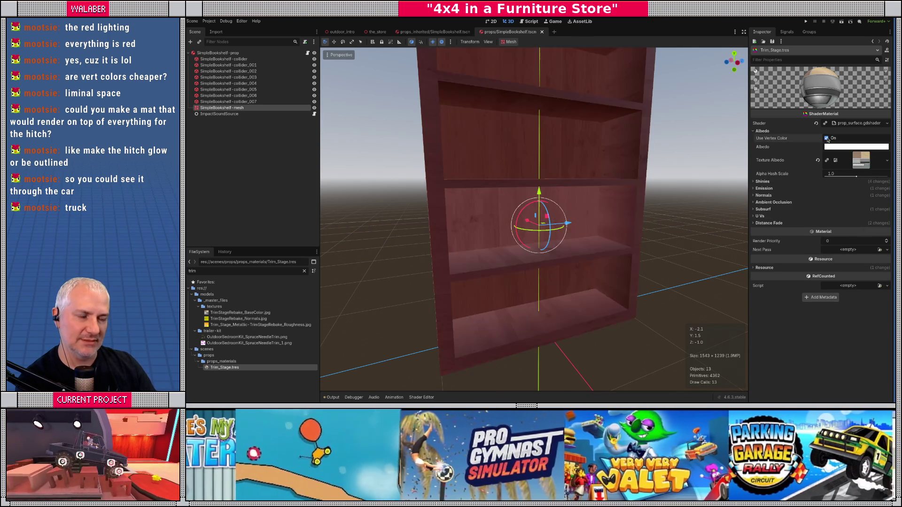
left_click(827, 138)
left_click(827, 139)
left_click(827, 138)
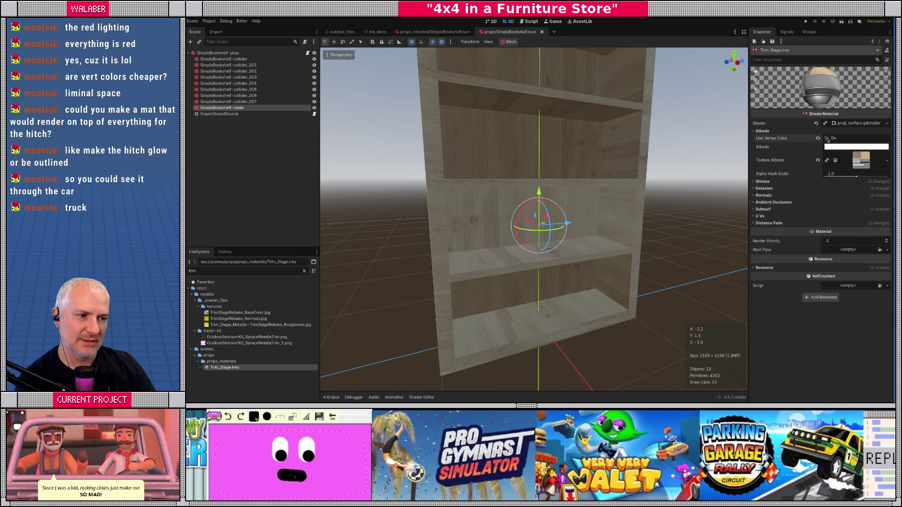
left_click(827, 138)
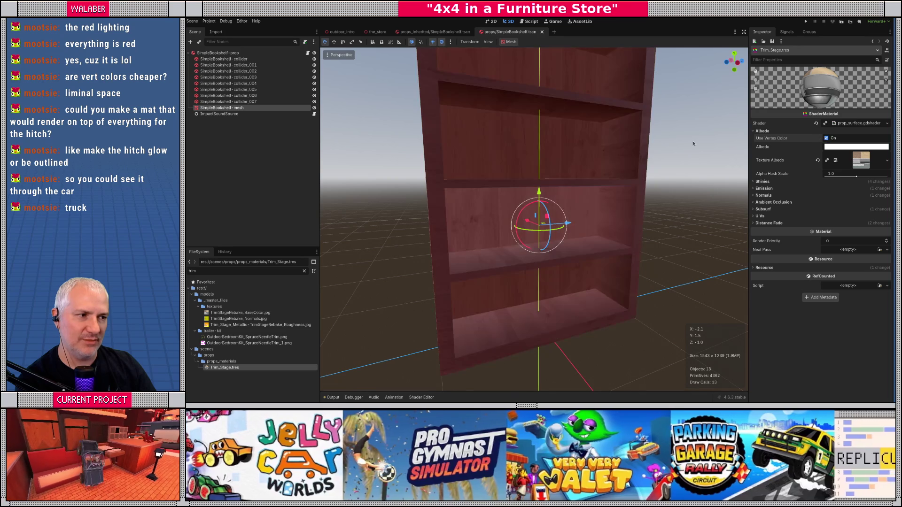
- View the bookshelf from below and compare Use Vertex Color again, leaving it on
mouse_move(598, 222)
left_mouse_down()
mouse_move(582, 202)
mouse_move(523, 195)
mouse_move(638, 221)
mouse_move(494, 222)
mouse_move(508, 268)
mouse_move(624, 214)
mouse_move(605, 198)
left_mouse_up()
scroll(605, 198, "up", 3)
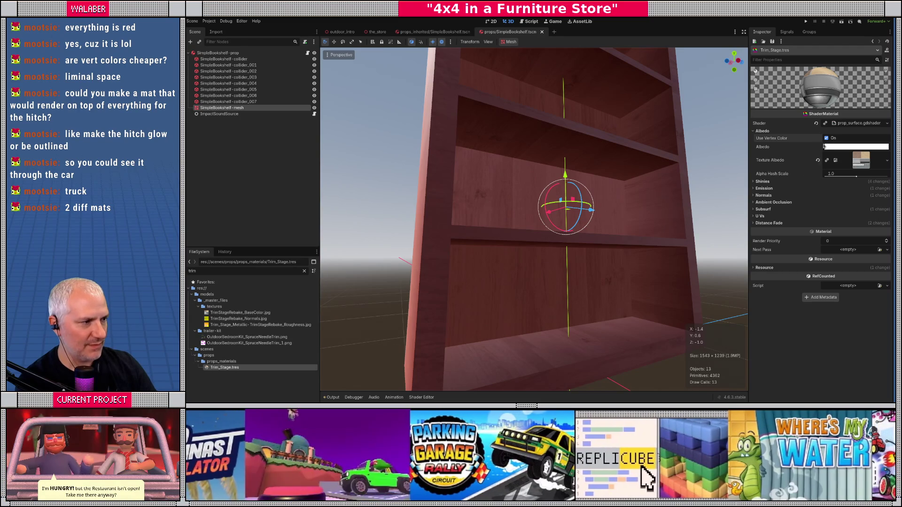
left_click(826, 138)
left_click(826, 139)
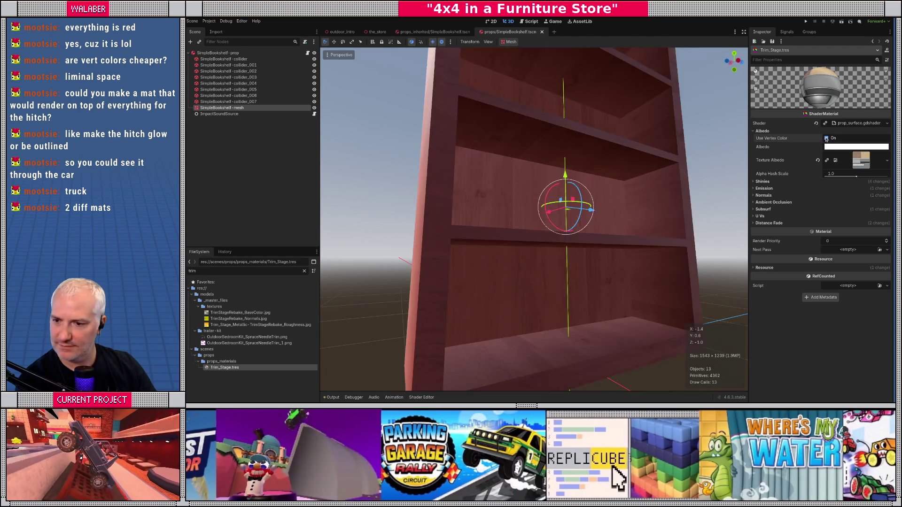
left_click(826, 138)
left_click(826, 139)
left_click(826, 138)
left_click(826, 138)
left_click(826, 138)
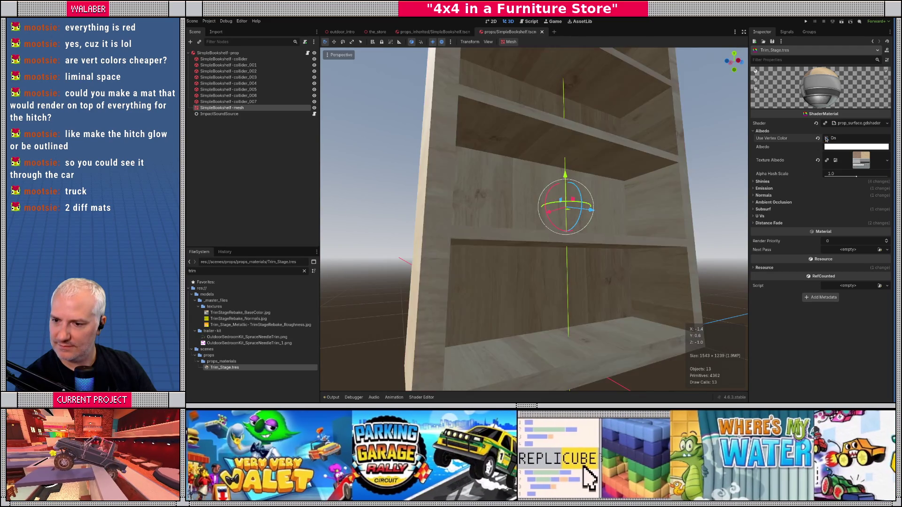
left_click(826, 138)
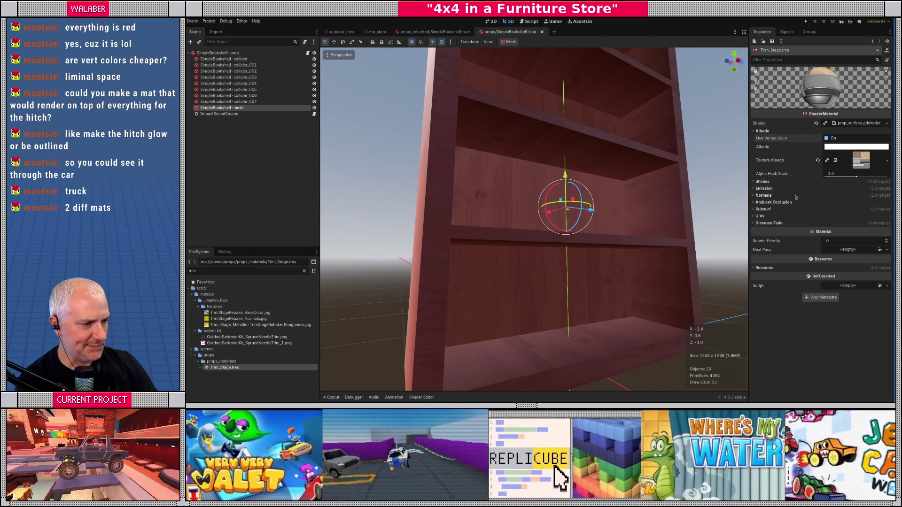
- Expand the Normal Map settings, face the bookshelf, and switch to Blender
left_click(763, 195)
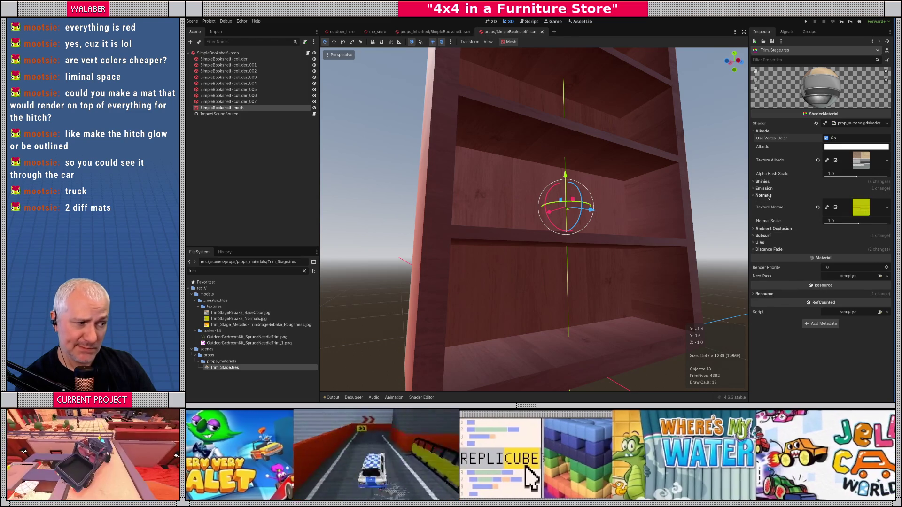
mouse_move(611, 226)
left_mouse_down()
mouse_move(597, 230)
mouse_move(604, 237)
left_mouse_up()
key("alt+Tab")
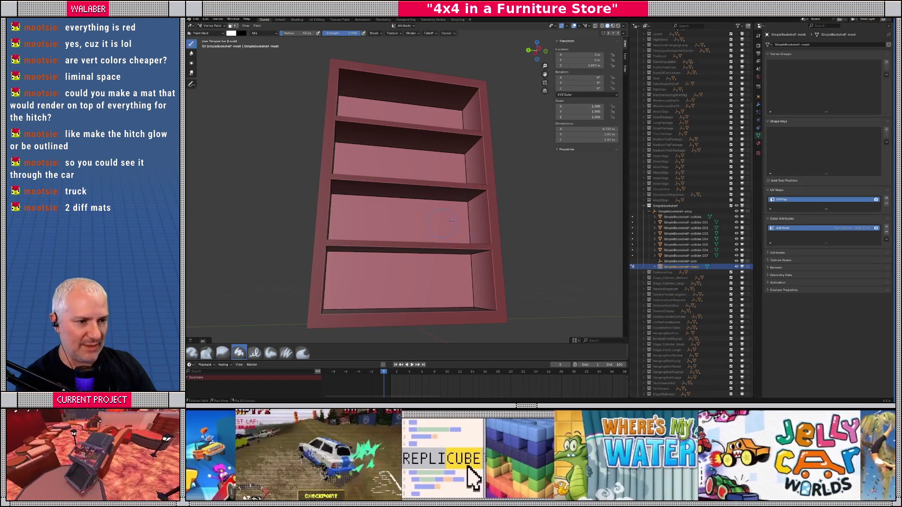
- Switch the SimpleBookshelf mesh from Vertex Paint to Edit Mode and go to UV Editing
left_click(655, 267)
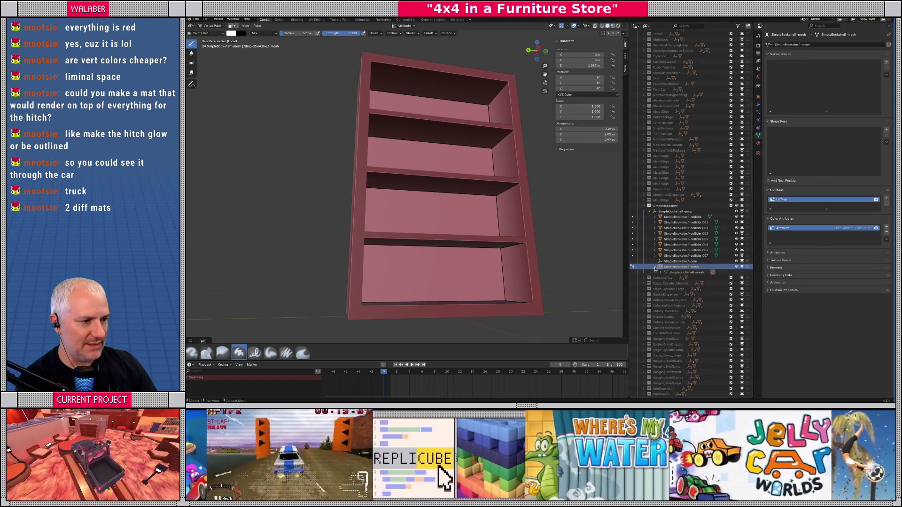
left_click(211, 25)
left_click(209, 38)
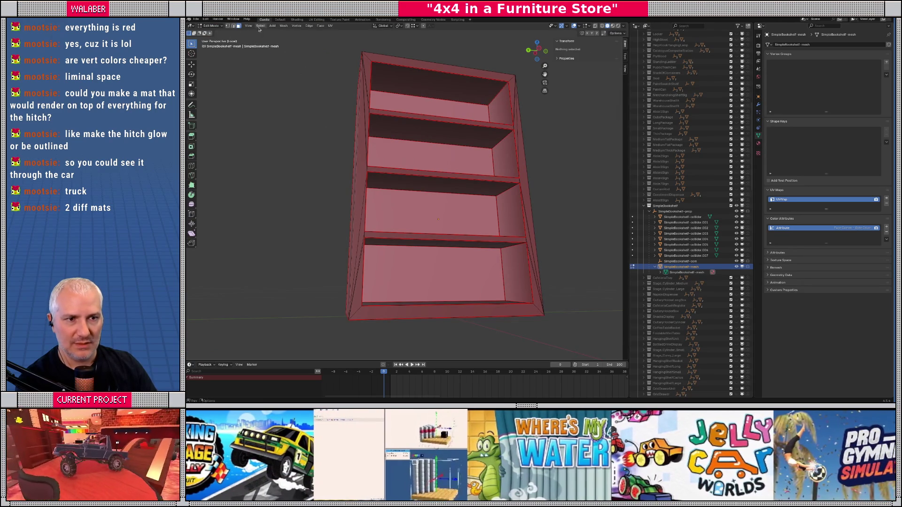
left_click(330, 26)
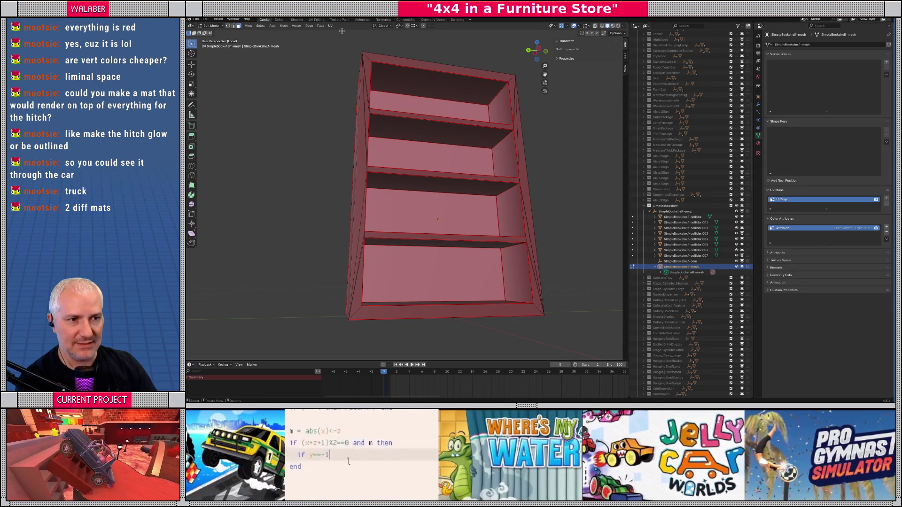
left_click(318, 20)
- Select all of the mesh and display TrimStageRebake_BaseColor behind its UVs
scroll(559, 197, "down", 5)
key("a")
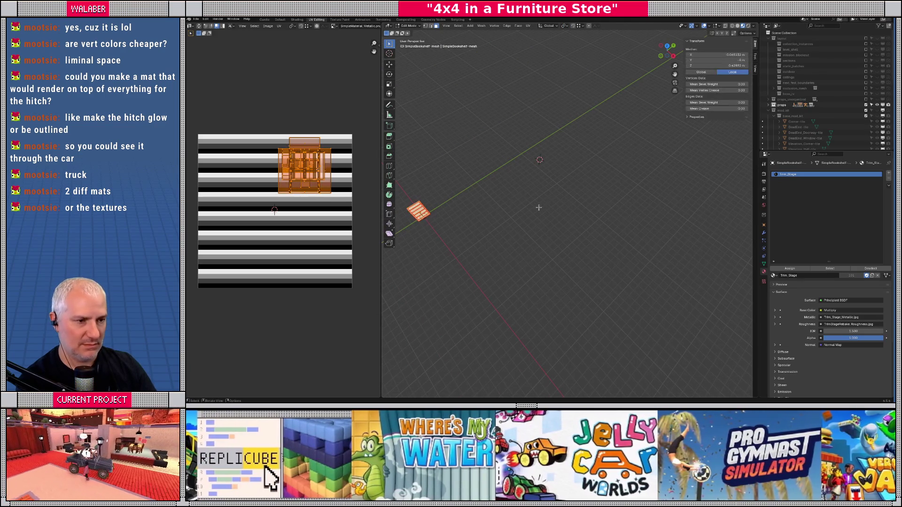
key("KP_Decimal")
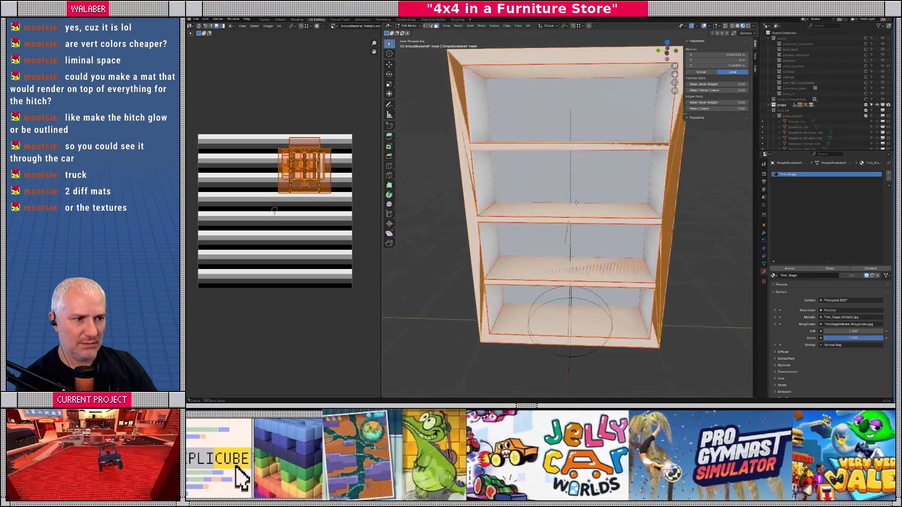
left_click(333, 26)
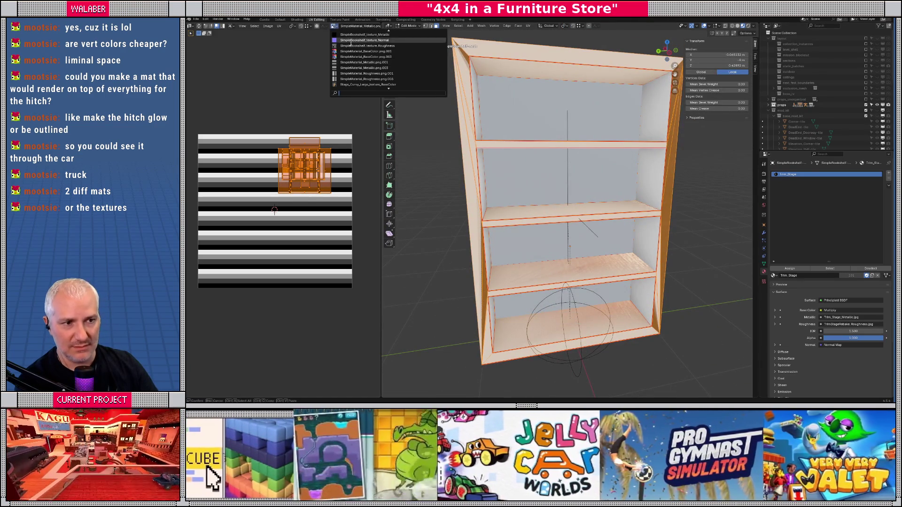
type("trim")
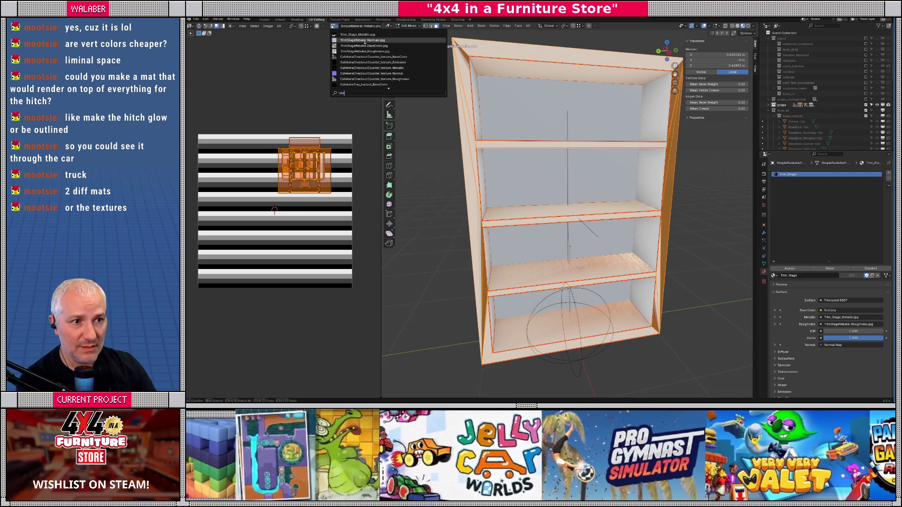
mouse_move(365, 46)
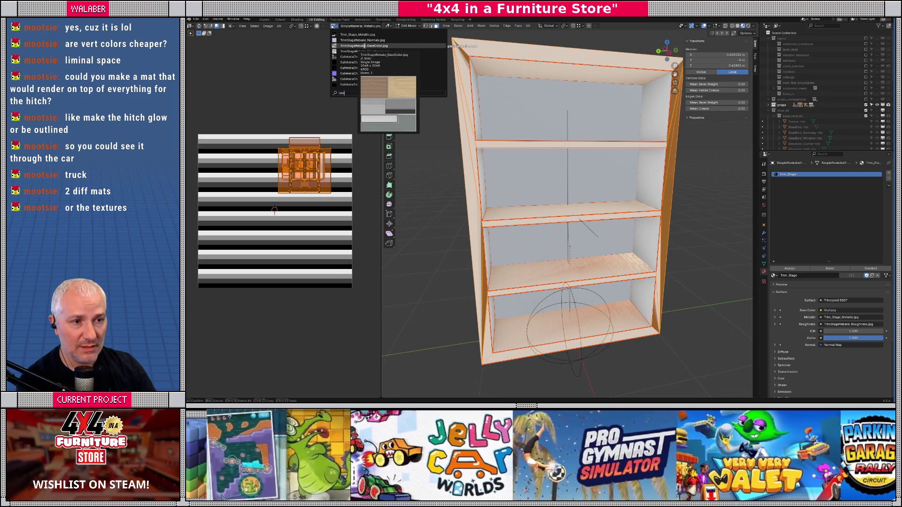
left_click(364, 46)
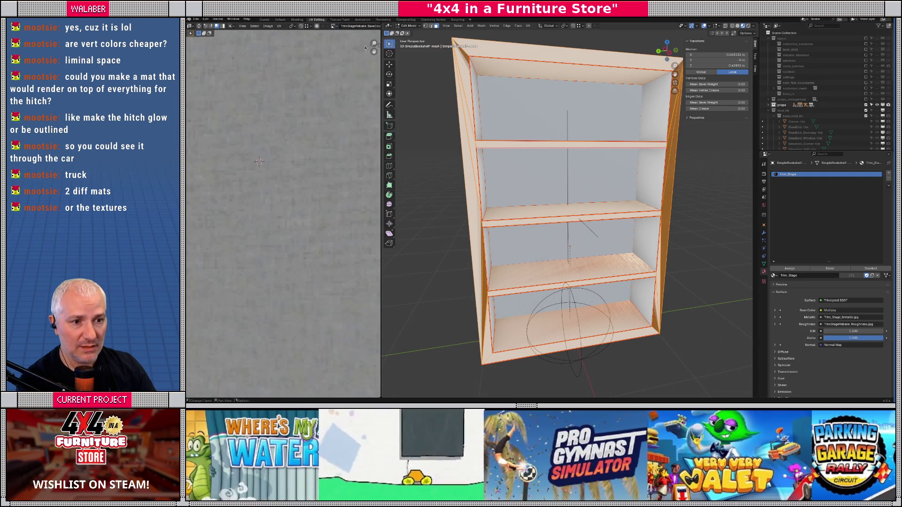
scroll(279, 214, "up", 5)
scroll(282, 164, "down", 2)
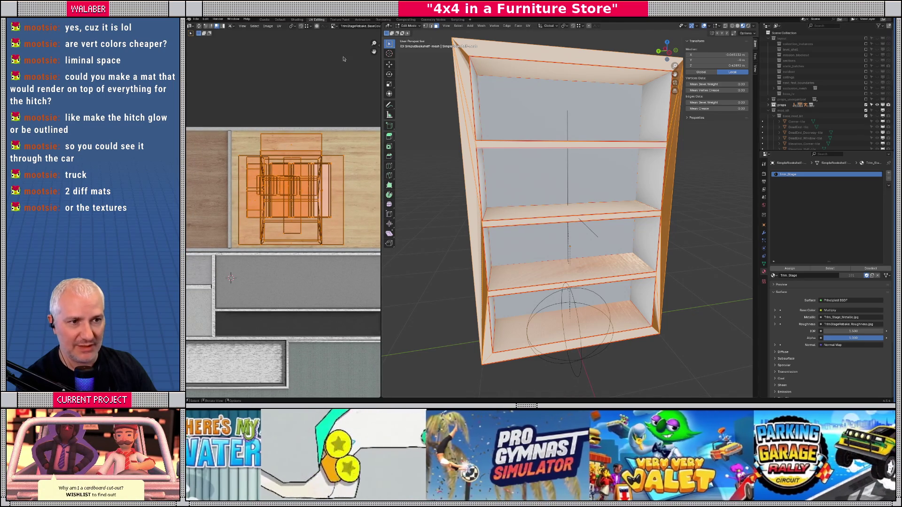
- Show the UV maps, swap the UV image to TrimStageRebake_Normals, then return to Godot
left_click(764, 264)
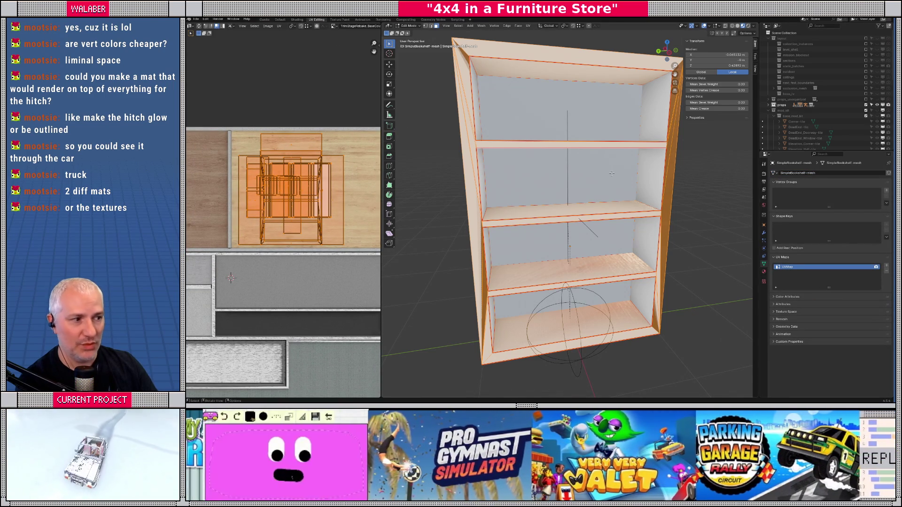
left_click_drag(758, 274, 749, 275)
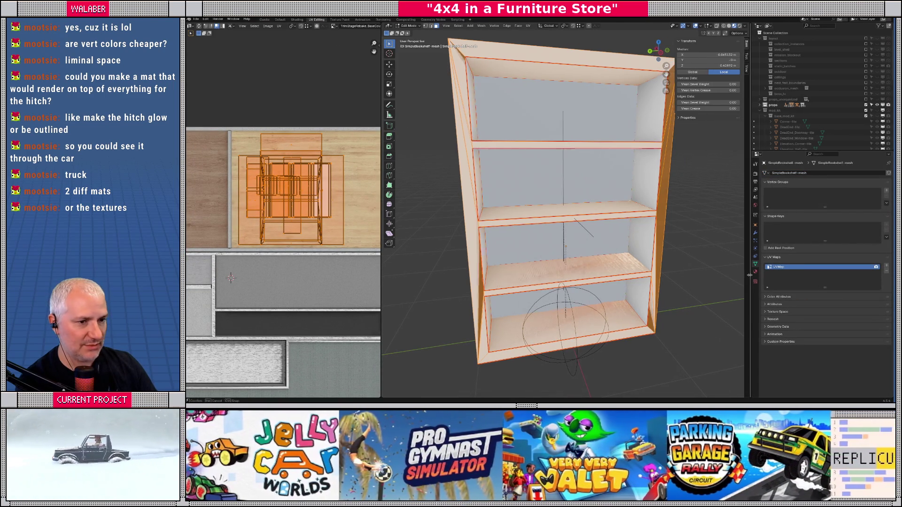
left_click(333, 26)
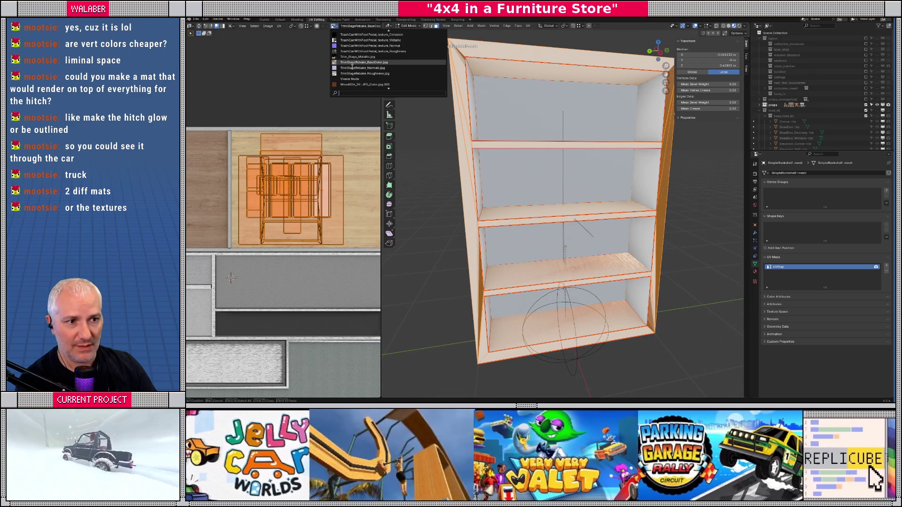
left_click(354, 69)
scroll(292, 183, "down", 1)
scroll(292, 182, "up", 3)
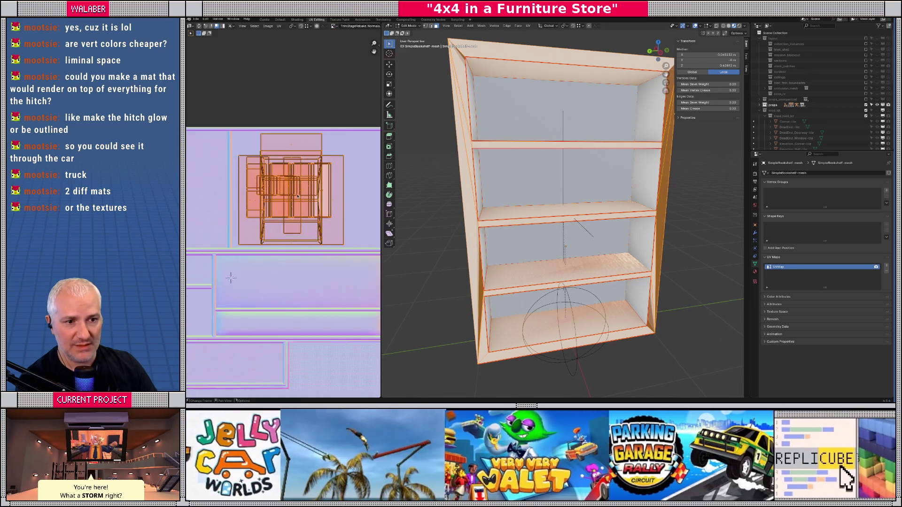
scroll(292, 182, "down", 1)
mouse_move(469, 188)
left_mouse_down()
mouse_move(528, 217)
mouse_move(560, 219)
left_mouse_up()
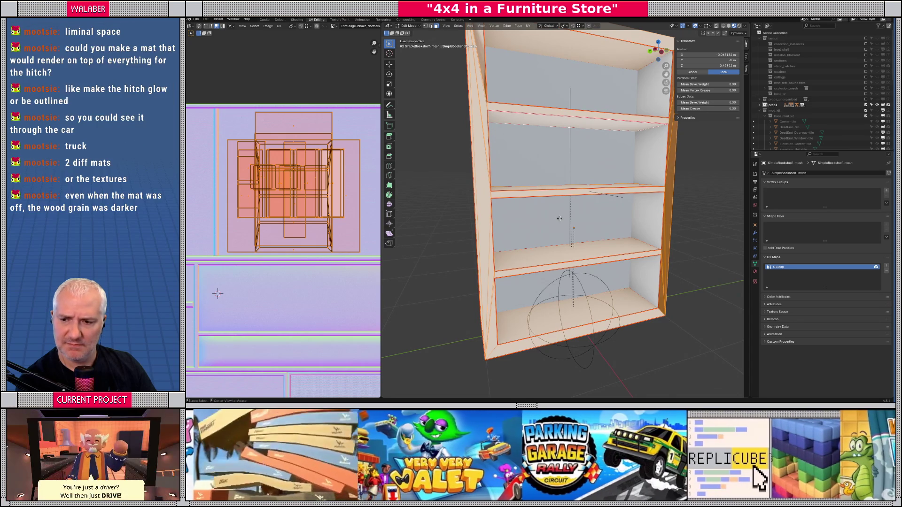
key("alt+Tab")
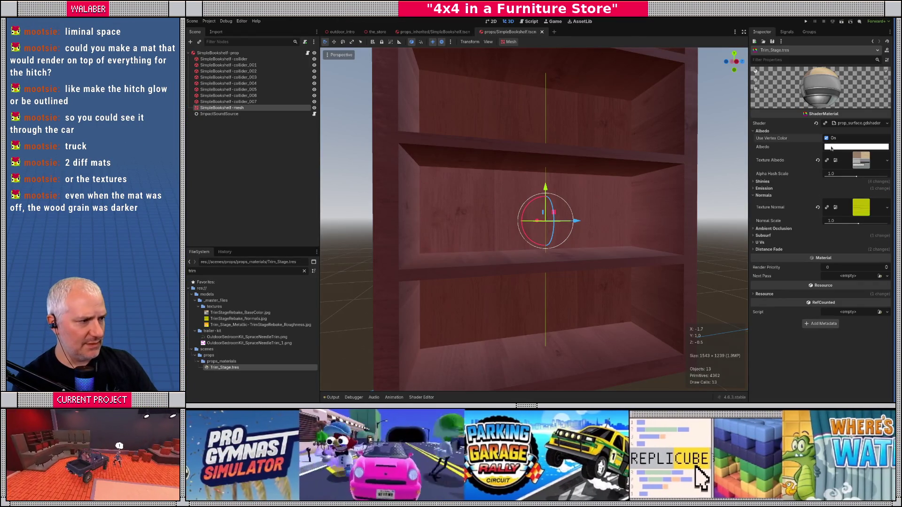
- Toggle Use Vertex Color off and on to compare the tint, leaving it enabled
left_click(826, 139)
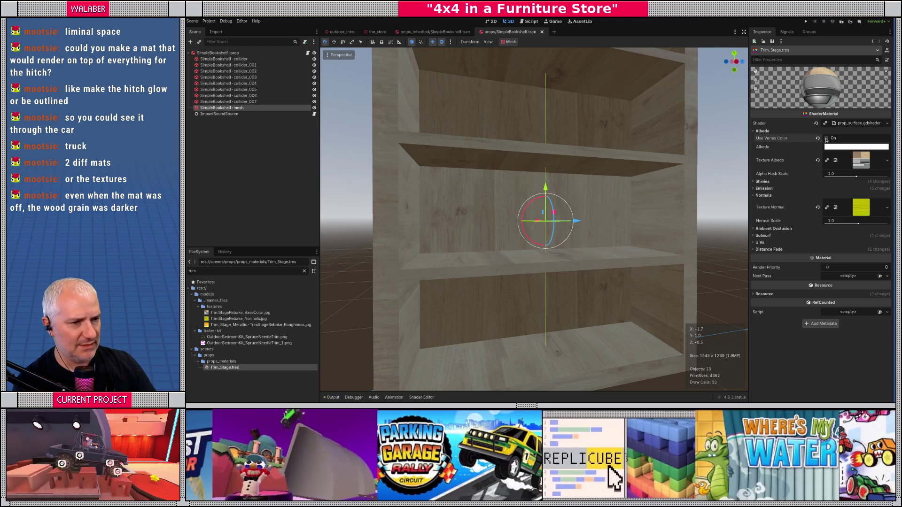
left_click(826, 138)
left_click(826, 138)
left_click(826, 138)
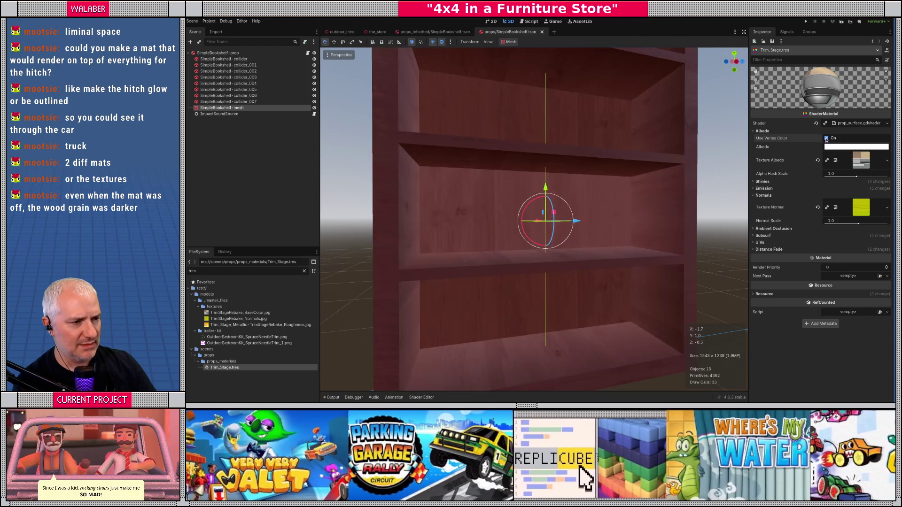
left_click(826, 138)
left_click(826, 138)
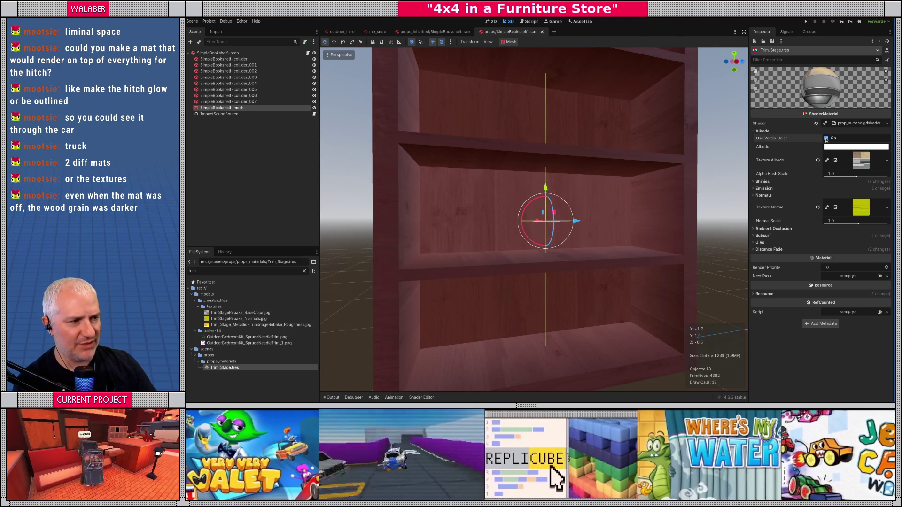
- Compare vertex colouring again from the bookshelf's side, keep it on, then switch to Blender
left_click_drag(618, 211, 705, 202)
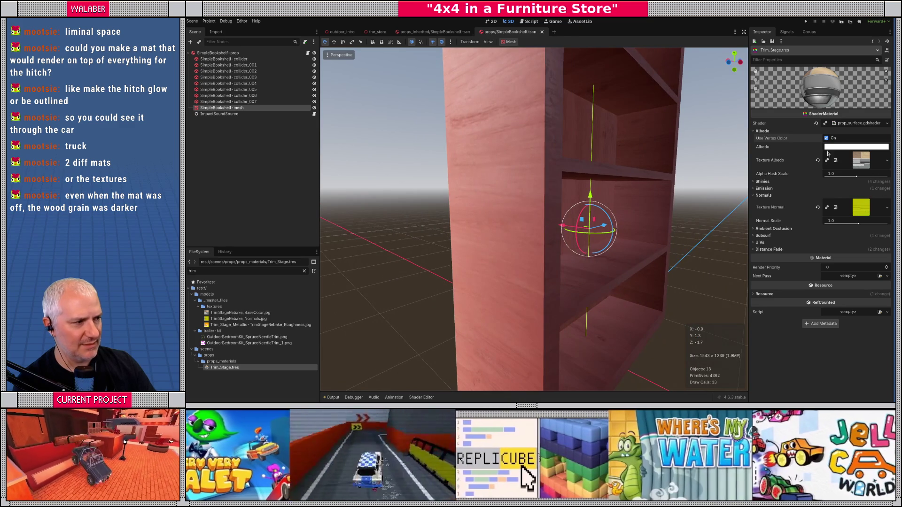
left_click(826, 139)
left_click(826, 138)
left_click(826, 138)
left_click(826, 138)
left_click(826, 138)
left_click(826, 138)
left_click(826, 138)
left_click(826, 138)
mouse_move(710, 186)
left_mouse_down()
mouse_move(654, 207)
mouse_move(614, 203)
left_mouse_up()
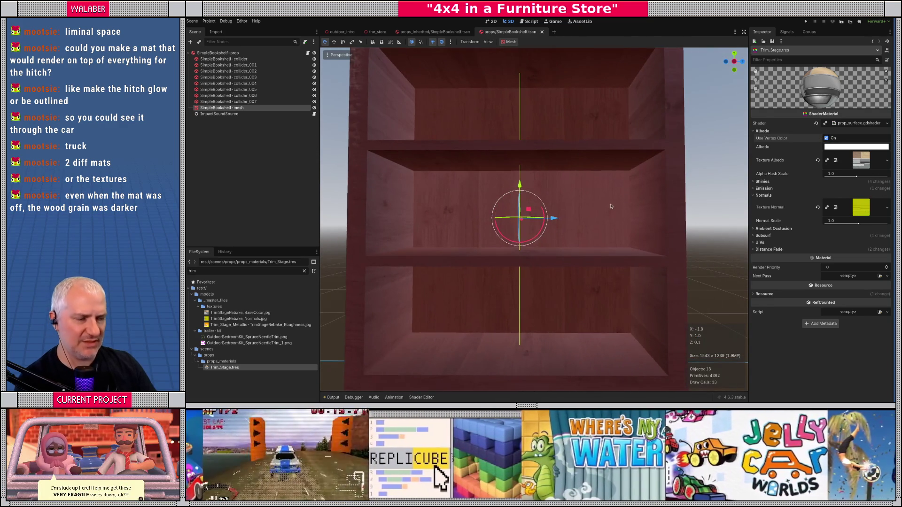
key("alt+Tab")
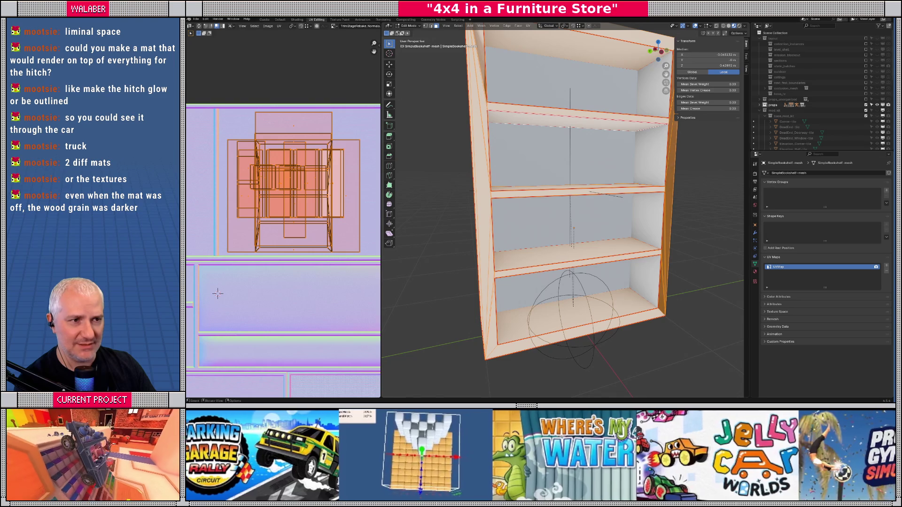
- Enter Vertex Paint, isolate the bookshelf in Local View, and show its pink vertex colours
left_click(407, 26)
left_click(411, 52)
left_click_drag(417, 68, 526, 232)
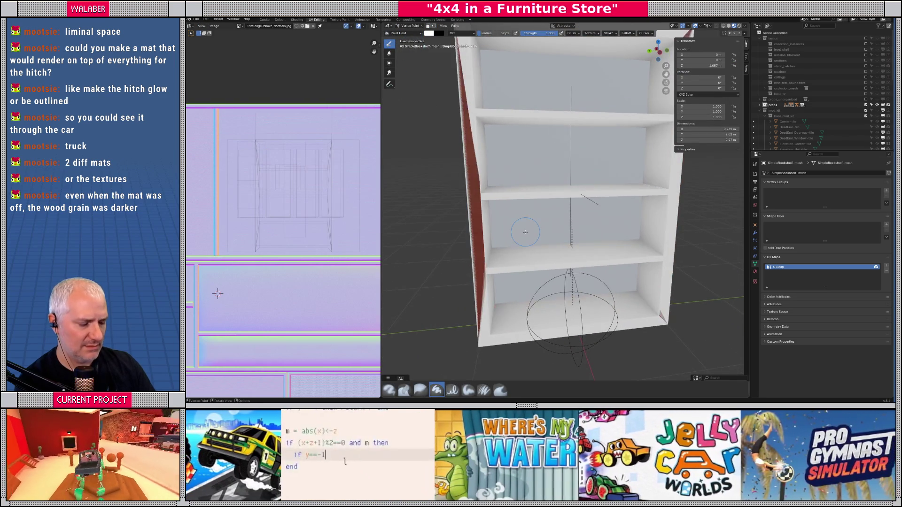
key("KP_Divide")
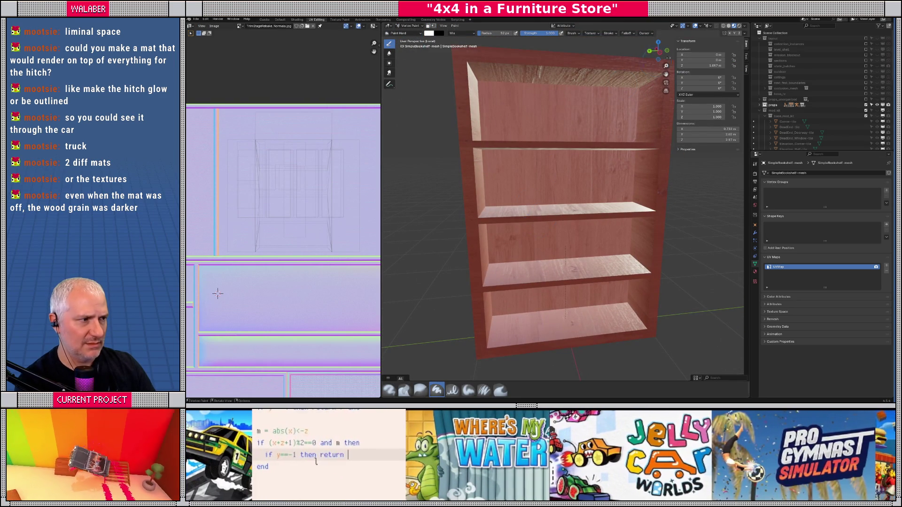
left_click(729, 26)
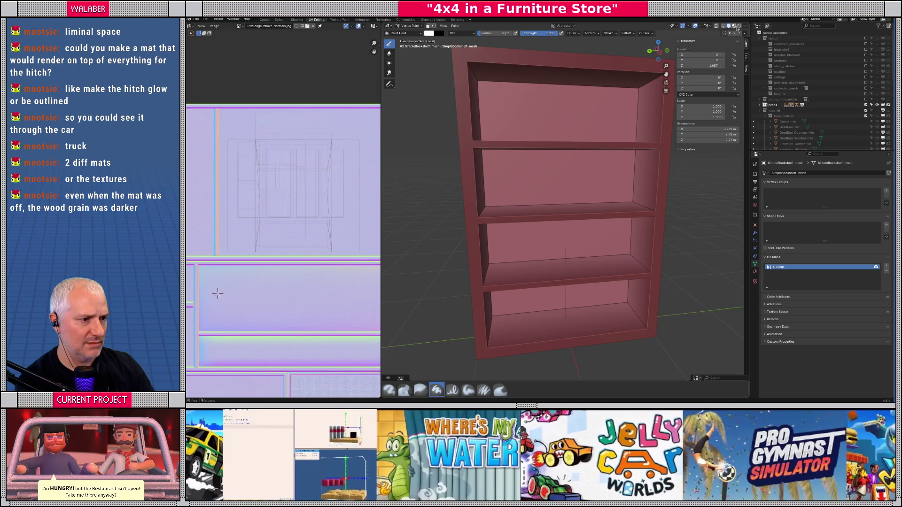
left_click_drag(566, 182, 554, 211)
- Select the two back panels between the shelves in Edit Mode, then pick the shelf face in wireframe
key("Tab")
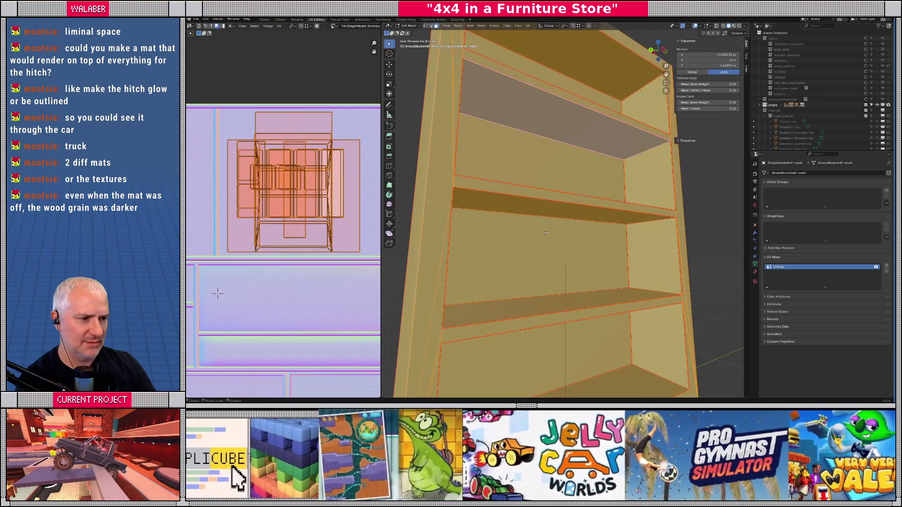
left_click(559, 218)
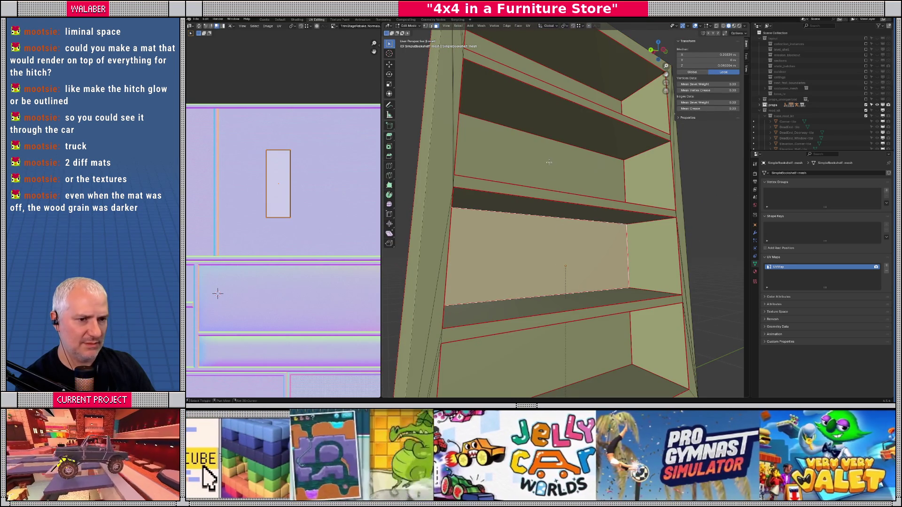
left_click(548, 162, "shift")
key("ctrl+Tab")
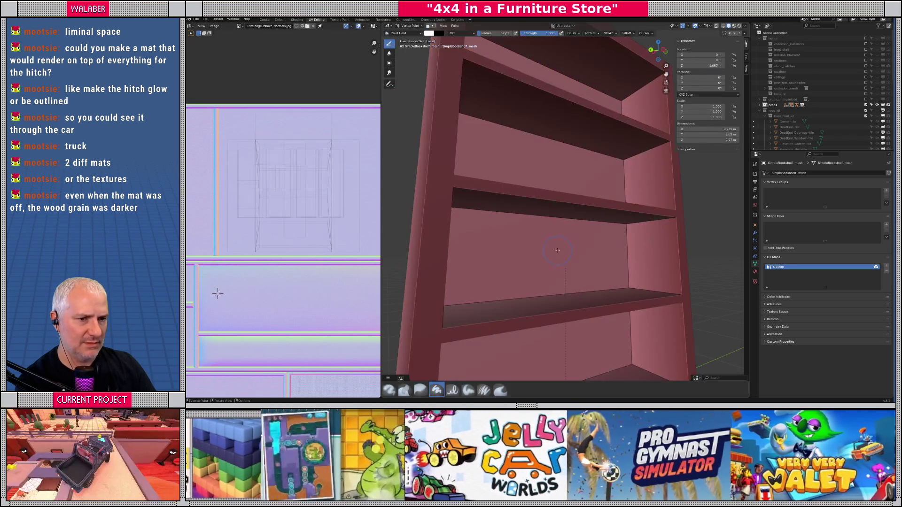
mouse_move(501, 239)
left_mouse_down()
mouse_move(634, 270)
mouse_move(589, 230)
mouse_move(602, 260)
mouse_move(521, 254)
left_mouse_up()
key("shift+z")
key("shift+z")
key("Tab")
left_click(571, 260)
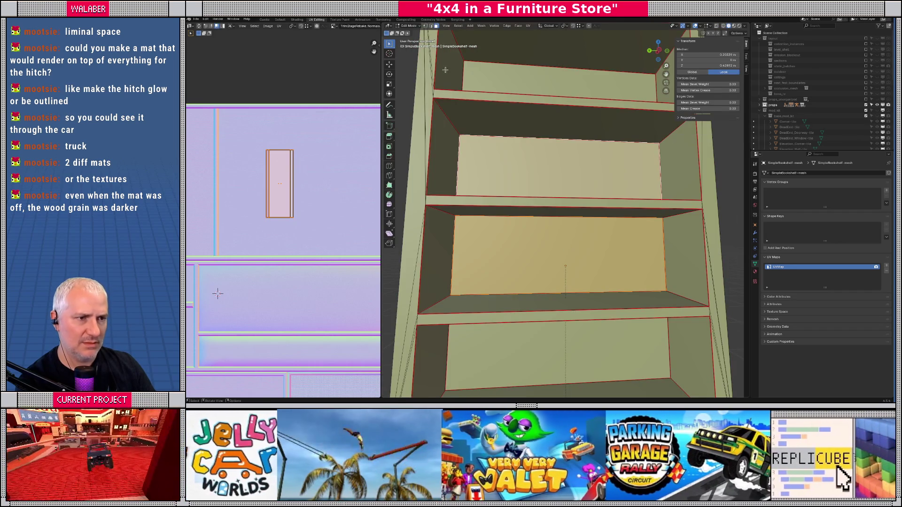
- With face masking enabled in Vertex Paint, brush a lighter patch onto the shelf face
key("Tab")
left_click(427, 26)
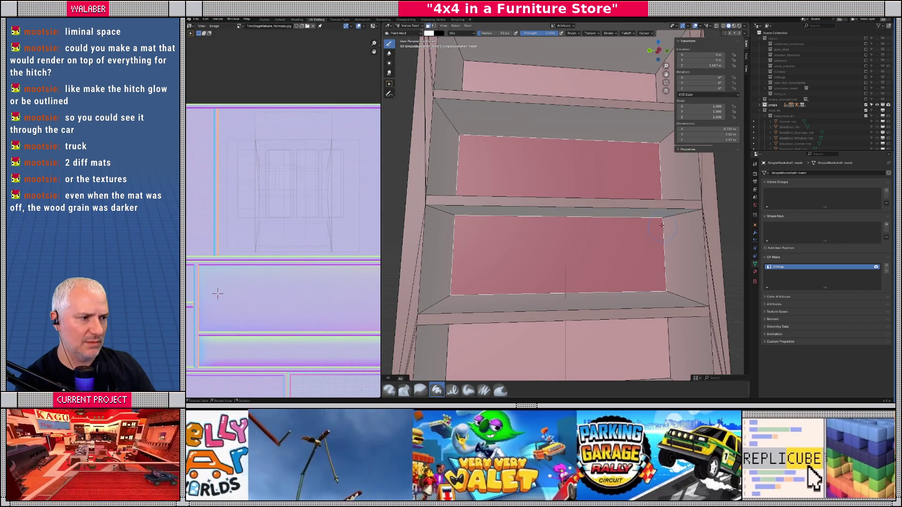
left_click_drag(663, 227, 653, 237)
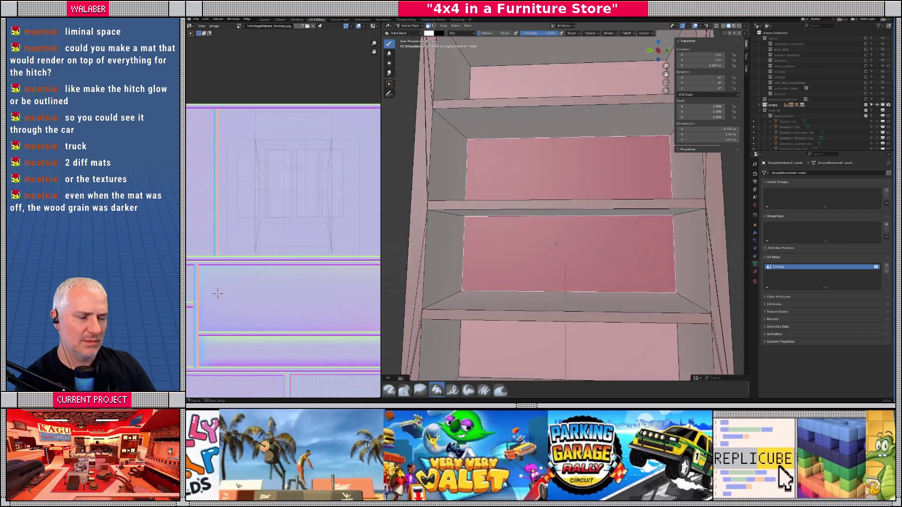
scroll(554, 243, "down", 5)
- View the bookshelf front orthographically and set viewport lighting to Flat
key("KP_1")
key("KP_3")
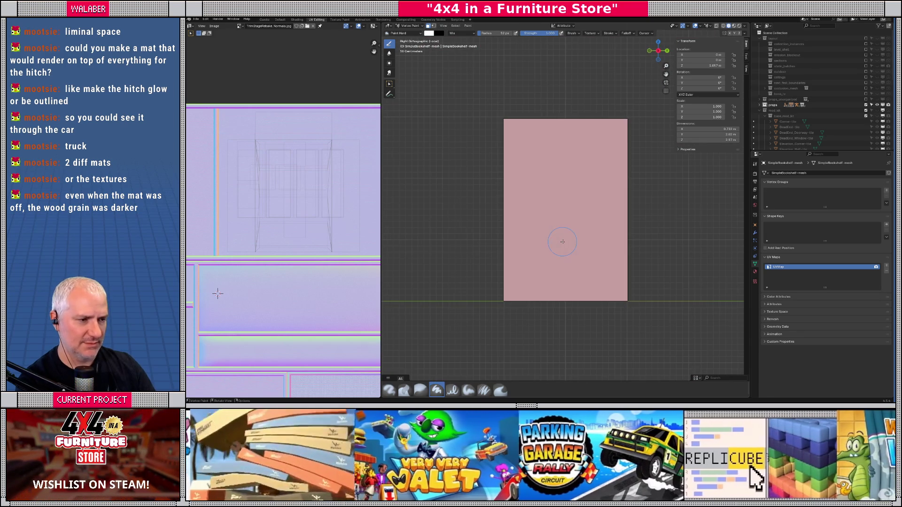
key("KP_4")
key("KP_4")
key("KP_4")
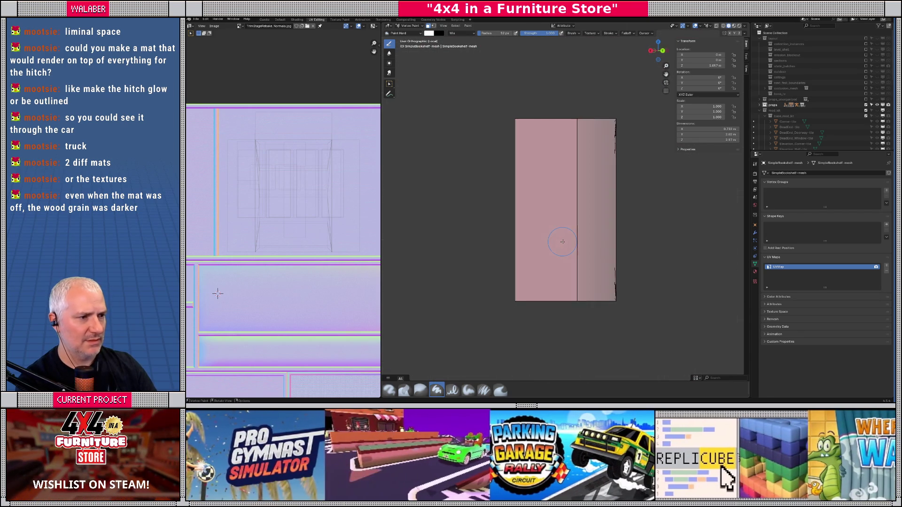
key("KP_4")
key("KP_4")
key("KP_4")
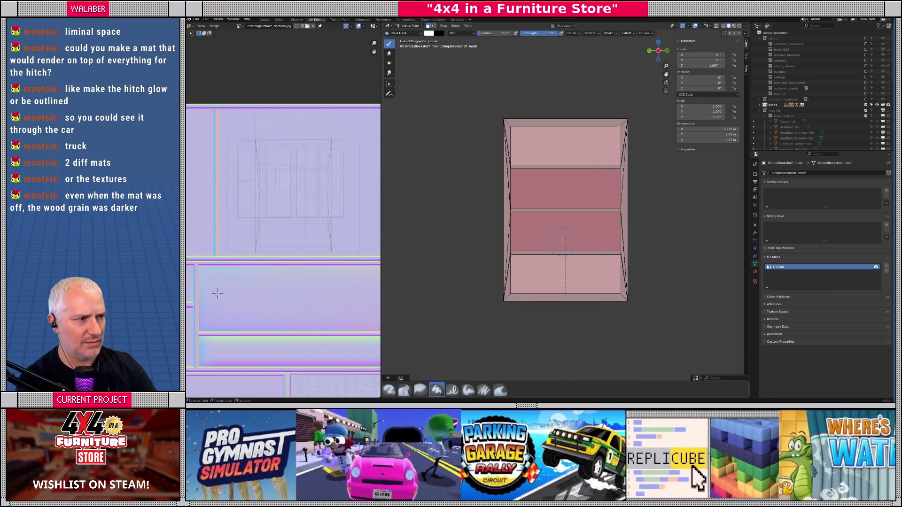
left_click(744, 26)
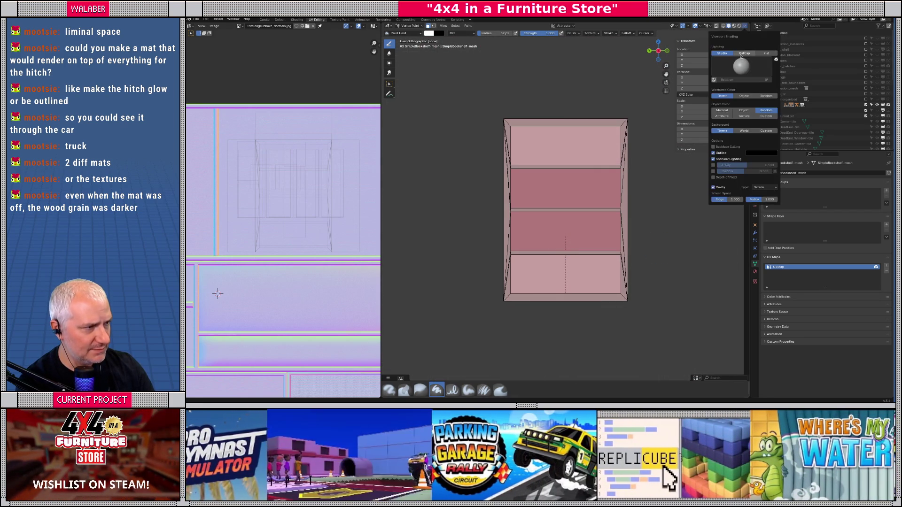
left_click(721, 54)
scroll(666, 241, "up", 1)
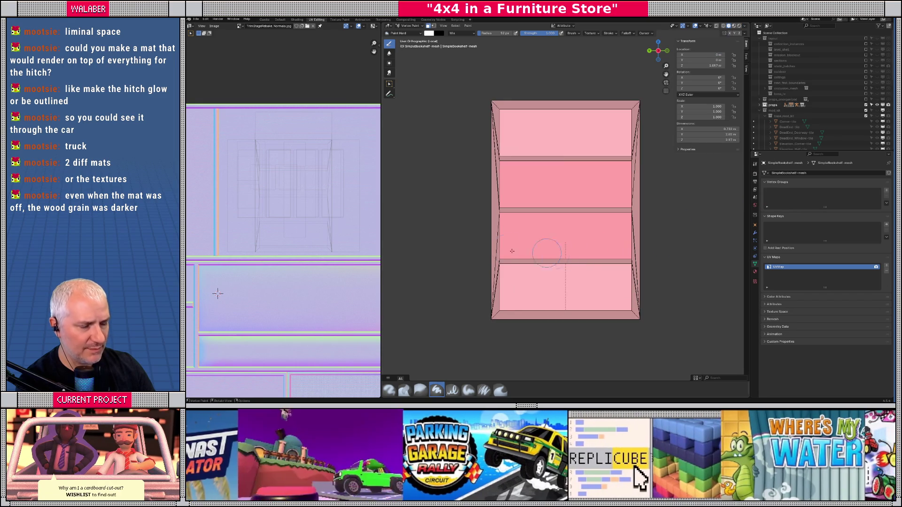
- Toggle Edit Mode on and off, then switch back to Godot
key("Tab")
key("Tab")
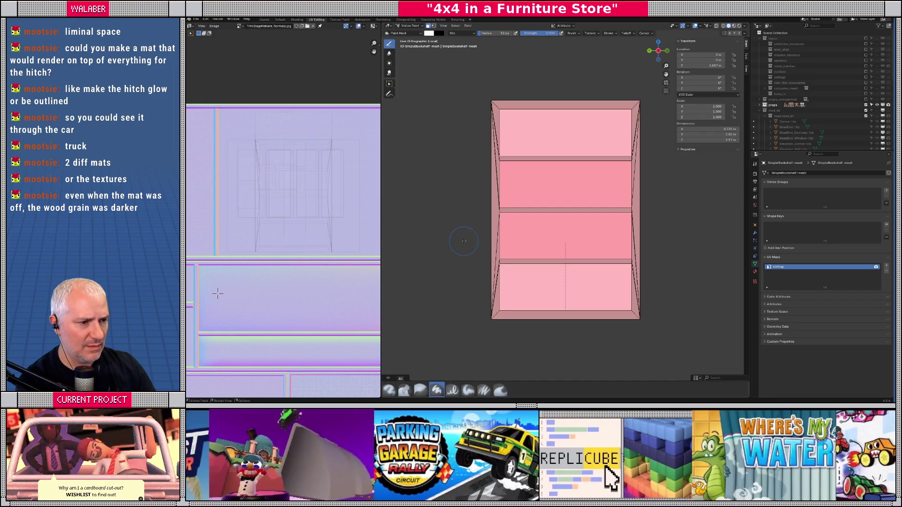
key("Tab")
key("Tab")
scroll(476, 232, "down", 8)
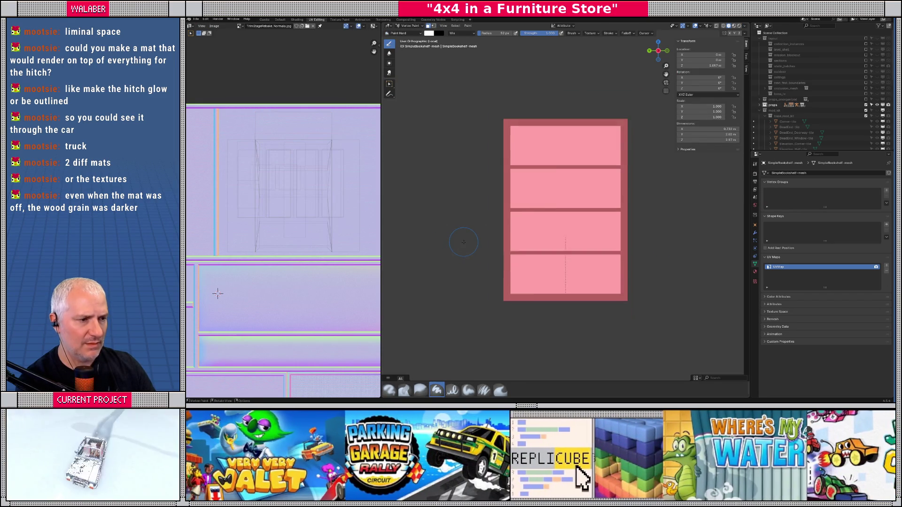
scroll(476, 232, "up", 8)
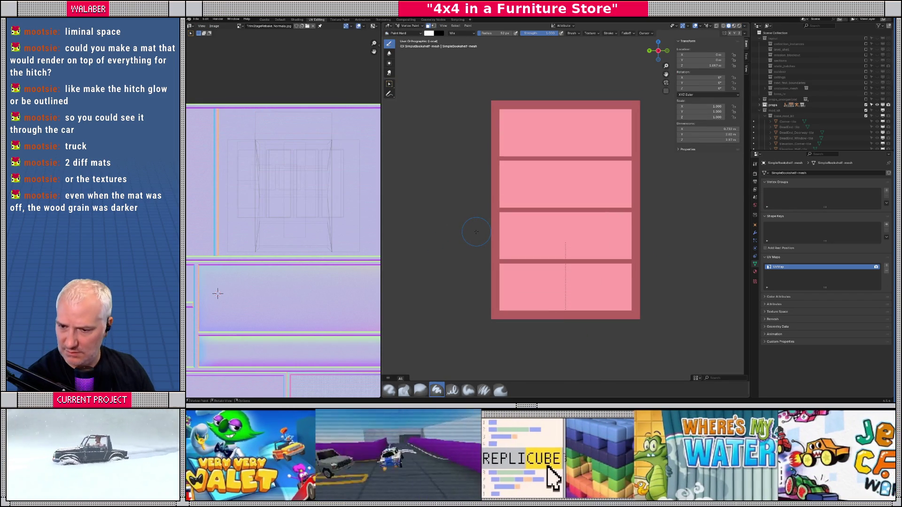
key("alt+Tab")
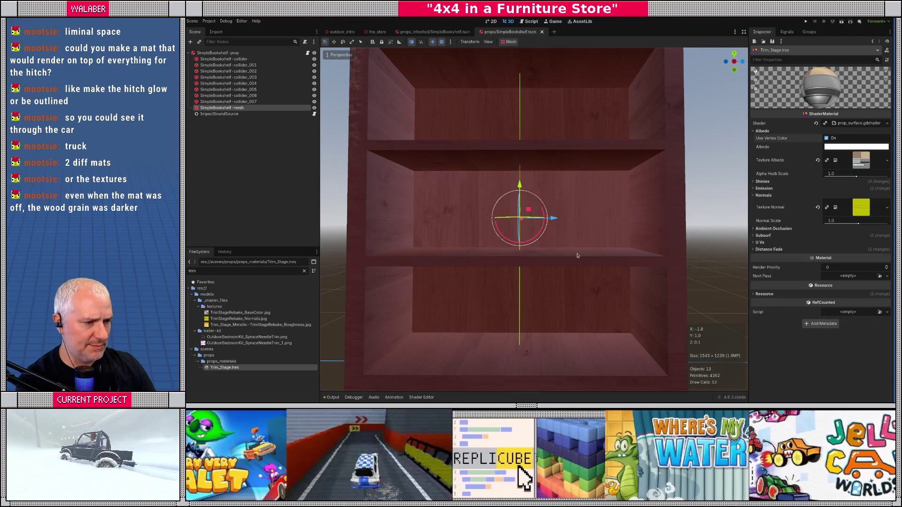
- Open the bookshelf's prop_surface shader code in an enlarged Shader Editor
scroll(577, 255, "down", 4)
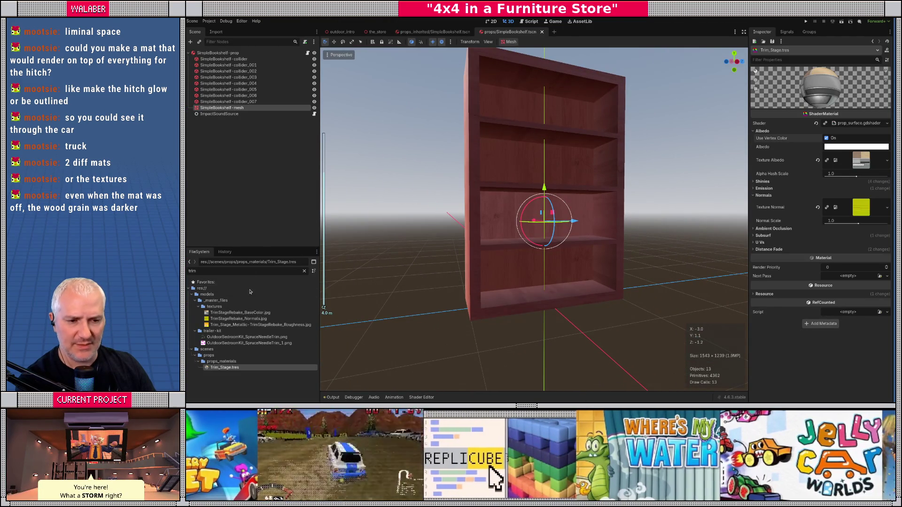
left_click(419, 398)
mouse_move(541, 262)
left_mouse_down()
mouse_move(517, 202)
mouse_move(470, 176)
left_mouse_up()
scroll(463, 278, "down", 5)
scroll(464, 278, "down", 10)
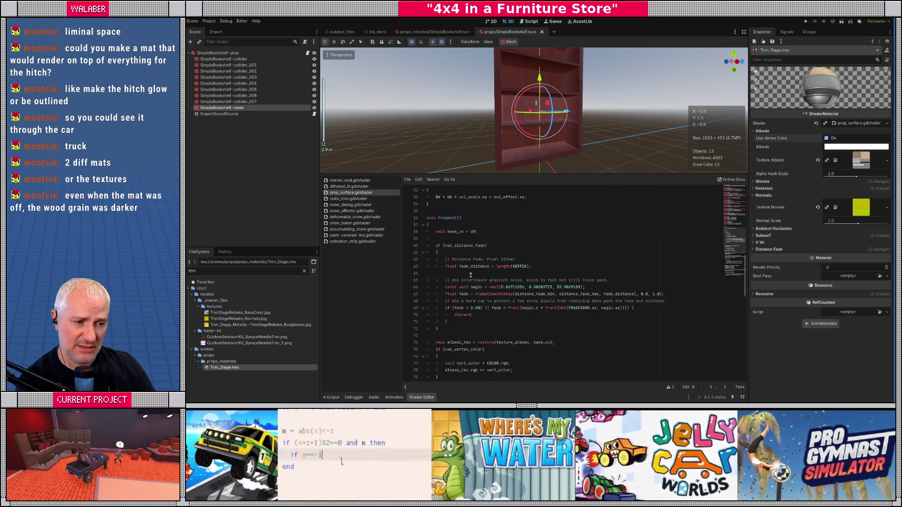
- Add the line 'ALBEDO = COLOR.rgb;' after the albedo assignment in fragment()
left_click(458, 280)
scroll(452, 295, "down", 3)
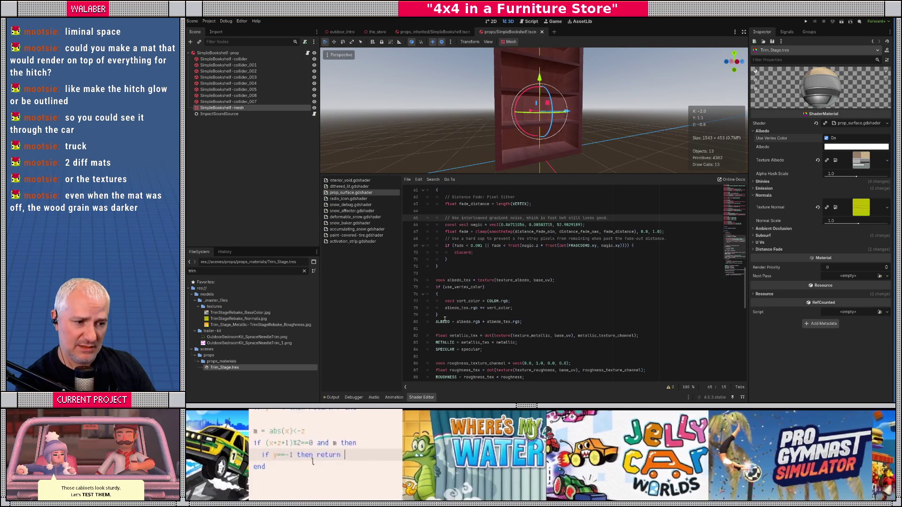
left_click(532, 319)
key("Return")
type("AL")
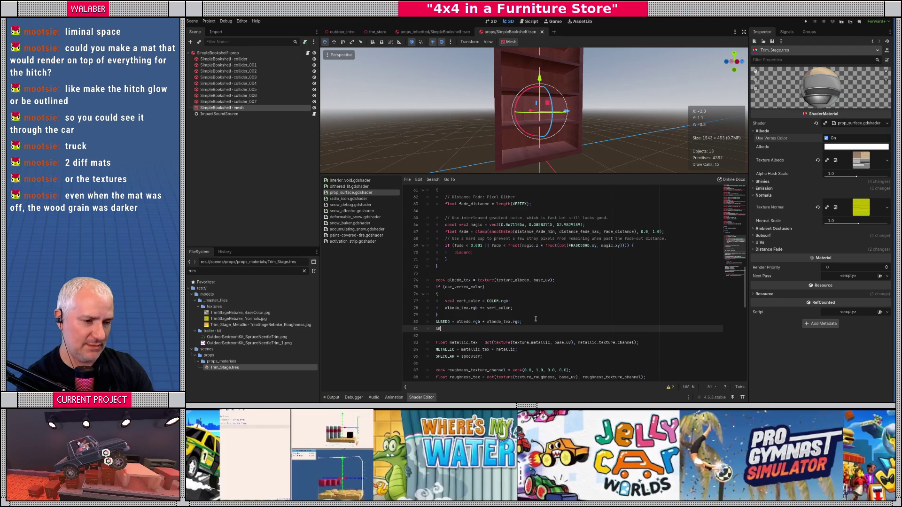
key("Return")
type("= ")
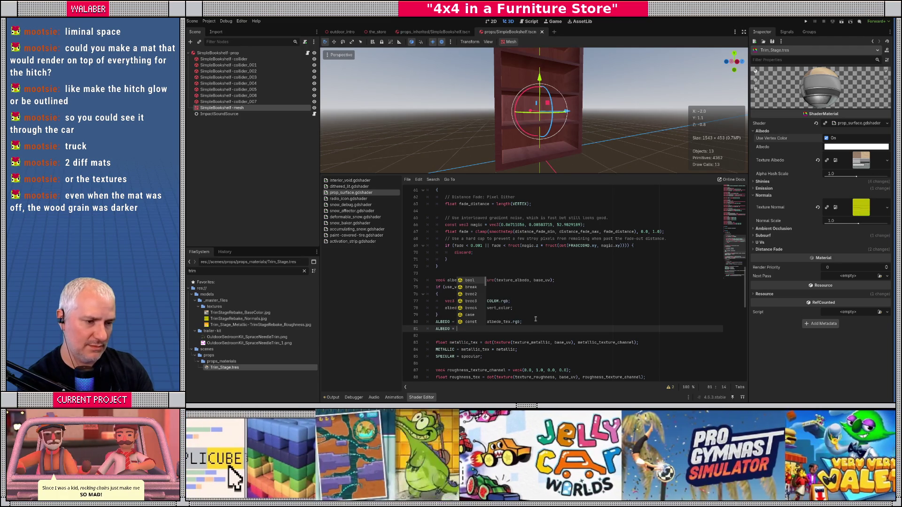
type("COLOR.rgb;")
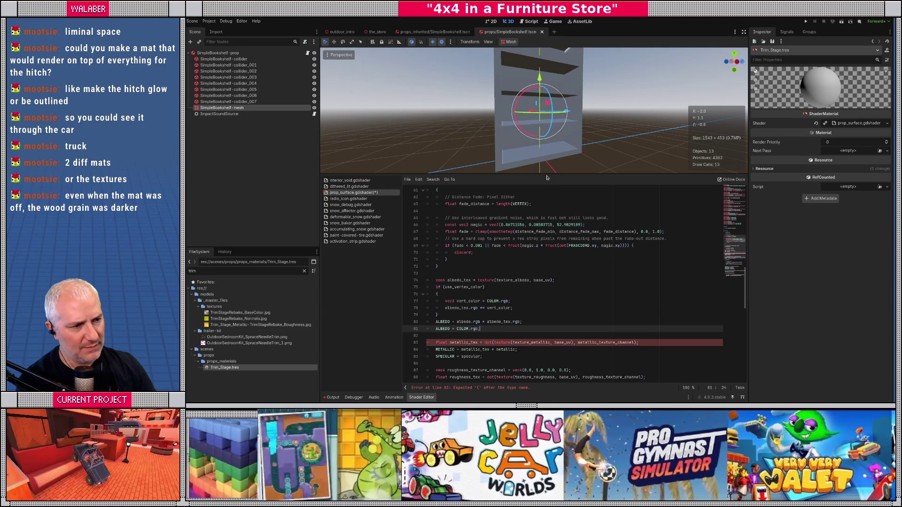
- Enlarge the 3D view and orbit the now-pink bookshelf, comparing it against Blender
left_click_drag(548, 174, 545, 250)
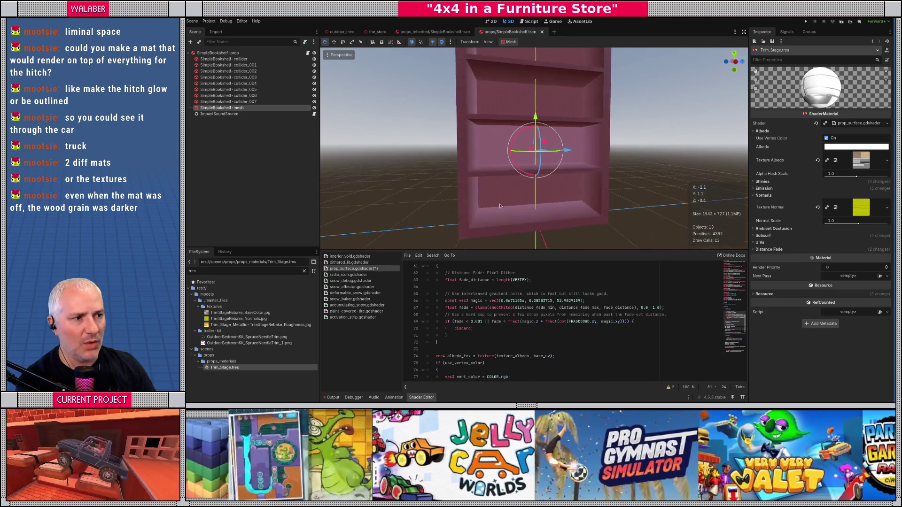
mouse_move(491, 209)
left_mouse_down()
mouse_move(539, 229)
mouse_move(493, 187)
mouse_move(487, 225)
mouse_move(529, 203)
left_mouse_up()
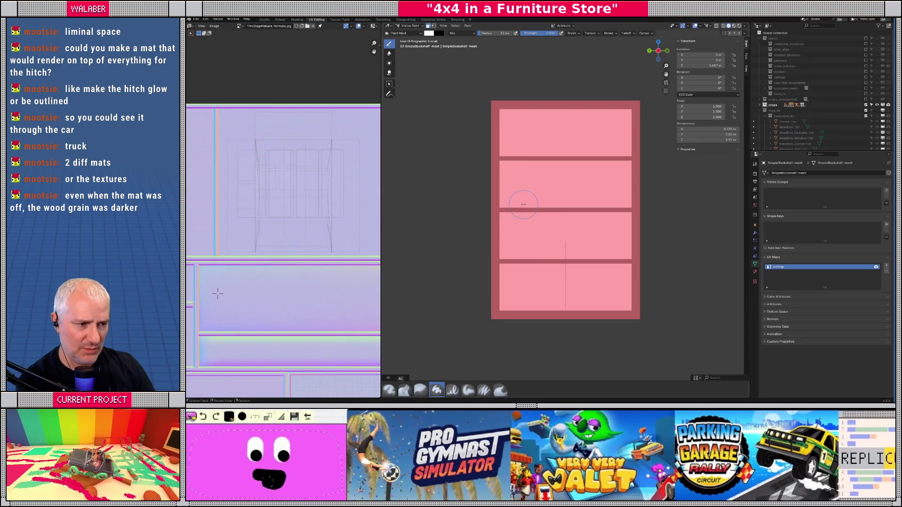
mouse_move(526, 202)
left_mouse_down()
mouse_move(538, 240)
mouse_move(527, 230)
mouse_move(454, 253)
mouse_move(530, 268)
mouse_move(561, 253)
mouse_move(469, 255)
left_mouse_up()
key("alt+Tab")
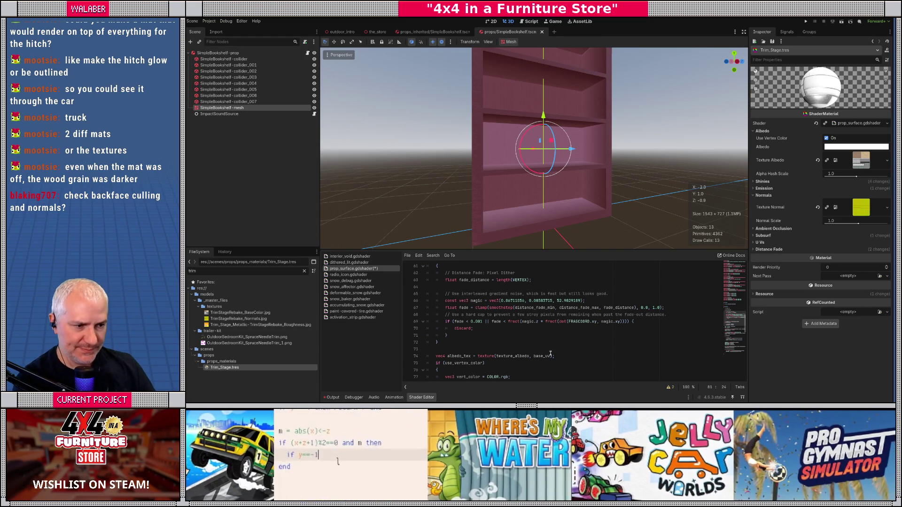
scroll(528, 294, "up", 10)
scroll(529, 295, "up", 4)
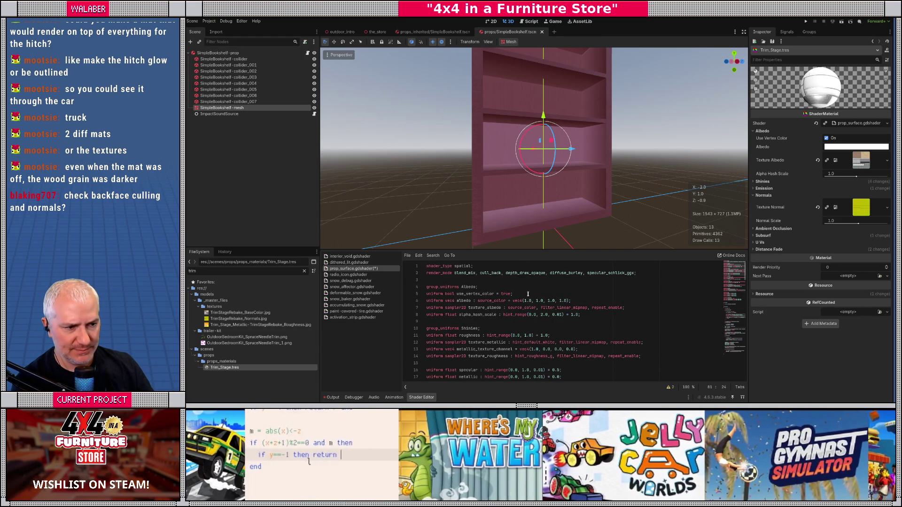
- Highlight the cull_back render mode, then orbit to view the bookshelf's side
double_click(490, 273)
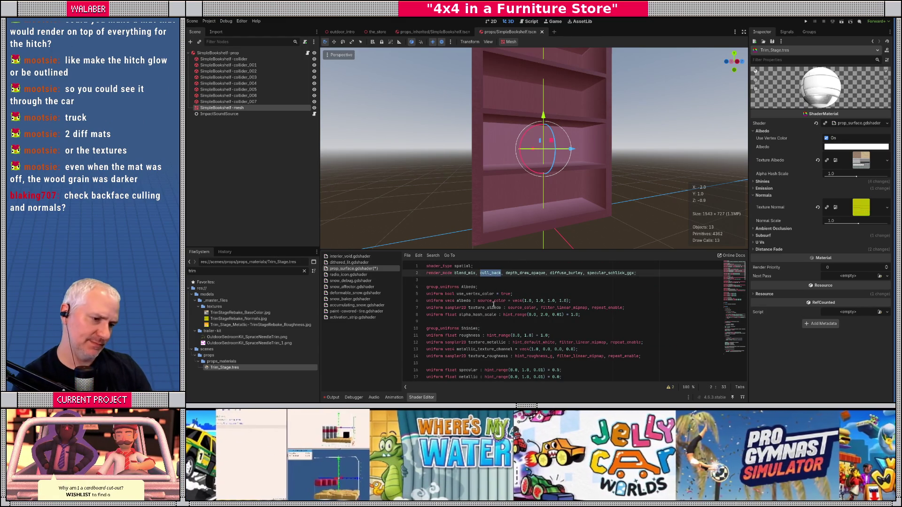
key("Right")
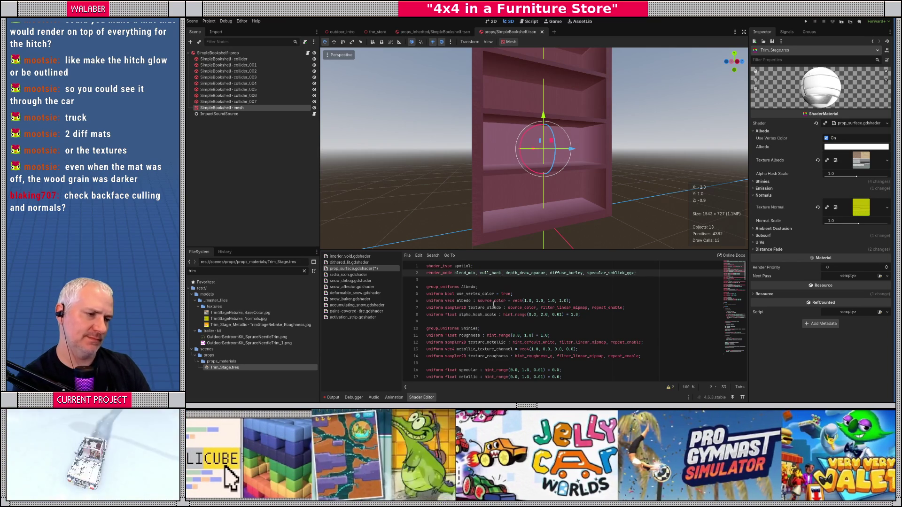
left_click_drag(498, 178, 567, 183)
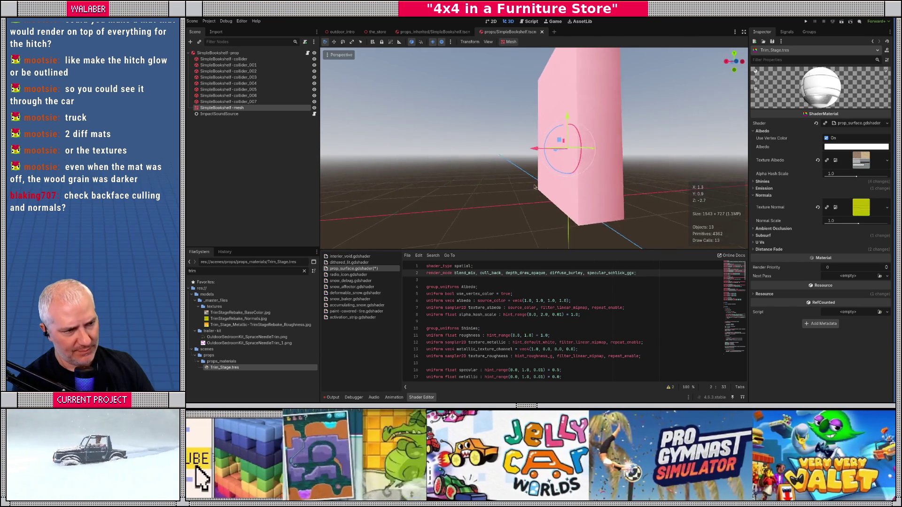
scroll(489, 178, "up", 5)
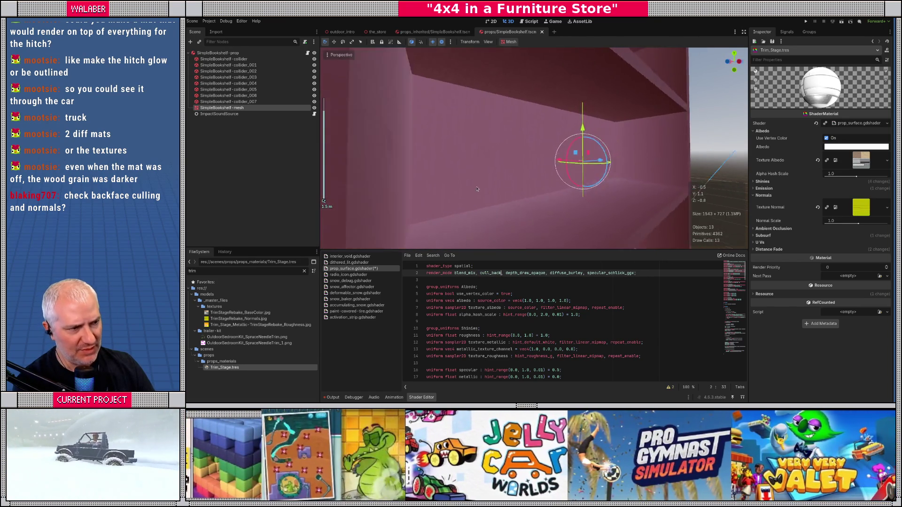
mouse_move(476, 188)
left_mouse_down()
mouse_move(434, 179)
mouse_move(447, 227)
mouse_move(397, 231)
mouse_move(449, 211)
mouse_move(586, 209)
mouse_move(457, 183)
mouse_move(476, 210)
left_mouse_up()
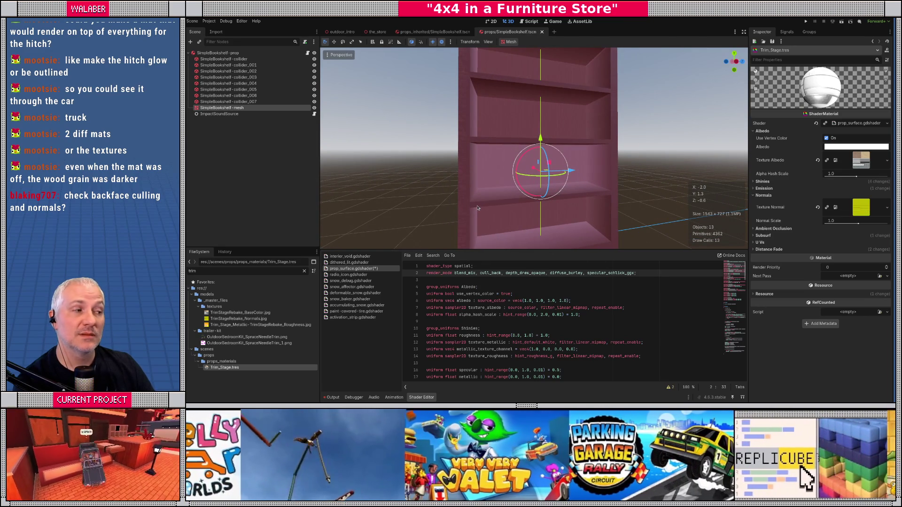
- Orbit to the opposite side and turn off Preview Environment and Preview Sun
left_click_drag(486, 192, 458, 187)
scroll(458, 187, "up", 6)
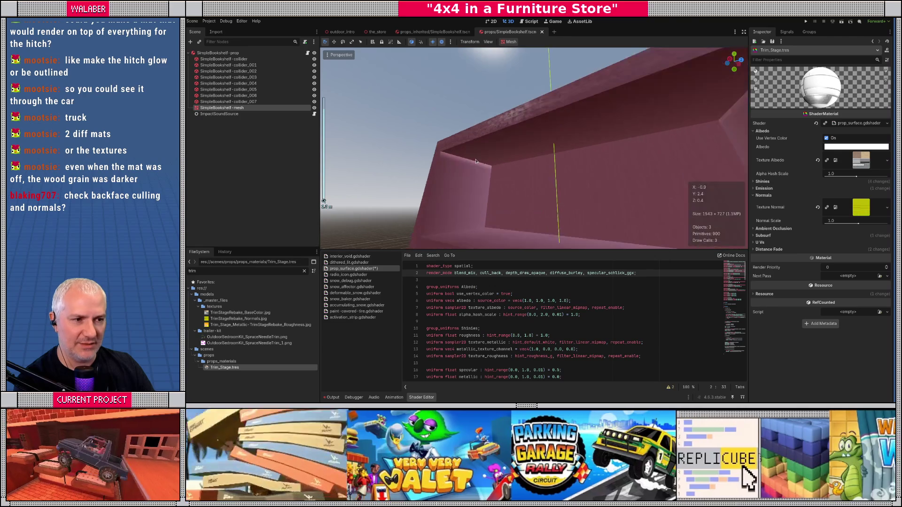
scroll(461, 165, "down", 6)
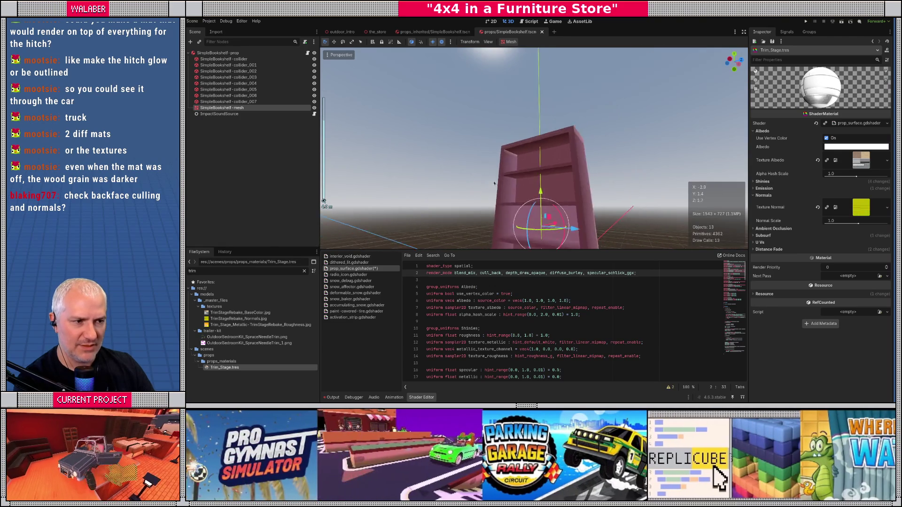
mouse_move(503, 228)
left_mouse_down()
mouse_move(464, 229)
mouse_move(437, 57)
left_mouse_up()
left_click(442, 42)
left_click(433, 41)
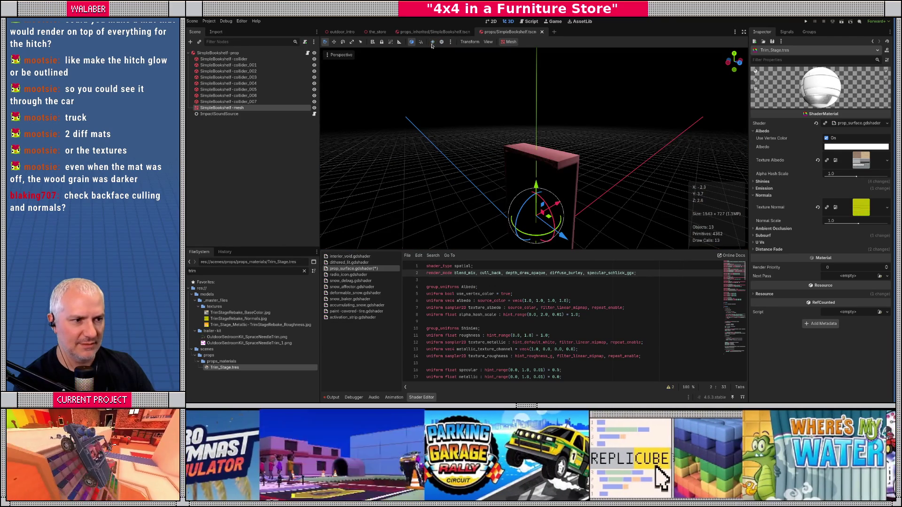
- Re-enable Preview Environment and Preview Sun, orbit lower around the bookshelf, then switch to Blender
left_click(451, 43)
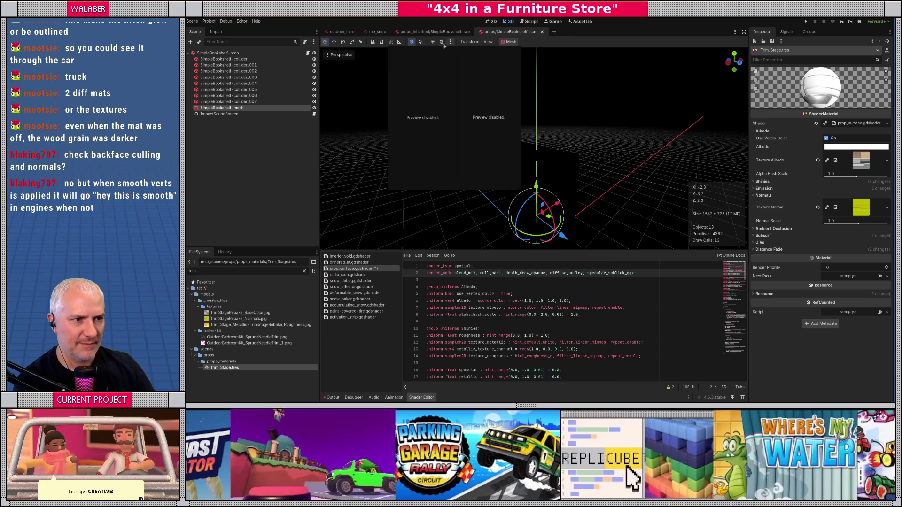
left_click(442, 42)
left_click(450, 42)
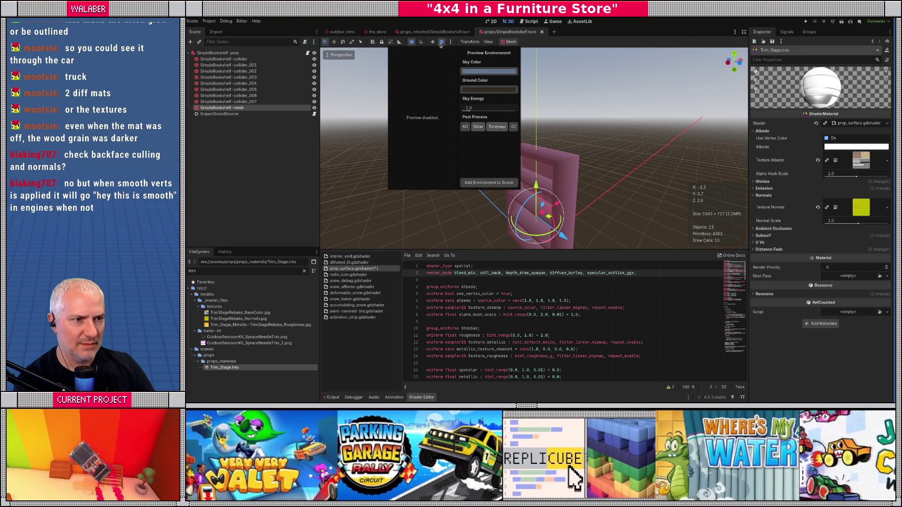
left_click(433, 43)
mouse_move(467, 80)
left_mouse_down()
mouse_move(485, 109)
mouse_move(454, 65)
mouse_move(418, 56)
left_mouse_up()
left_click_drag(465, 75, 463, 136)
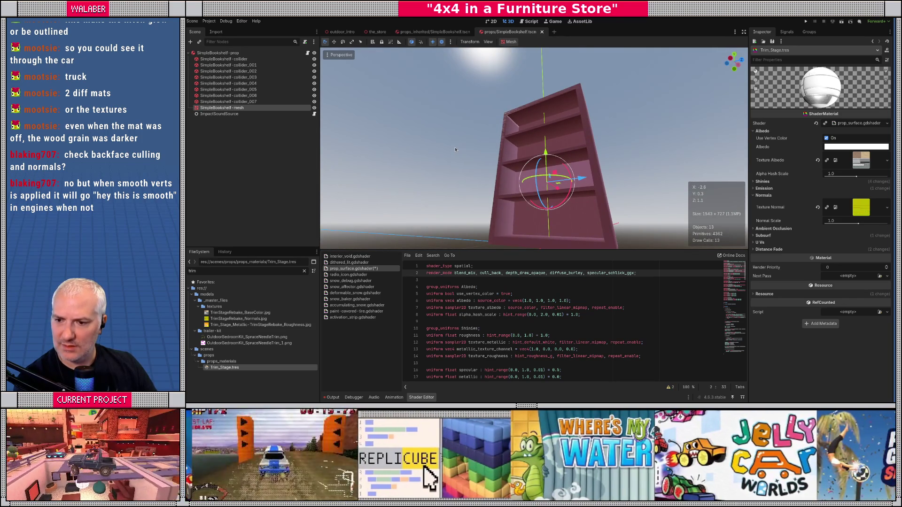
key("alt+Tab")
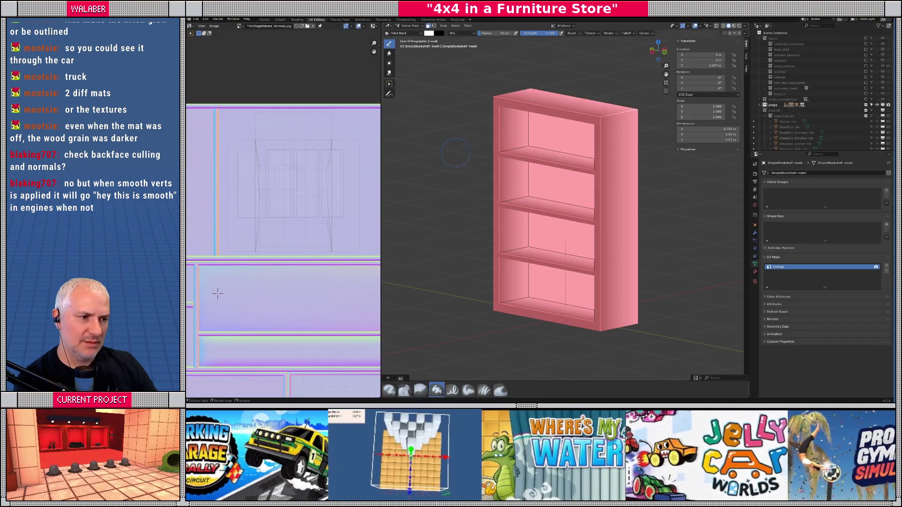
- Switch the bookshelf from Vertex Paint to Object Mode, then into Edit Mode
left_click_drag(476, 201, 458, 58)
key("Tab")
key("Tab")
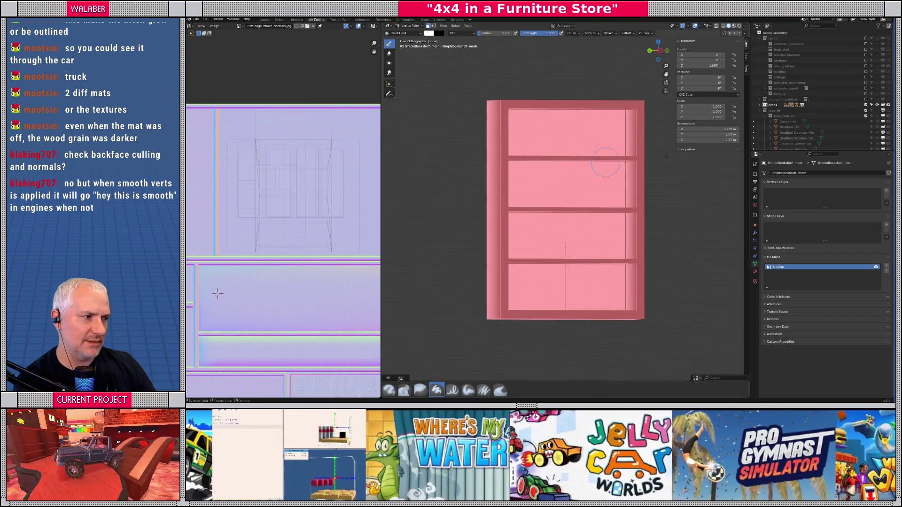
left_click(409, 26)
left_click(411, 34)
left_click_drag(469, 169, 495, 170)
key("Tab")
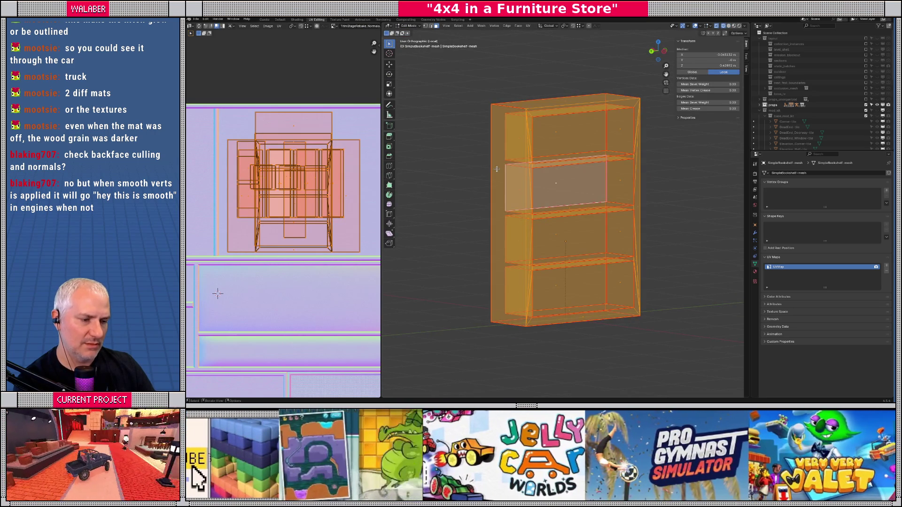
- Turn off X-ray and try viewport colour options, ending back on yellow
key("alt+z")
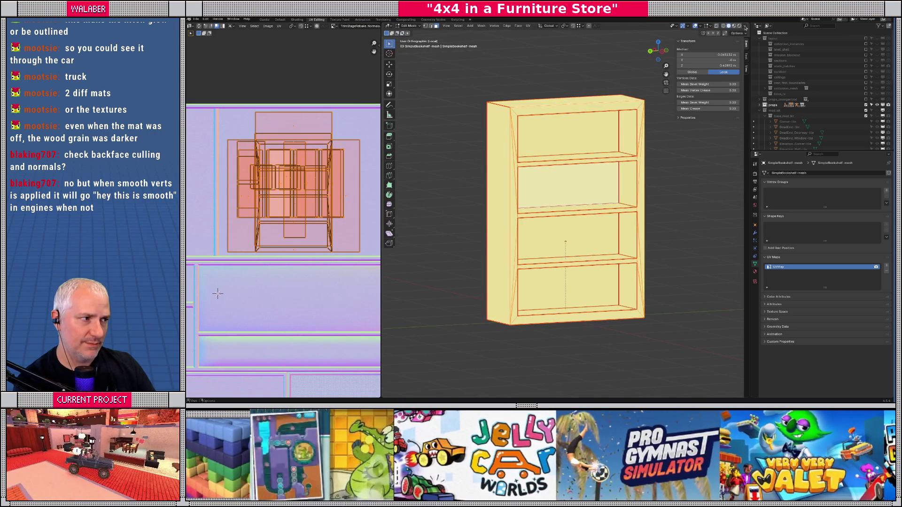
left_click(744, 26)
left_click(744, 91)
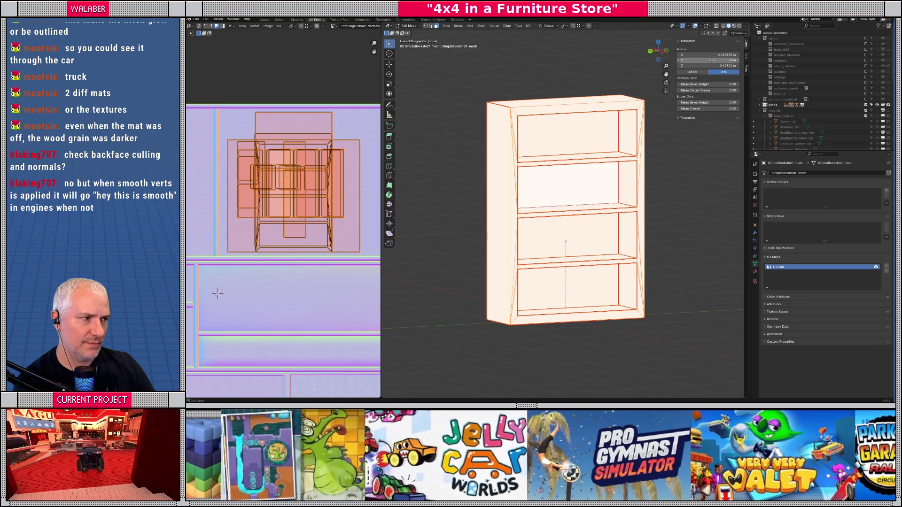
left_click(745, 27)
left_click(744, 87)
scroll(546, 192, "up", 3)
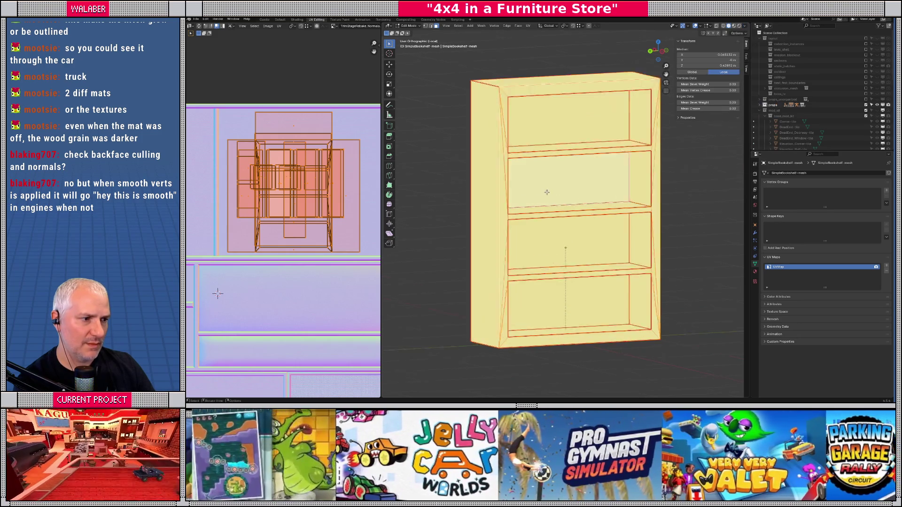
scroll(547, 192, "down", 3)
- Deselect all geometry and display the Modifiers tab, which is empty
key("alt+a")
mouse_move(505, 161)
left_mouse_down()
mouse_move(524, 166)
mouse_move(518, 170)
left_mouse_up()
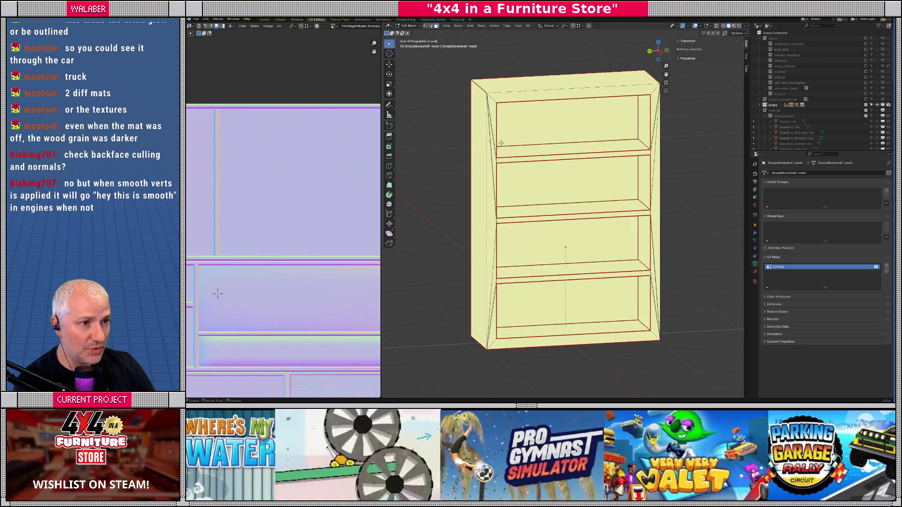
left_click(755, 233)
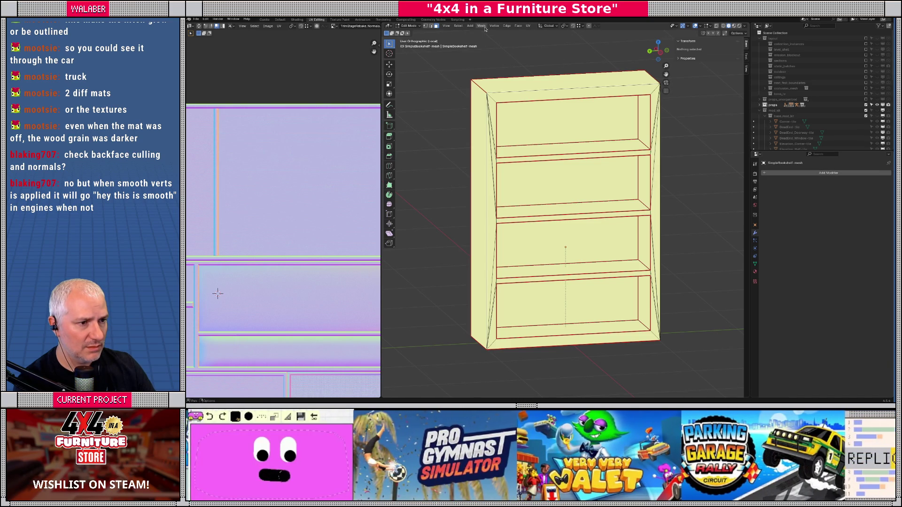
- In Object Mode, apply Shade Auto Smooth, adding a 30° Smooth by Angle modifier
left_click(484, 27)
left_click(485, 27)
left_click(484, 27)
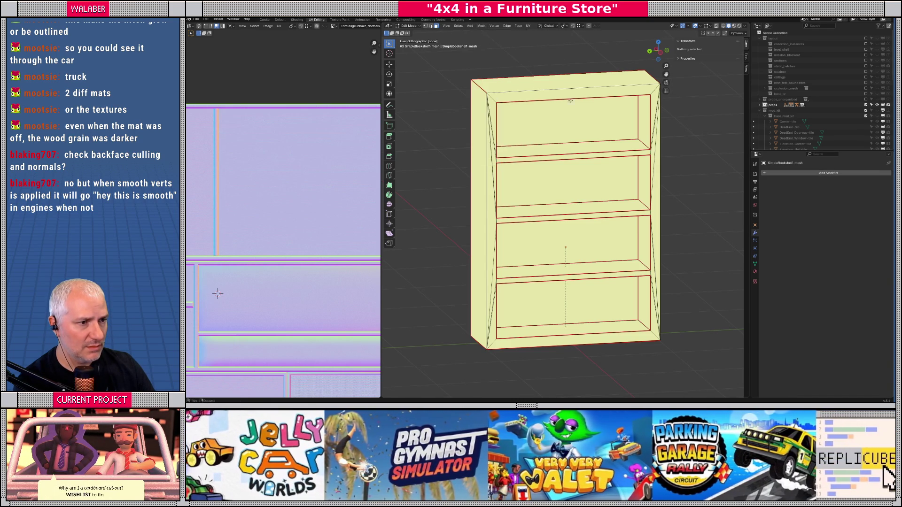
key("Tab")
left_click(465, 27)
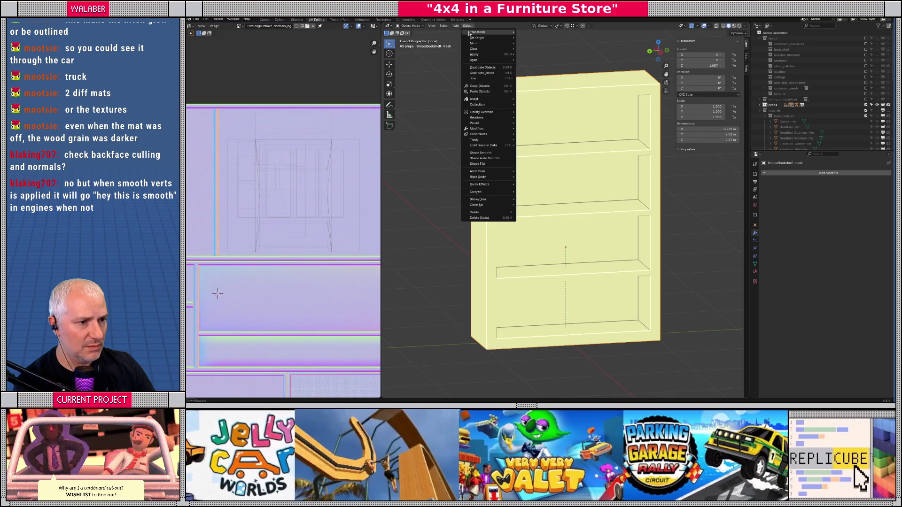
left_click(497, 159)
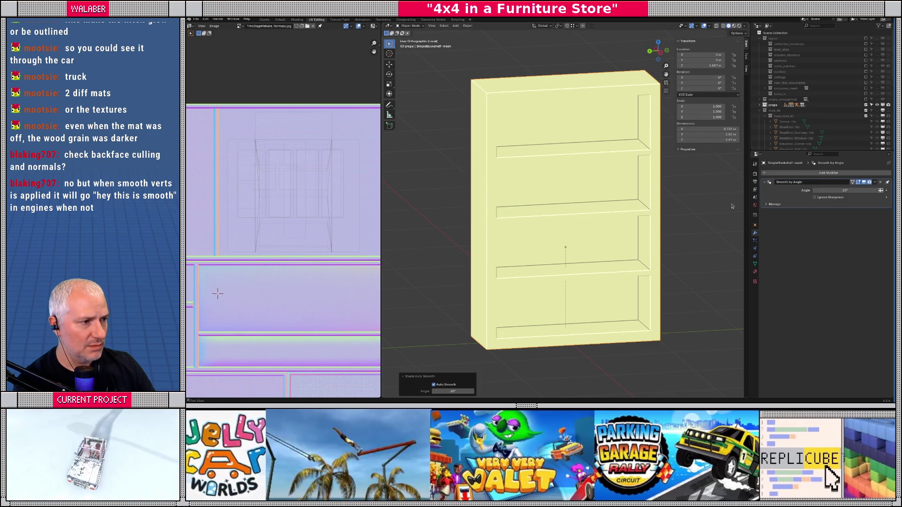
mouse_move(598, 205)
left_mouse_down()
mouse_move(587, 202)
mouse_move(611, 202)
mouse_move(601, 203)
left_mouse_up()
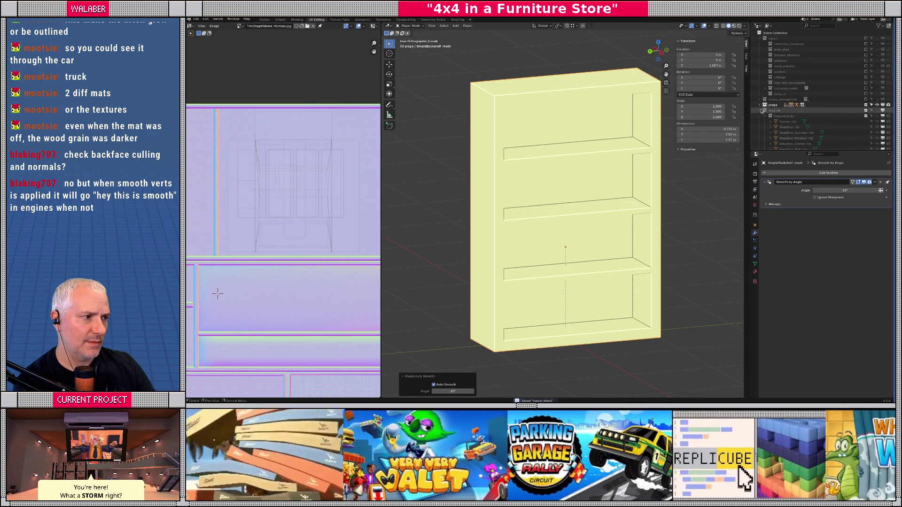
scroll(576, 181, "down", 5)
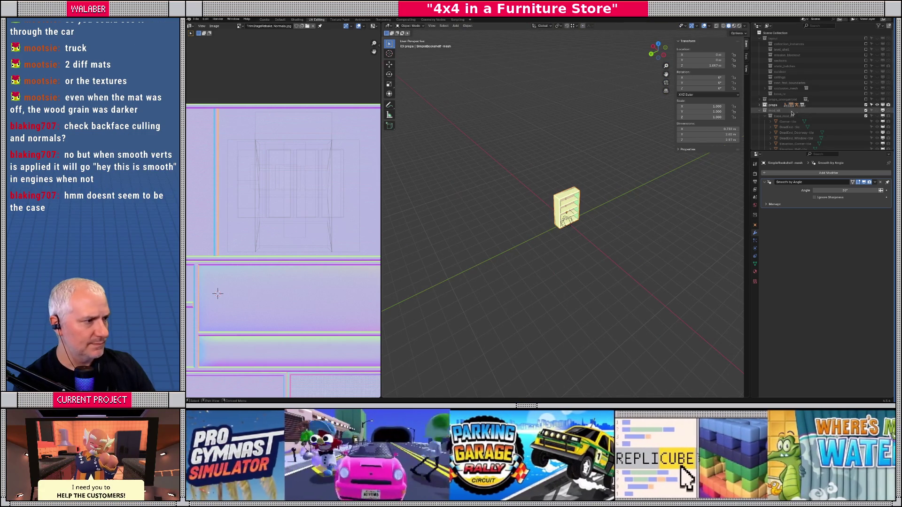
- Make the props collection visible, export it as glTF 2.0 to props.gltf, and return to Godot
left_click(876, 106)
left_click(876, 106)
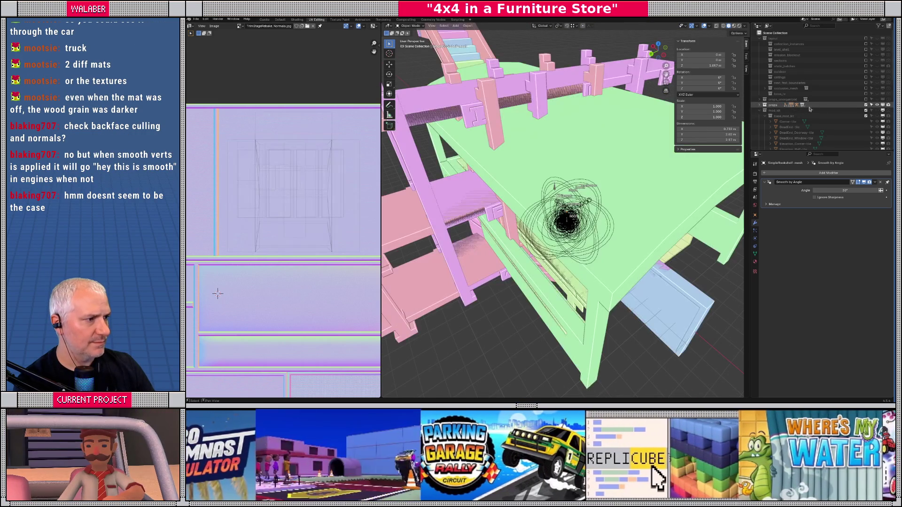
left_click(195, 19)
mouse_move(205, 103)
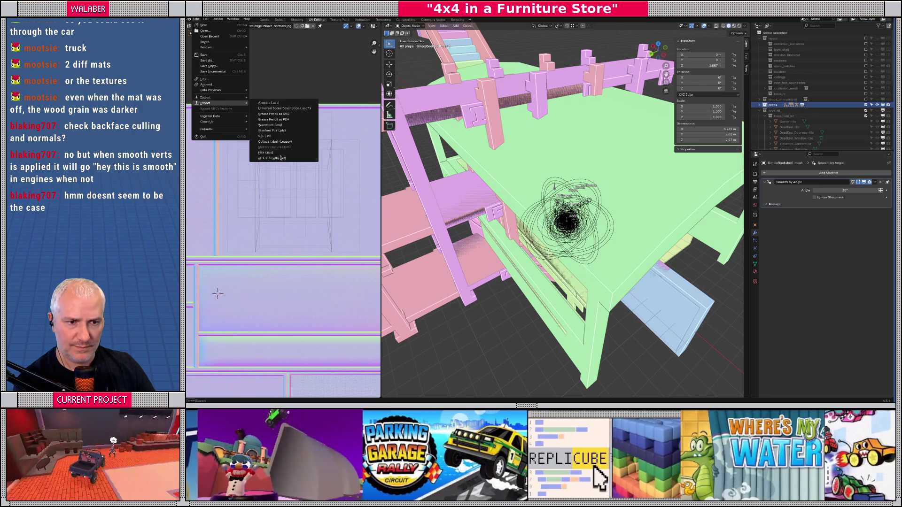
left_click(281, 157)
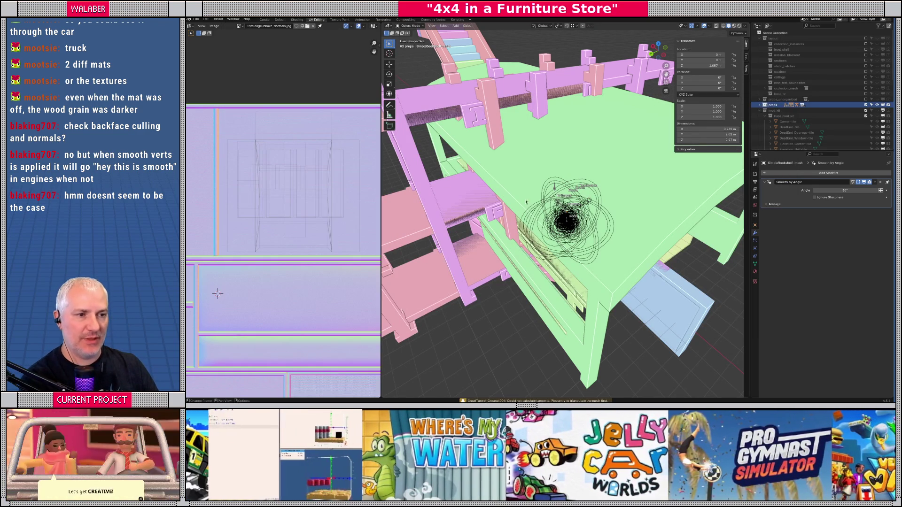
key("alt+Tab")
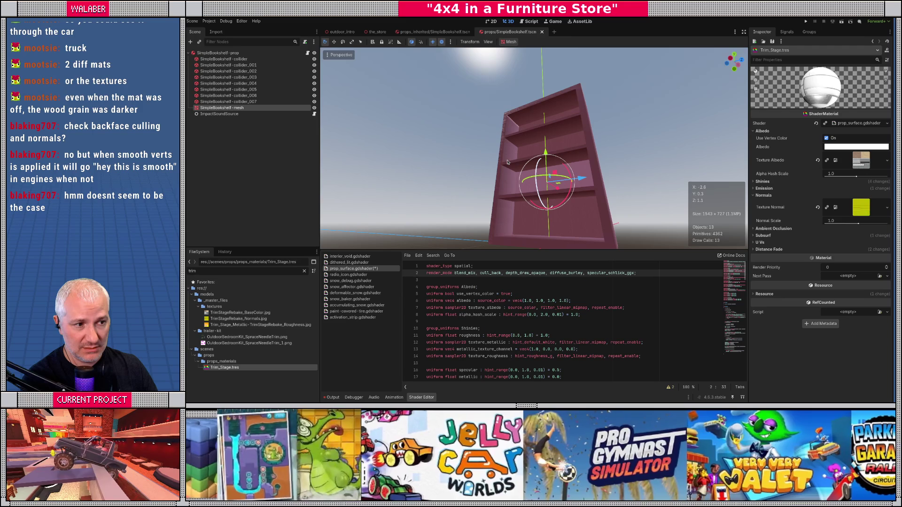
- Close and reopen the SimpleBookshelf scene, inspect it from another side, then return to Blender
left_click(542, 31)
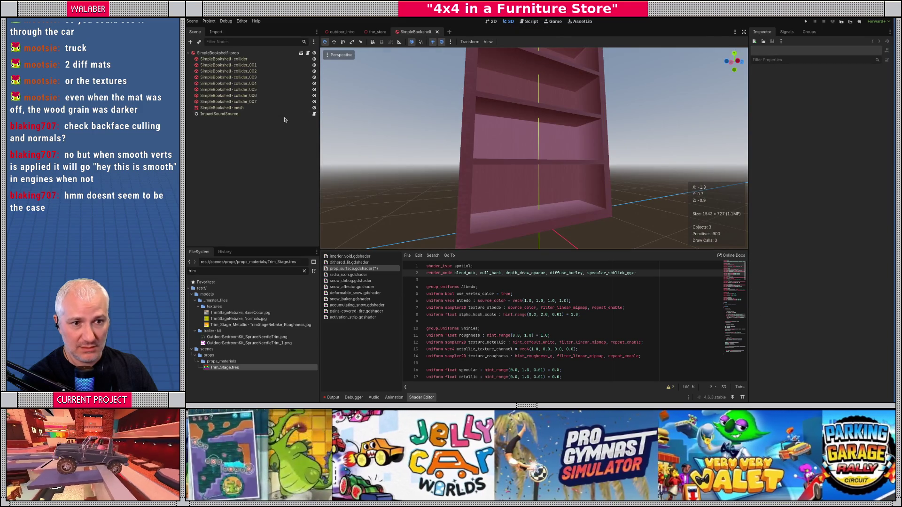
left_click(301, 55)
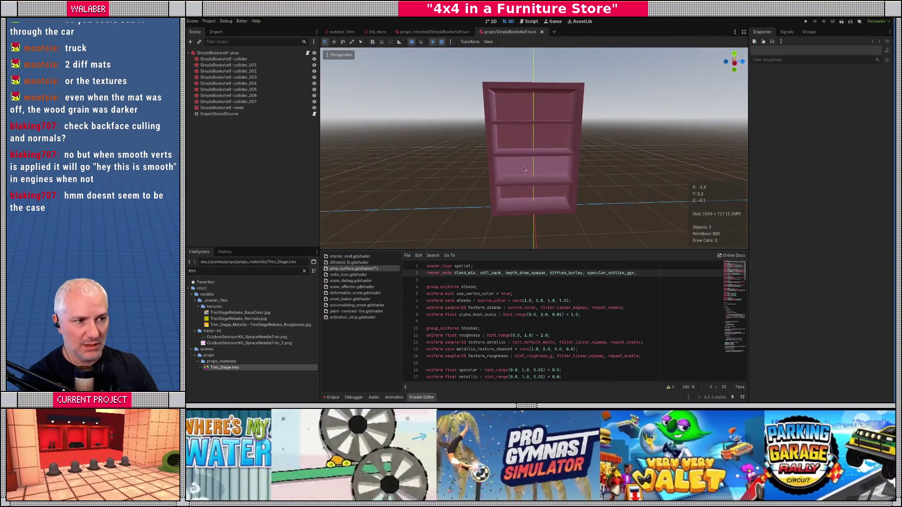
scroll(544, 170, "up", 5)
mouse_move(545, 176)
left_mouse_down()
mouse_move(473, 167)
mouse_move(490, 170)
mouse_move(516, 153)
mouse_move(543, 187)
mouse_move(515, 127)
mouse_move(499, 184)
mouse_move(502, 202)
mouse_move(525, 197)
mouse_move(506, 200)
left_mouse_up()
scroll(535, 173, "down", 4)
scroll(494, 203, "up", 2)
scroll(510, 200, "up", 2)
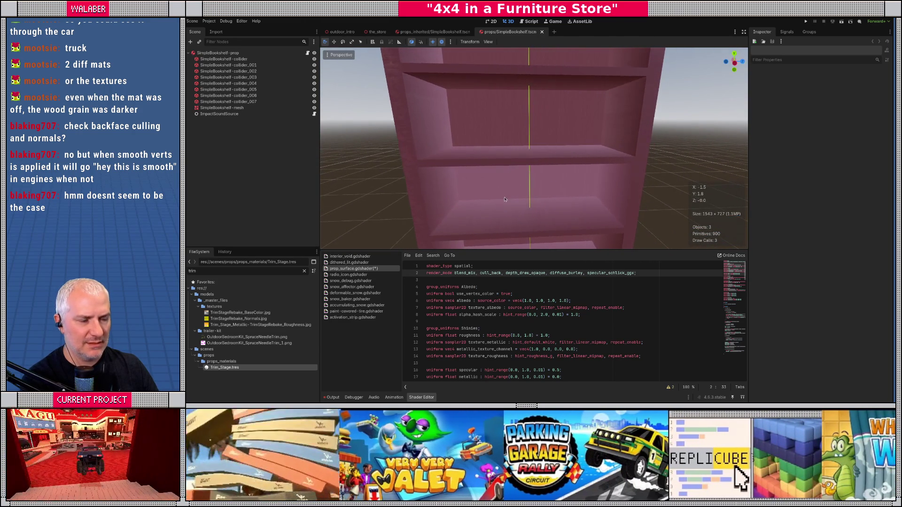
key("alt+Tab")
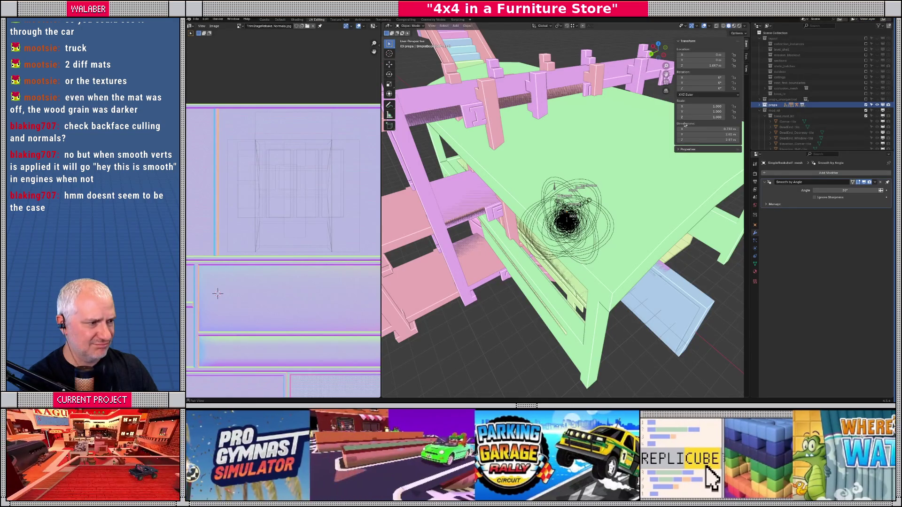
- Expand props, make the Outliner taller, filter by 'simplebo' then clear it, and open File > Export
left_click(759, 105)
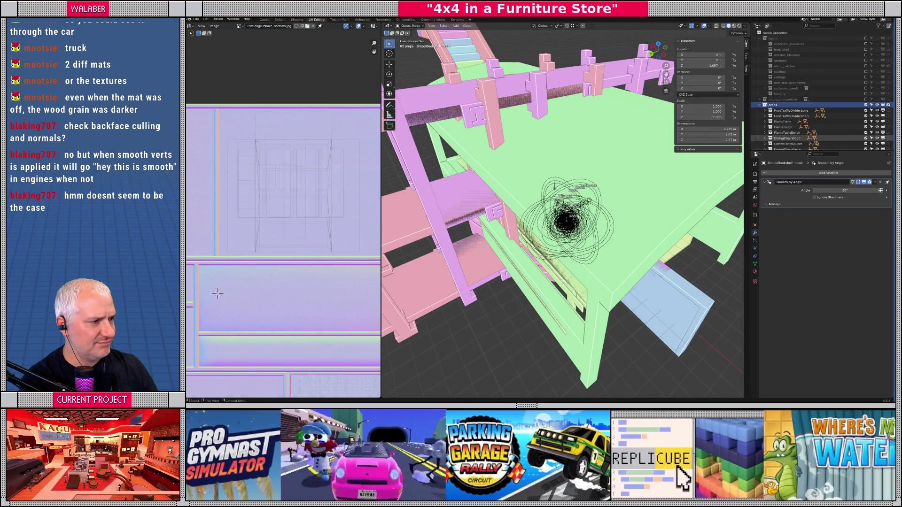
left_click_drag(826, 151, 827, 294)
scroll(816, 196, "down", 5)
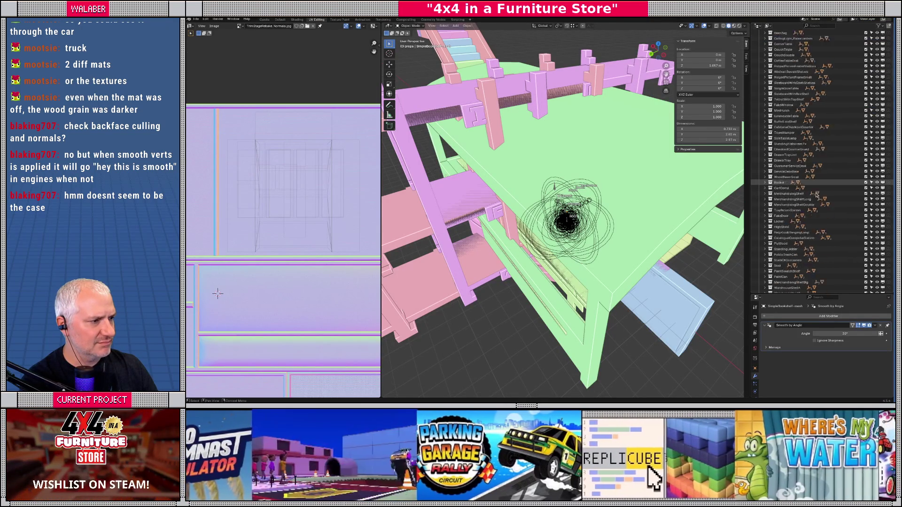
left_click(820, 27)
type("s")
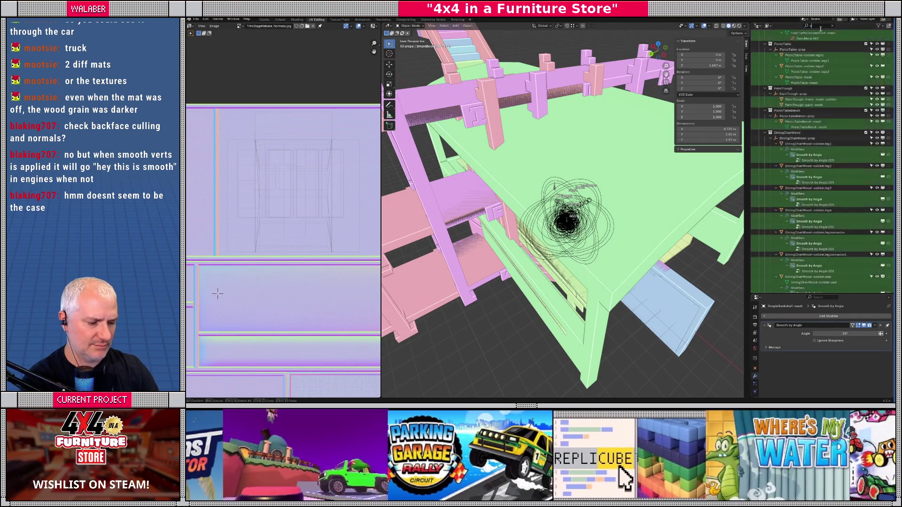
type("implebo")
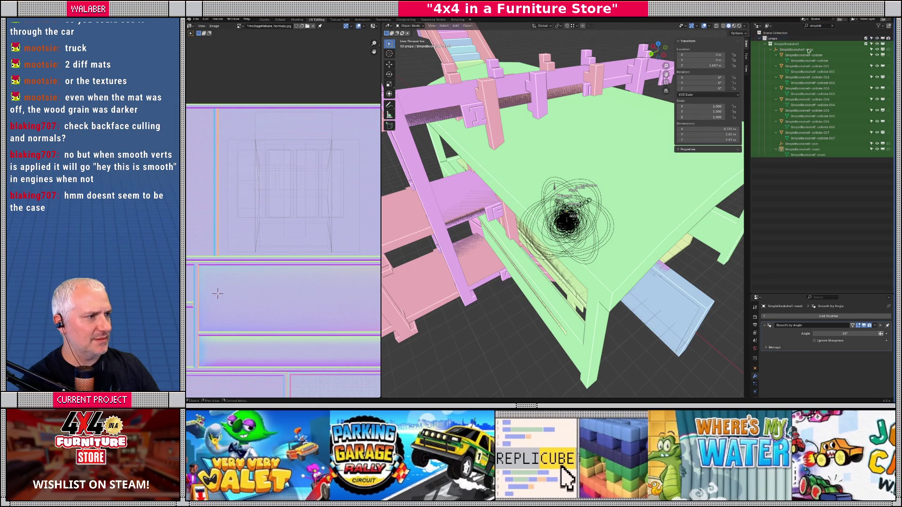
left_click(832, 27)
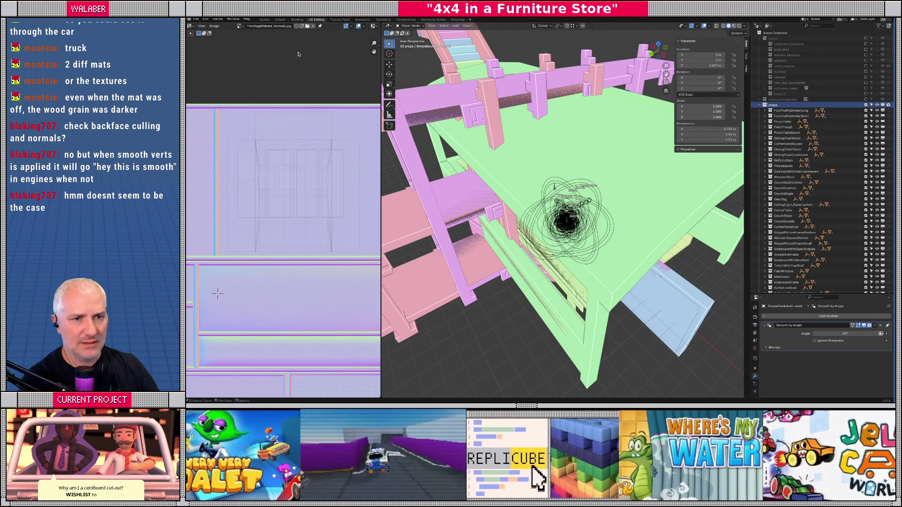
left_click(194, 20)
- Choose glTF 2.0, inspect the Data > Mesh and Vertex Colors options, then close the export window
mouse_move(221, 103)
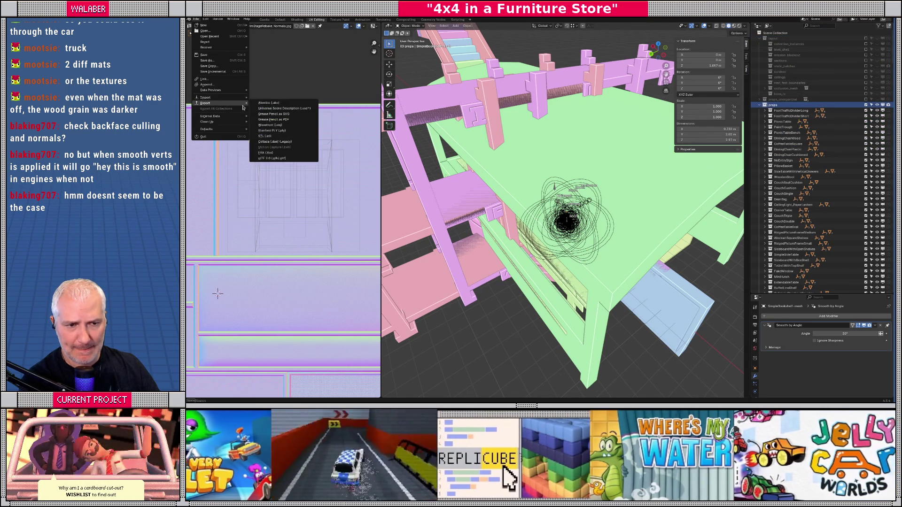
left_click(271, 158)
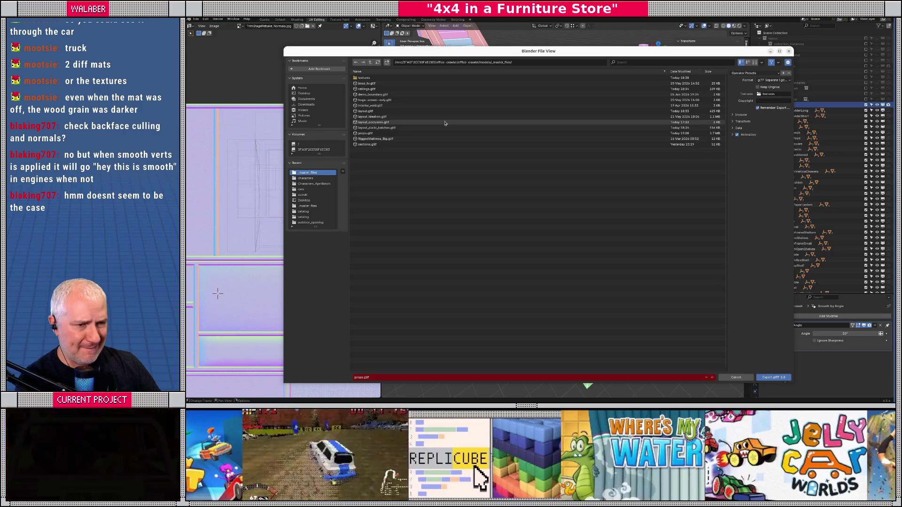
left_click(733, 130)
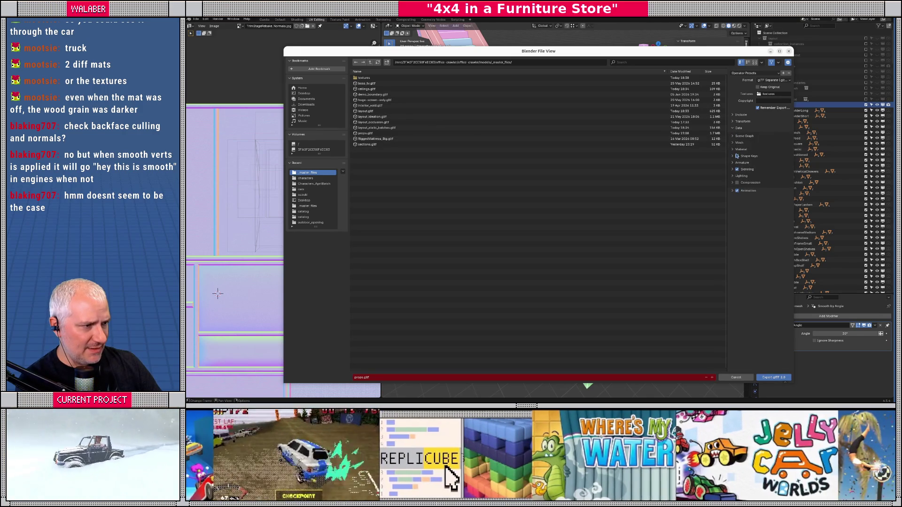
left_click(733, 143)
left_click(733, 207)
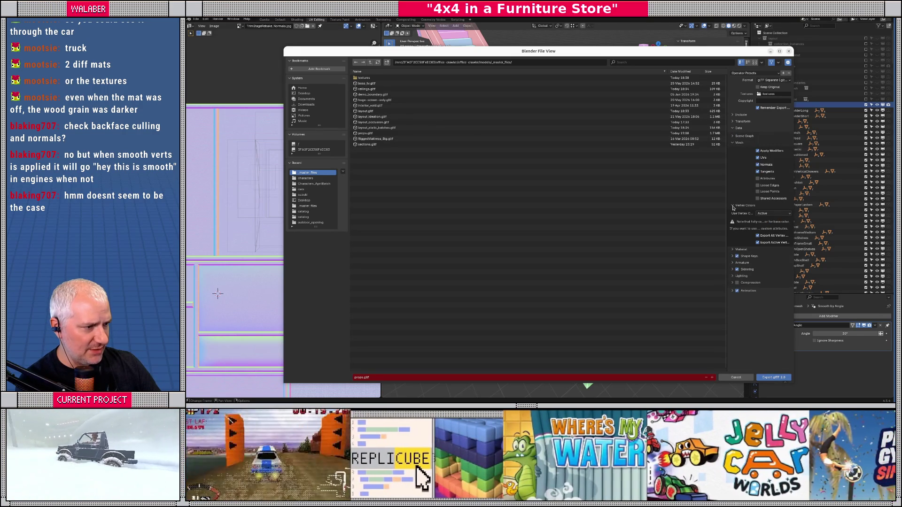
left_click_drag(727, 208, 631, 208)
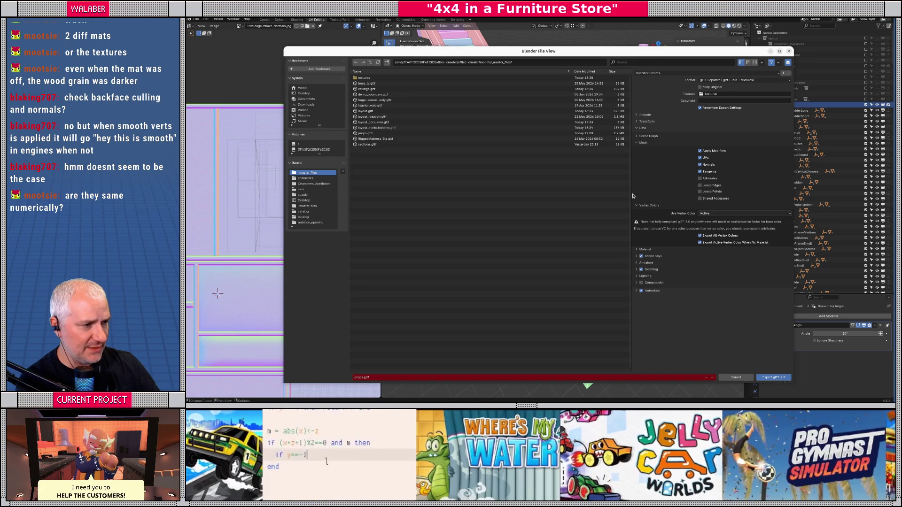
left_click_drag(631, 193, 699, 193)
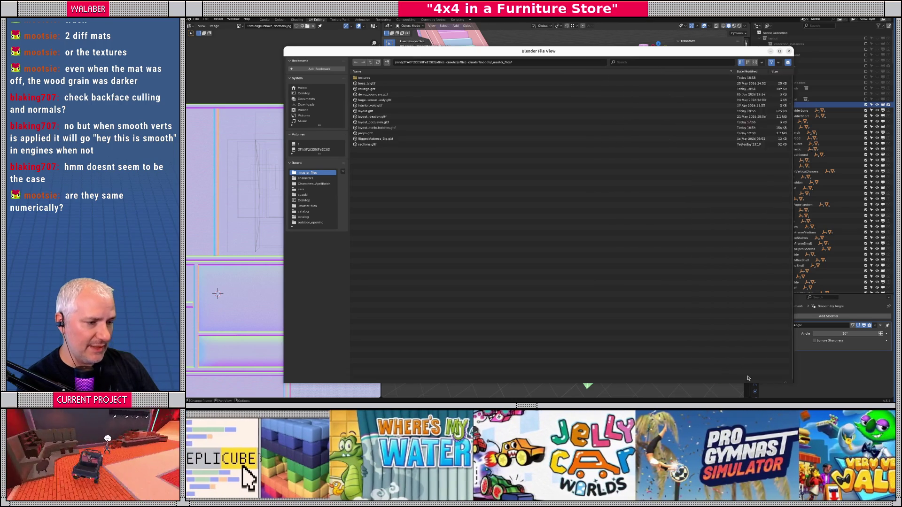
left_click(771, 377)
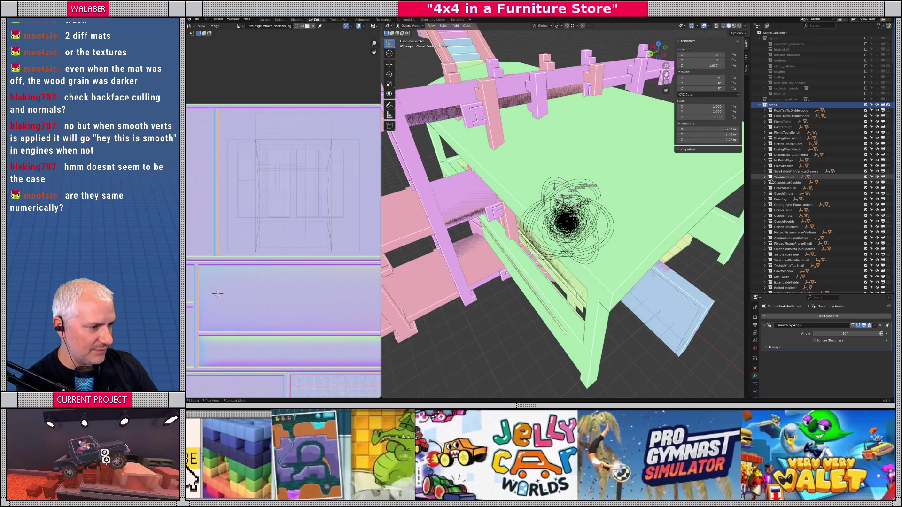
- Search the Outliner for 'simpleb', then clear the filter and jump to the active SimpleBookshelf
left_click(827, 27)
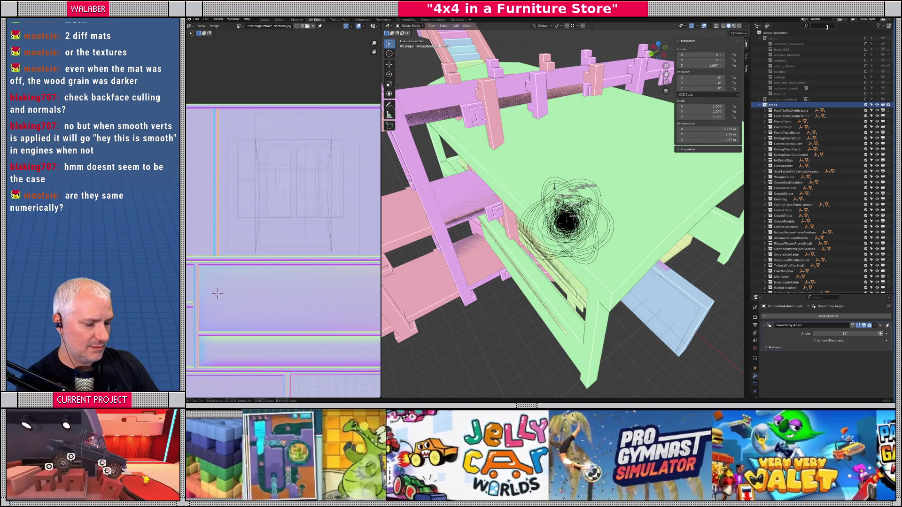
type("simpleb")
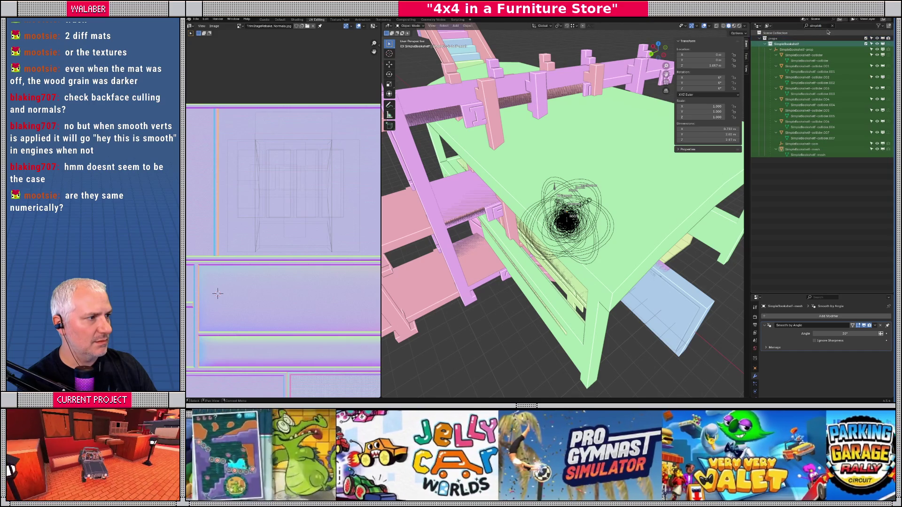
left_click(833, 26)
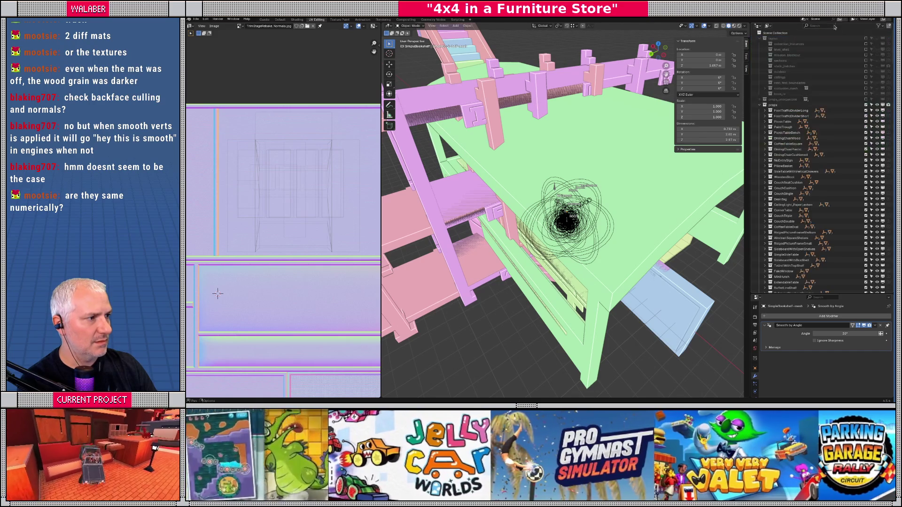
key("period")
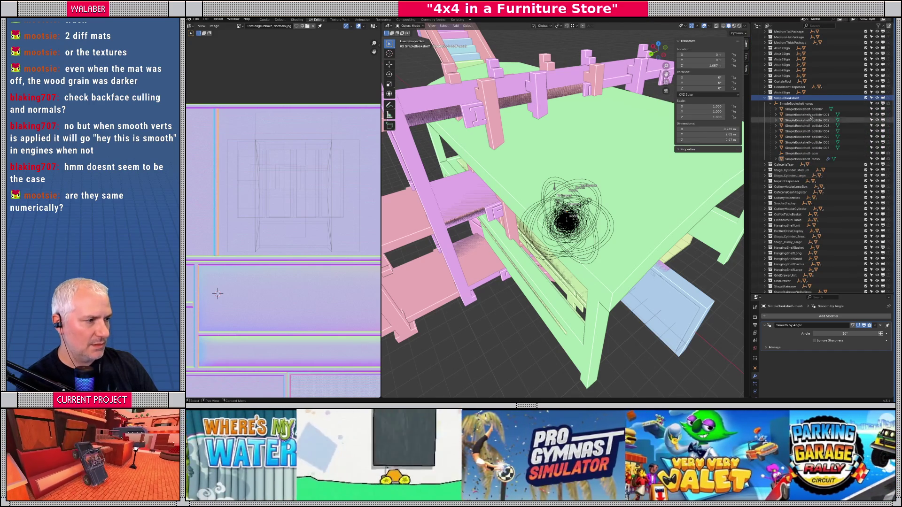
- Isolate the SimpleBookshelf collection, select SimpleBookshelf-mesh, and view it alone in local view
right_click(791, 98)
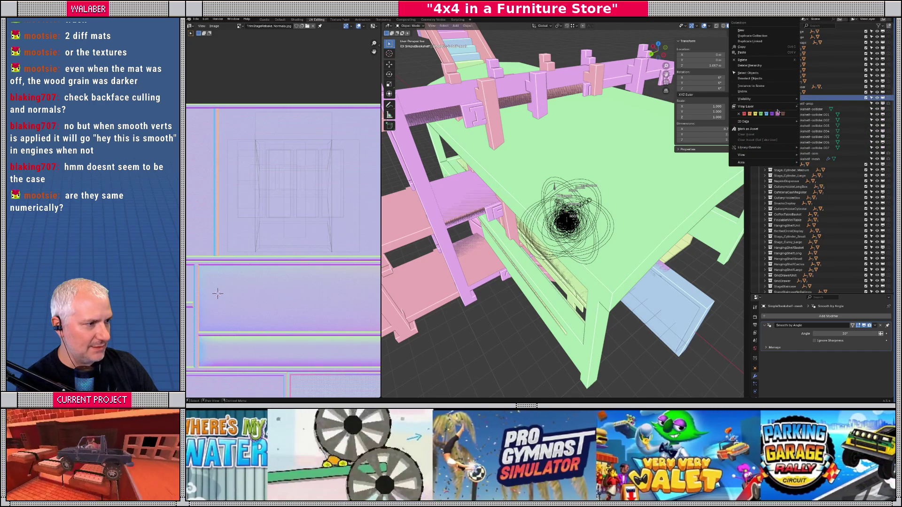
mouse_move(793, 99)
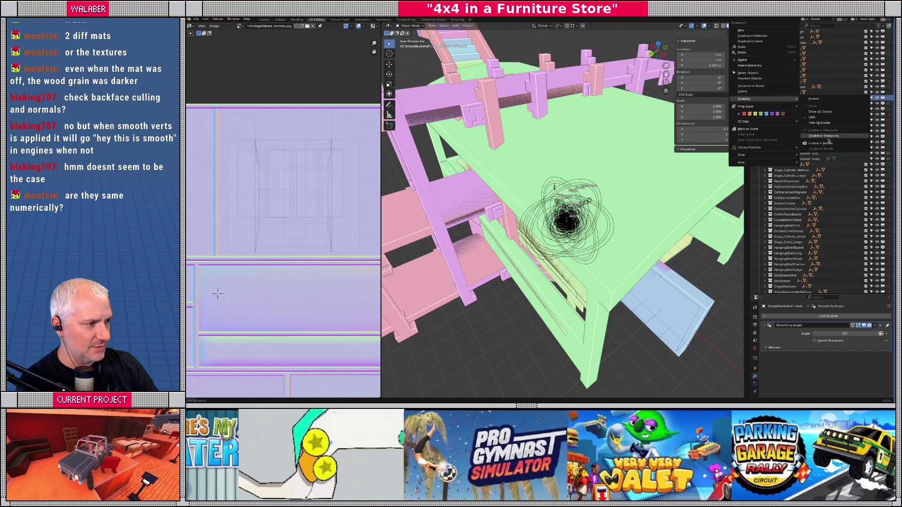
left_click(814, 99)
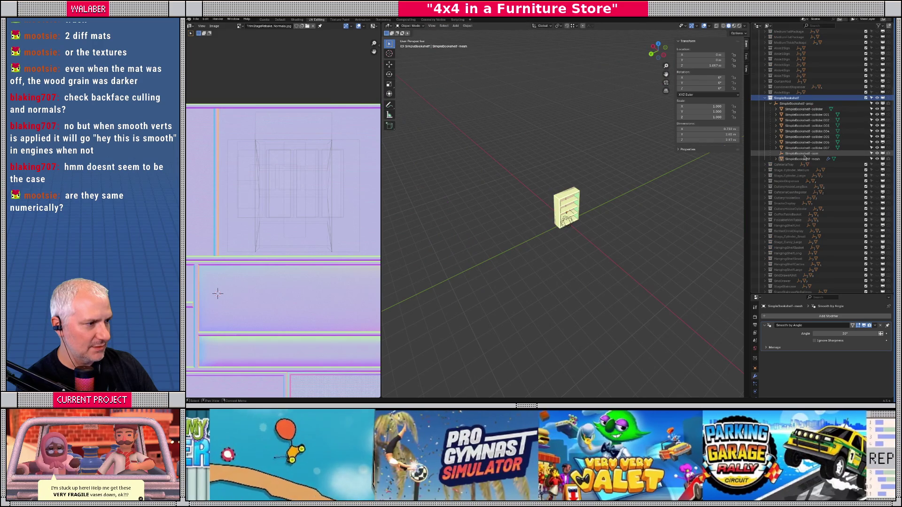
left_click(806, 160)
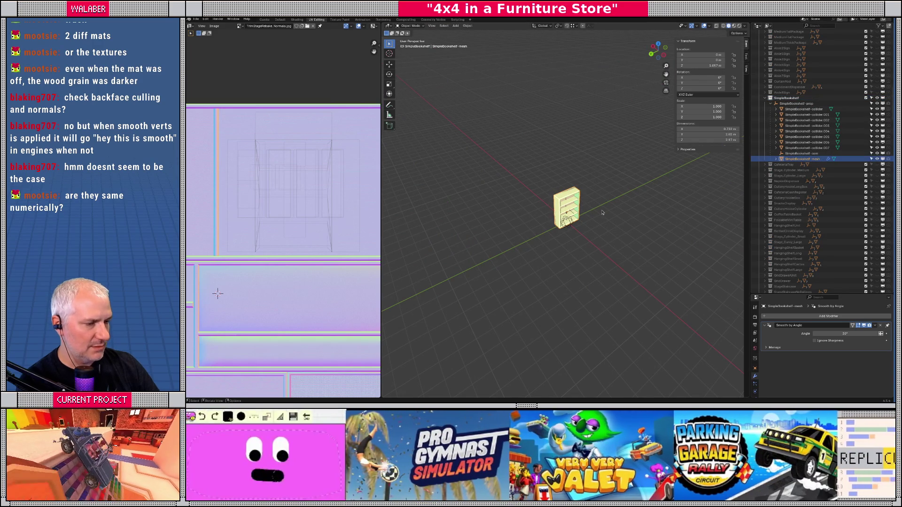
key("KP_Divide")
- Set the viewport shading colour to Texture to show the bookshelf's pink vertex colours
left_click_drag(577, 215, 627, 126)
left_click(744, 26)
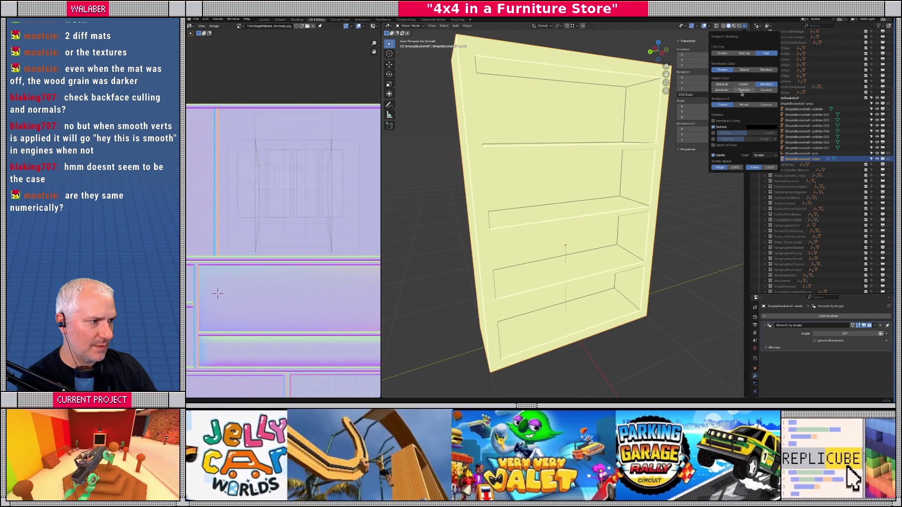
left_click(743, 90)
- Inspect two shelf back-panel faces in Edit Mode, then switch to Vertex Paint mode
left_click_drag(606, 145, 549, 180)
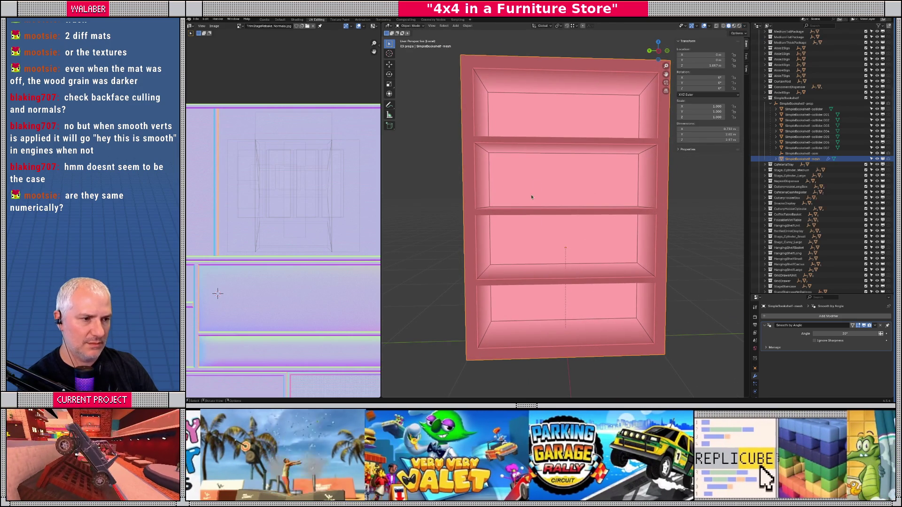
left_click_drag(529, 187, 543, 194)
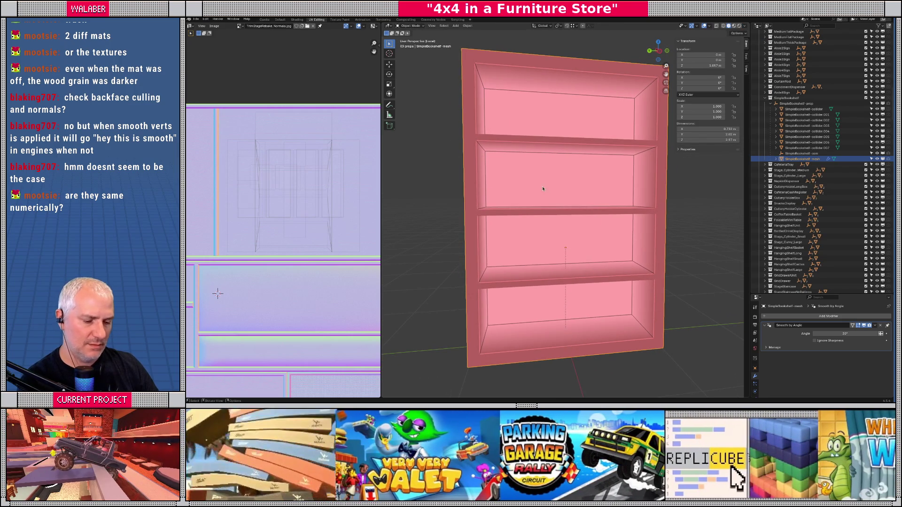
key("Tab")
left_click(568, 180)
left_click(537, 244)
key("Tab")
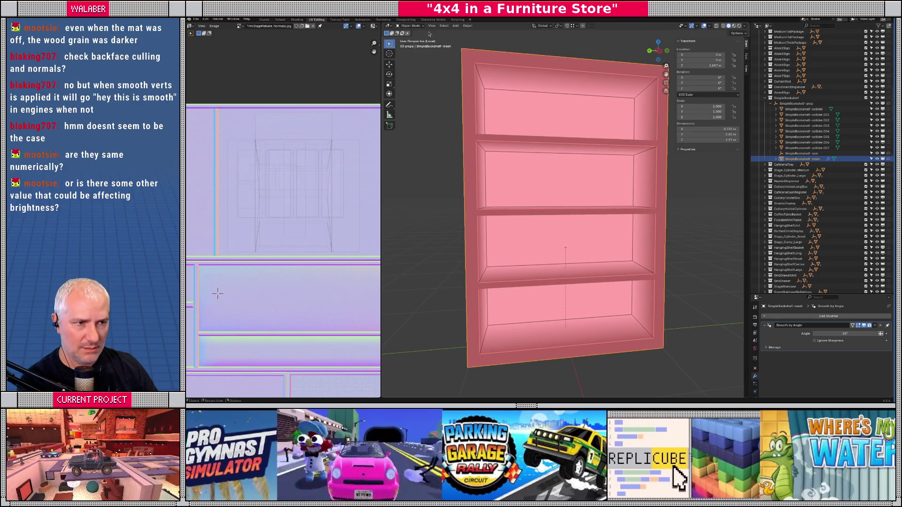
left_click(410, 26)
left_click(412, 51)
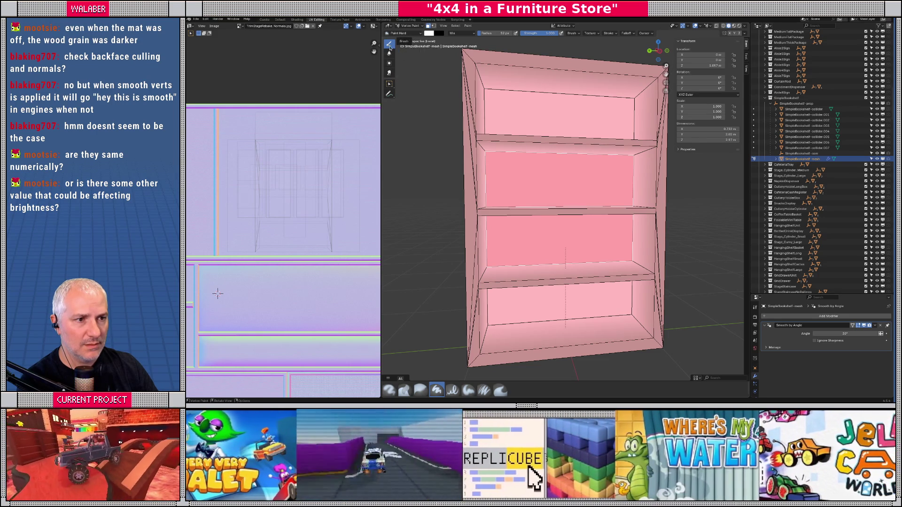
- Set the vertex-paint brush colour Value to 0, making it black
mouse_move(540, 211)
left_mouse_down()
mouse_move(597, 225)
mouse_move(458, 91)
left_mouse_up()
scroll(592, 230, "up", 3)
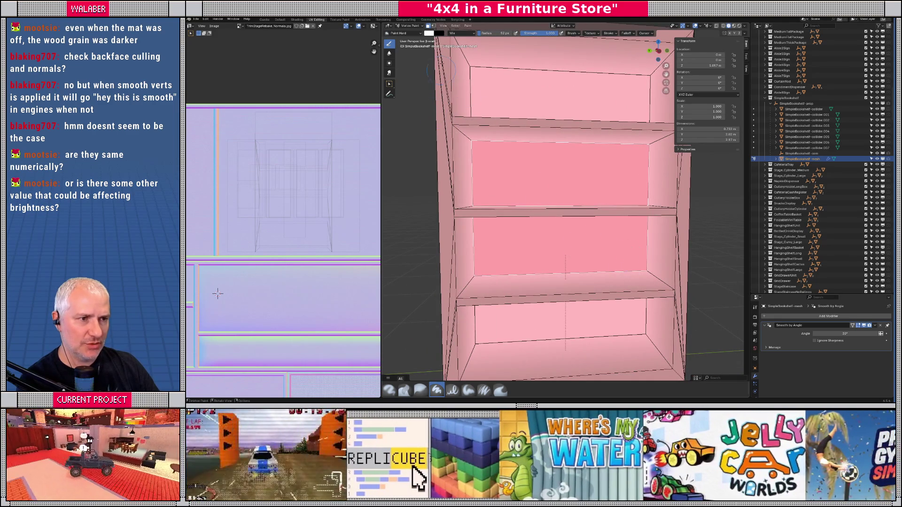
left_click(430, 33)
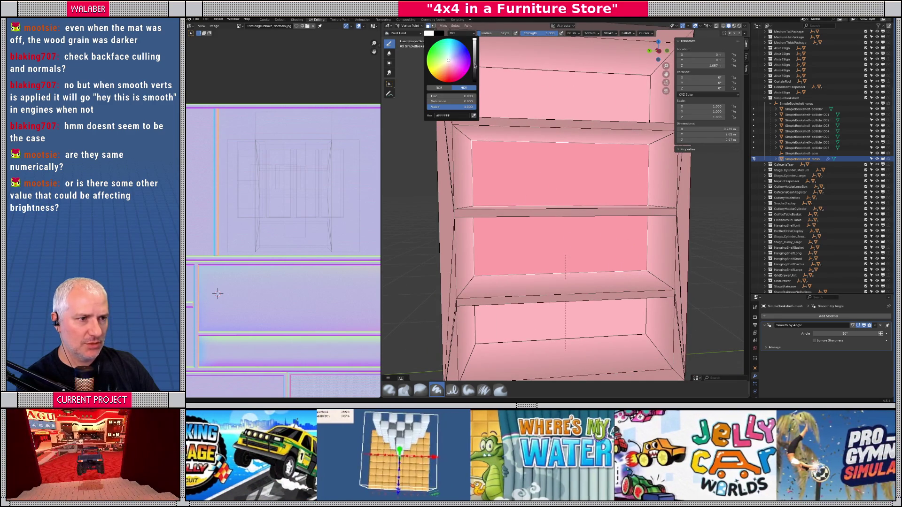
left_click_drag(474, 66, 475, 82)
- Paint the third shelf's and lower shelf's back panels black
mouse_move(475, 272)
left_mouse_down()
mouse_move(627, 260)
mouse_move(489, 263)
mouse_move(638, 233)
mouse_move(500, 229)
left_mouse_up()
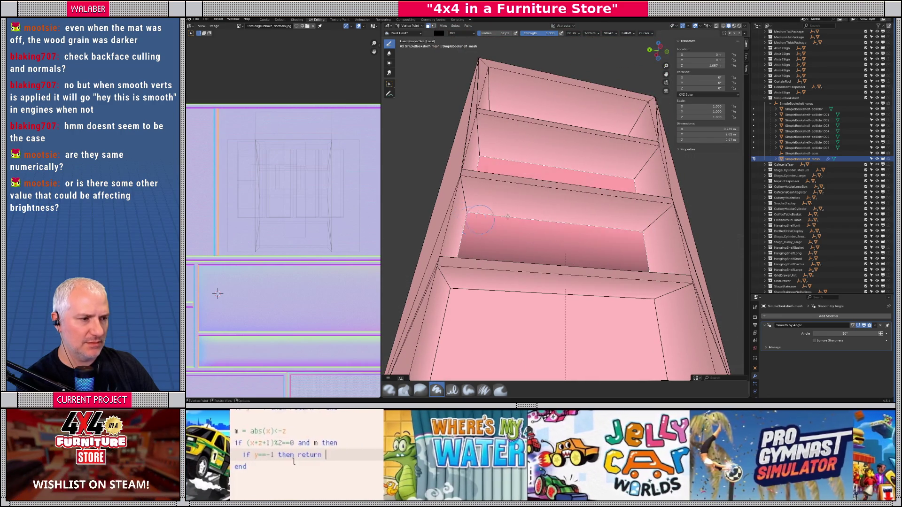
key("Tab")
key("Tab")
mouse_move(469, 249)
left_mouse_down()
mouse_move(653, 237)
mouse_move(633, 229)
left_mouse_up()
key("Tab")
scroll(531, 253, "down", 4)
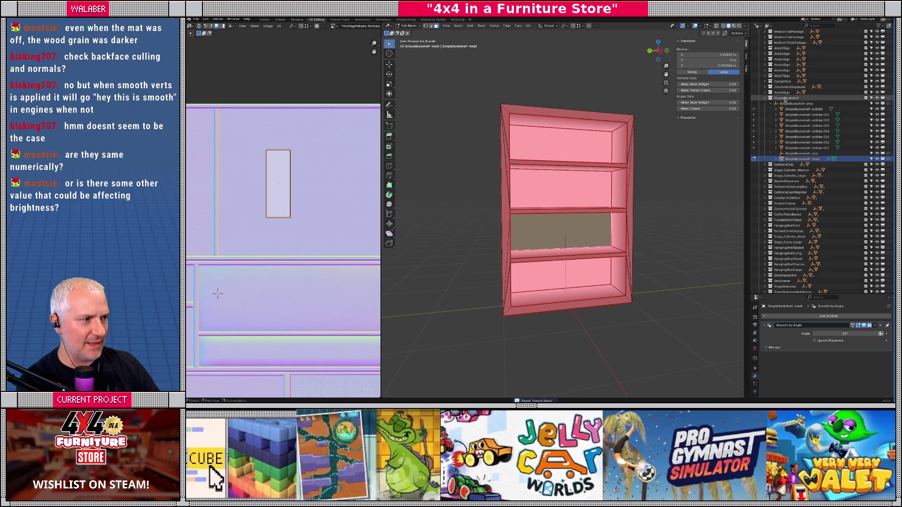
- Select the props collection, cancelling an accidentally started FBX export
scroll(765, 125, "up", 10)
scroll(766, 124, "up", 10)
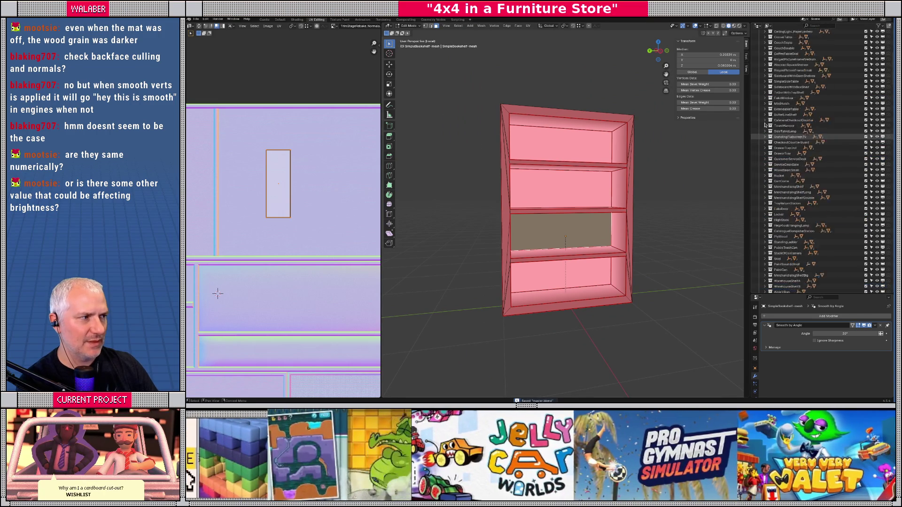
left_click(775, 105)
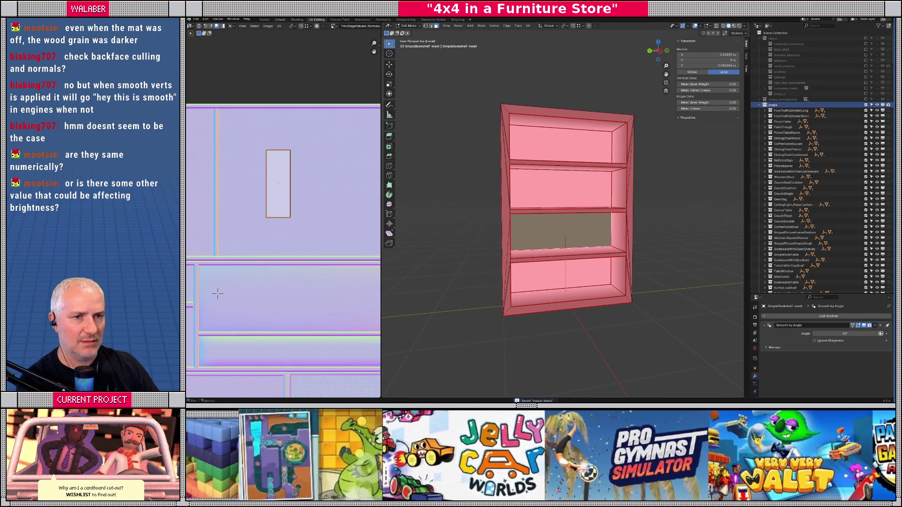
left_click(196, 19)
mouse_move(226, 116)
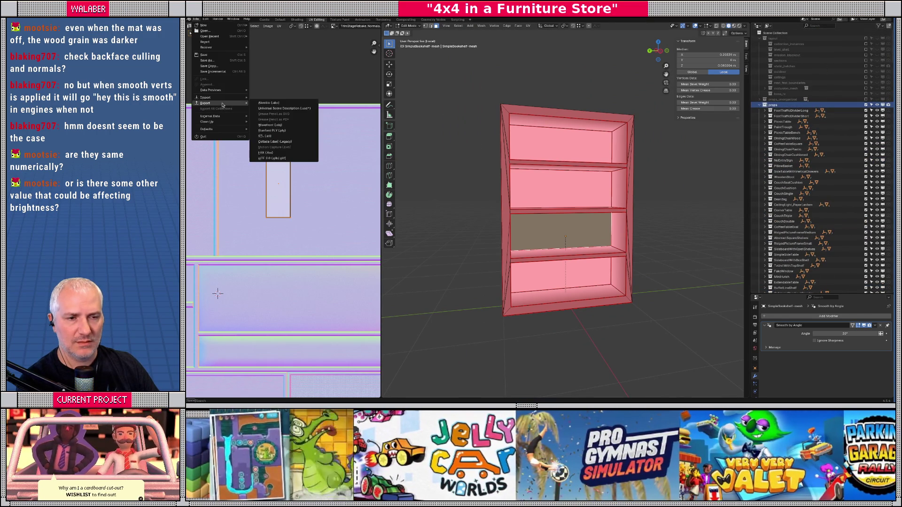
left_click(271, 155)
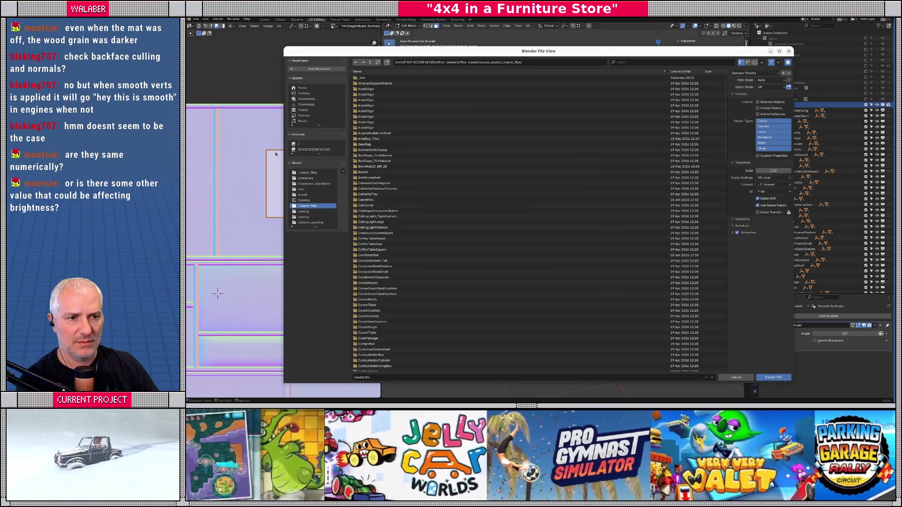
key("Escape")
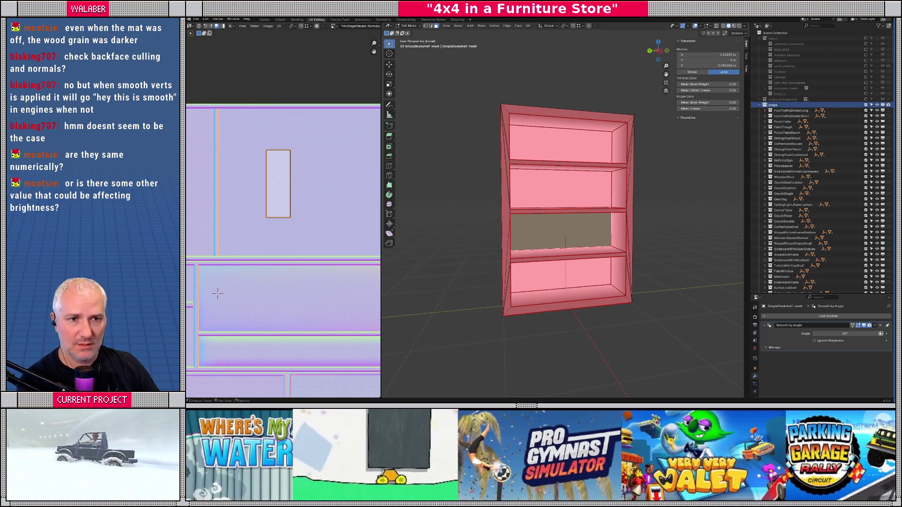
- Export as glTF 2.0 over props.gltf, return to Object Mode, and switch to Godot
left_click(196, 20)
mouse_move(222, 103)
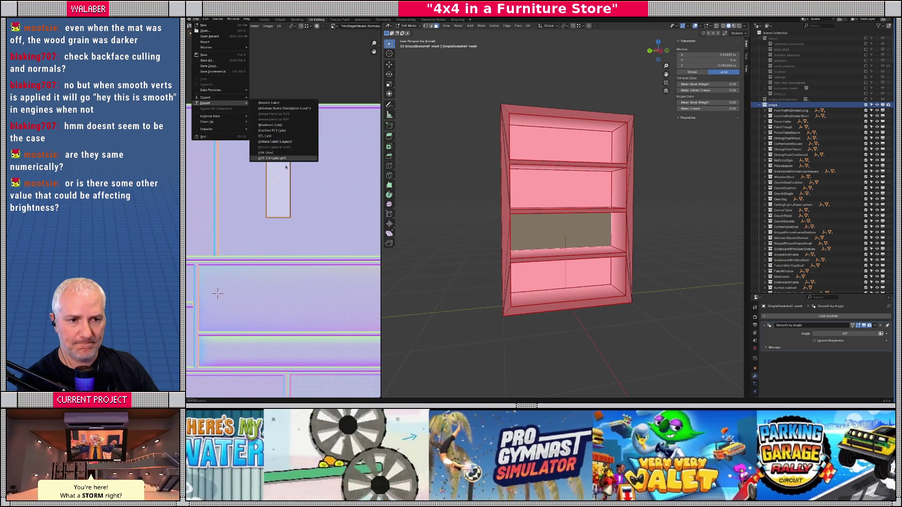
left_click(270, 150)
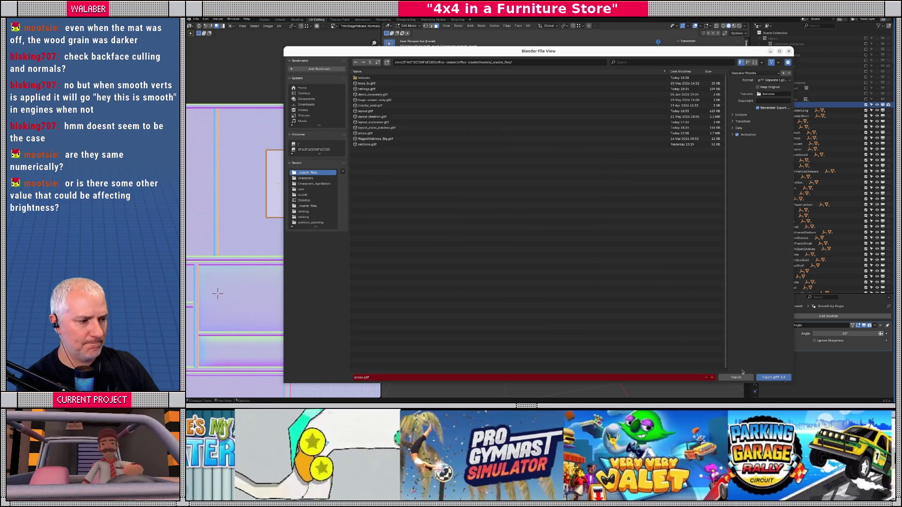
key("Return")
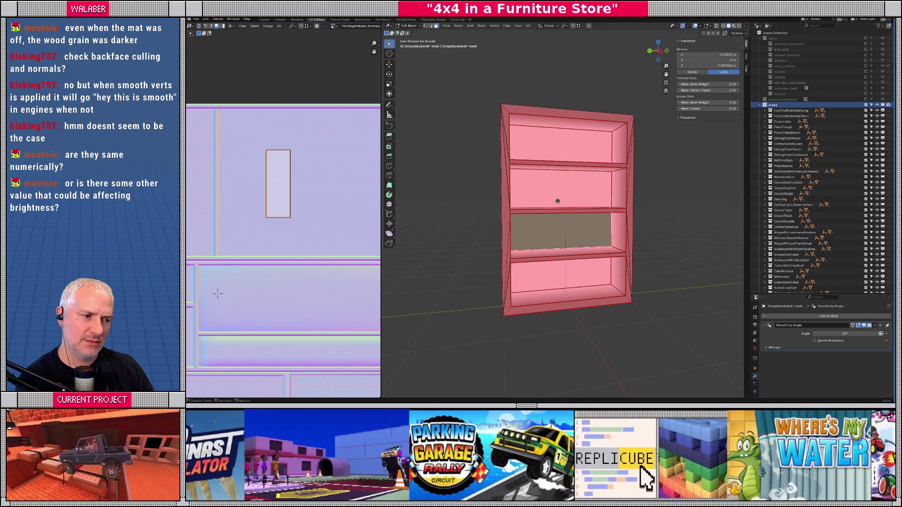
key("Tab")
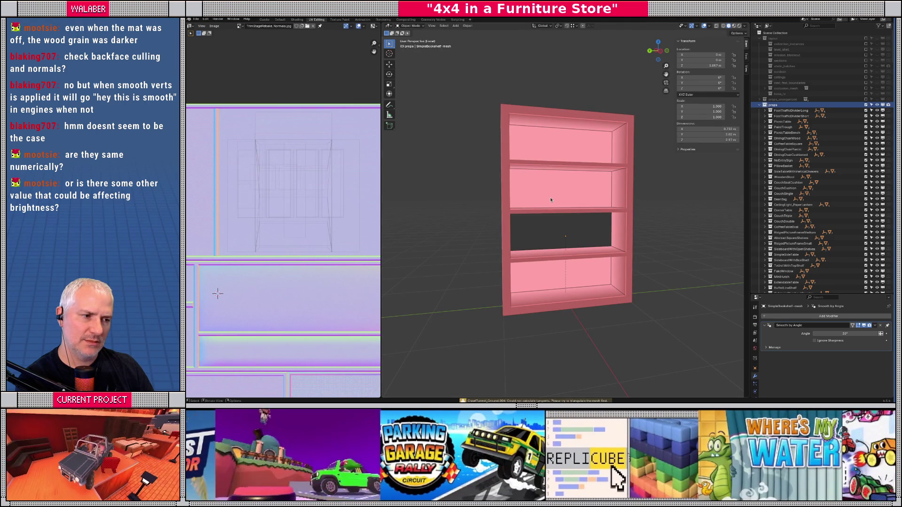
key("alt+Tab")
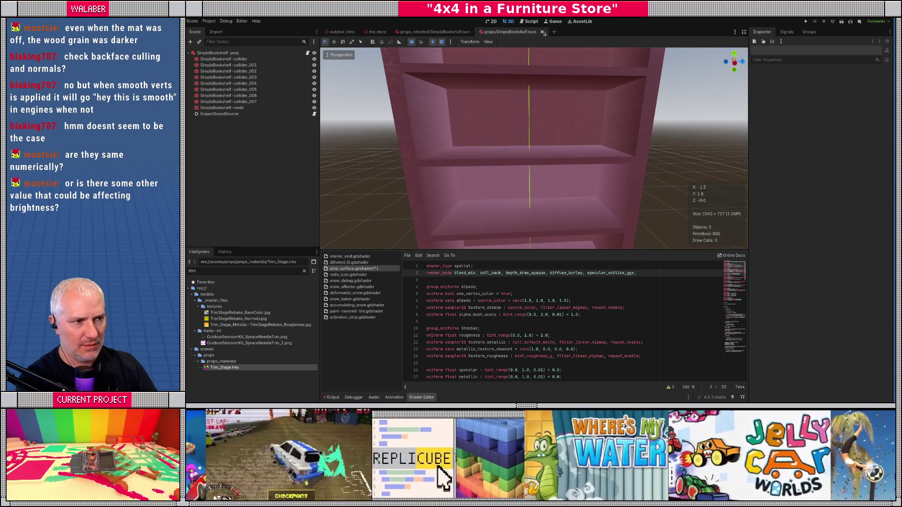
- Close and reopen props/SimpleBookshelf.tscn, then zoom and orbit around the shelf gaps
left_click(542, 32)
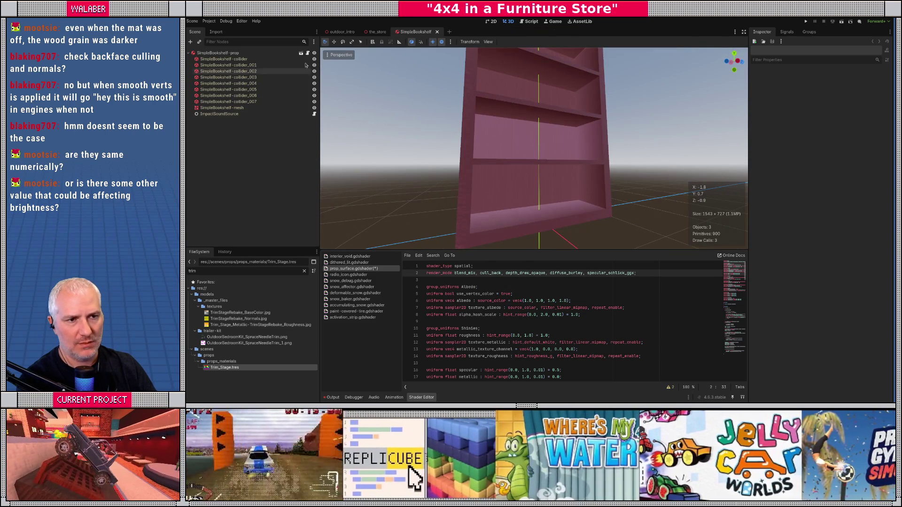
left_click(301, 54)
scroll(567, 127, "up", 3)
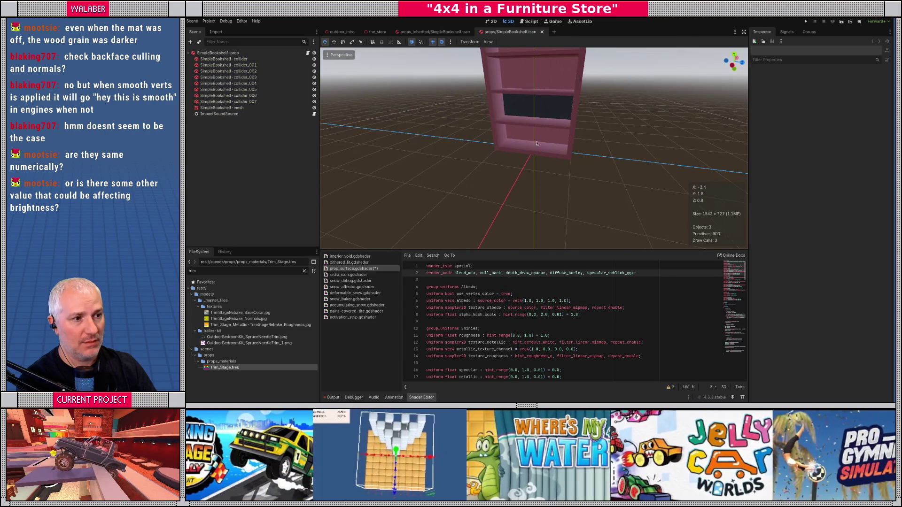
scroll(566, 128, "up", 5)
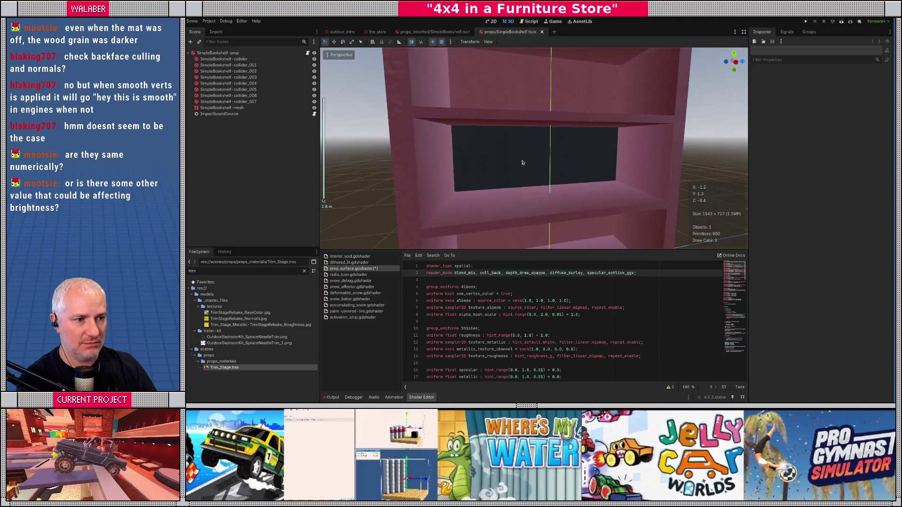
mouse_move(475, 163)
left_mouse_down()
mouse_move(475, 145)
mouse_move(529, 133)
mouse_move(540, 151)
mouse_move(532, 135)
mouse_move(523, 150)
left_mouse_up()
- Back in Blender, frame the bookshelf from the front and switch to Vertex Paint mode
key("alt+Tab")
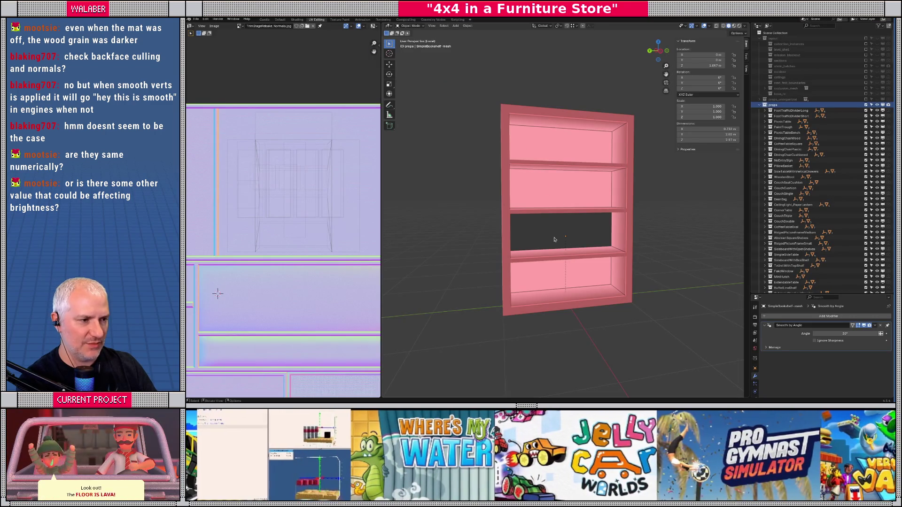
scroll(556, 240, "up", 3)
left_click_drag(556, 239, 539, 229)
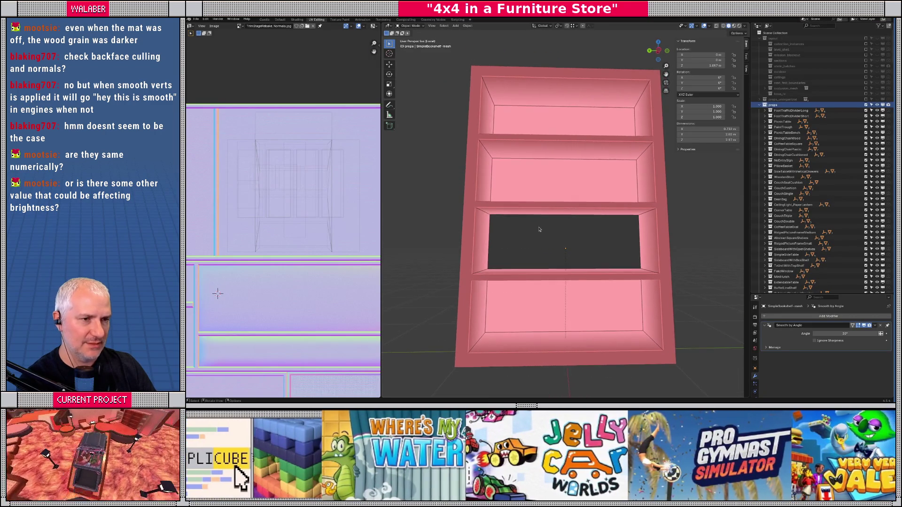
scroll(539, 229, "up", 2)
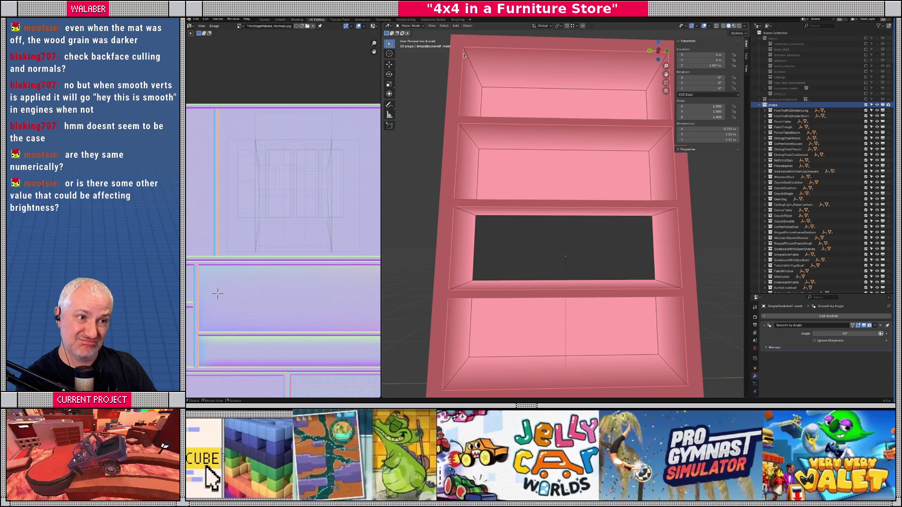
left_click(410, 26)
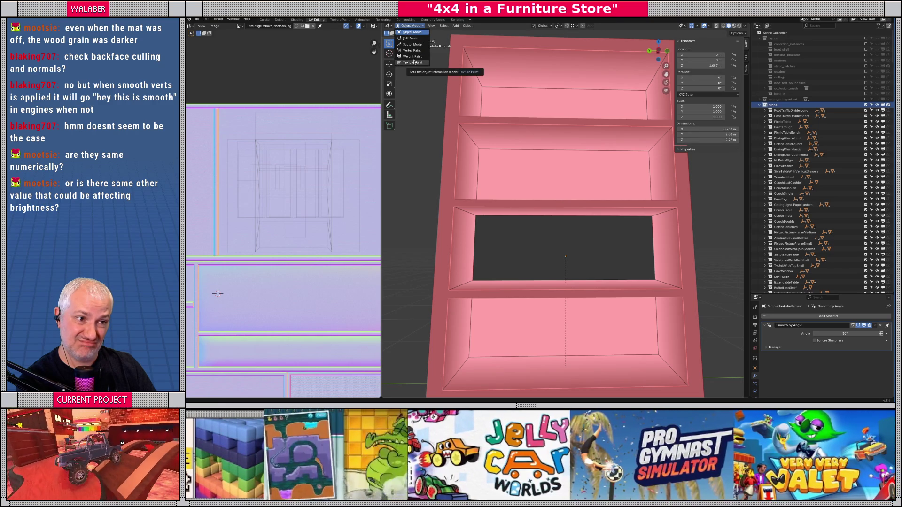
left_click(409, 51)
- In Edit Mode, select the dark middle shelf backing face, then return to Vertex Paint
key("Tab")
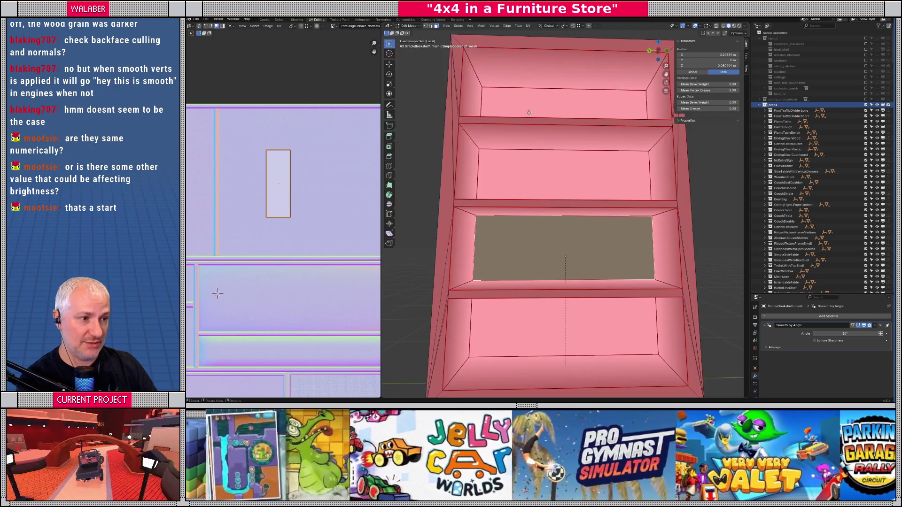
left_click(539, 103)
left_click(545, 173, "shift")
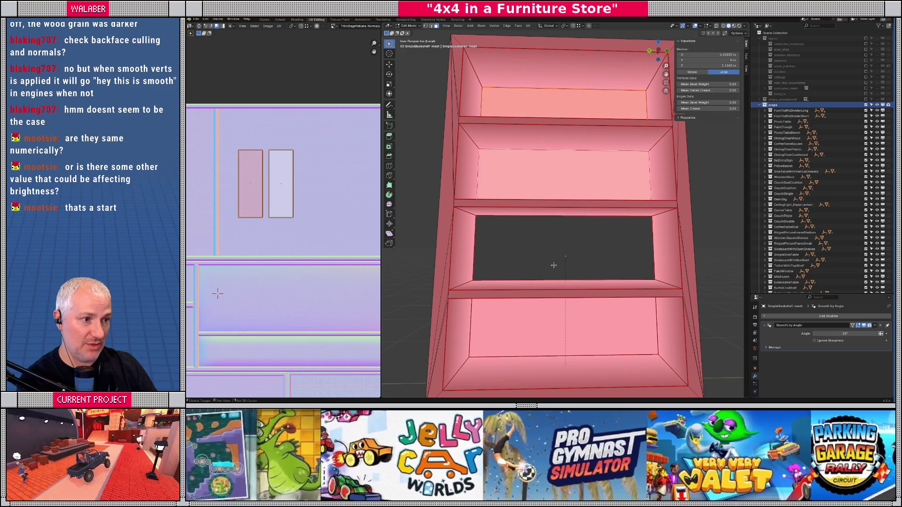
left_click(500, 294, "shift")
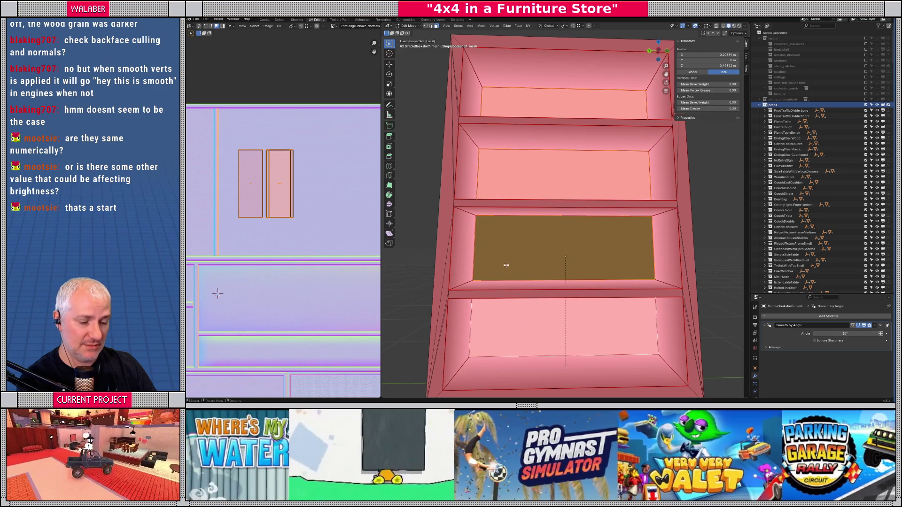
key("Tab")
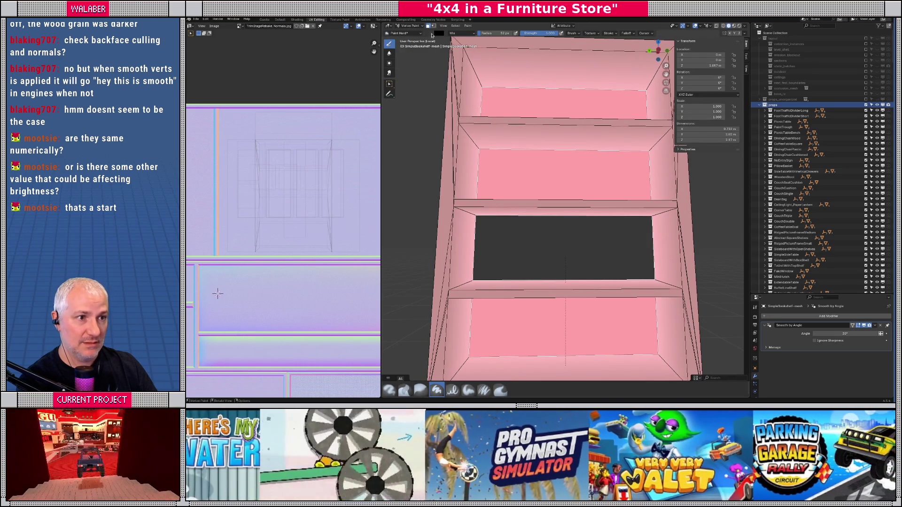
- Sample the shelf's pink with Sample Color and fill the selected middle backing using Shift+K
left_click(430, 34)
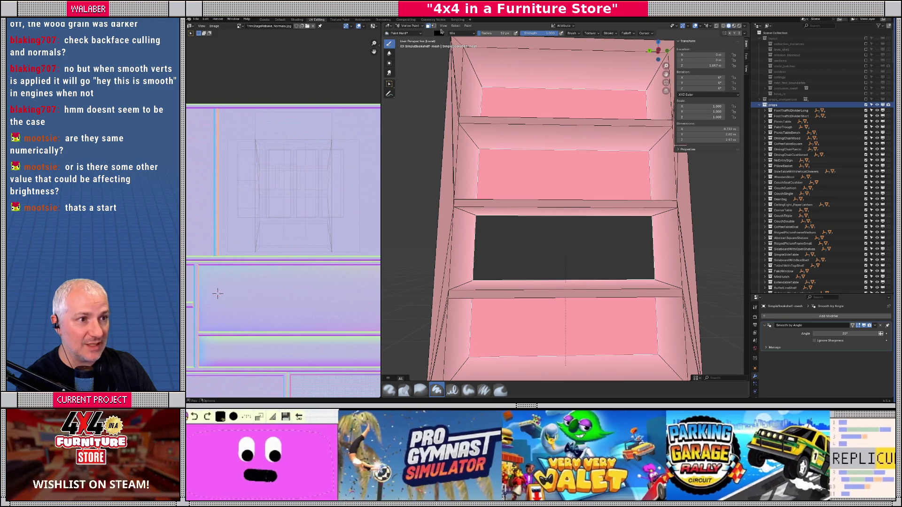
left_click(467, 26)
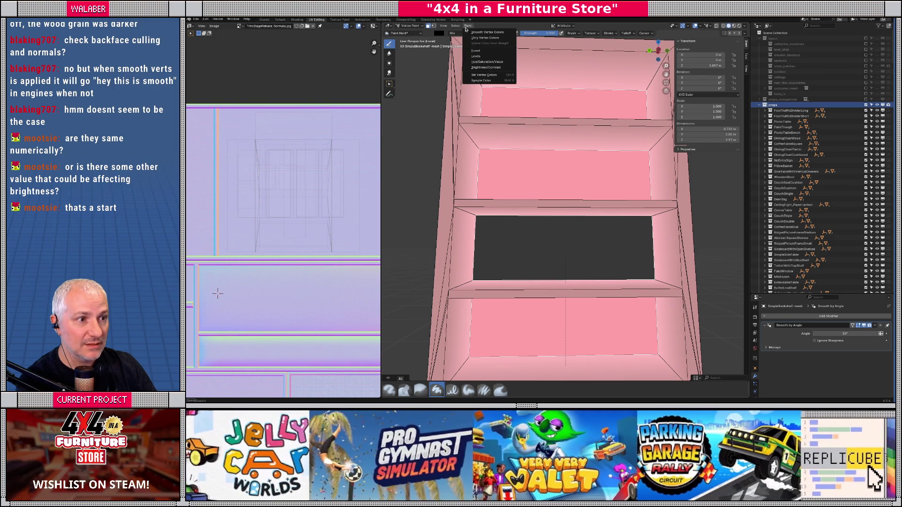
left_click(483, 80)
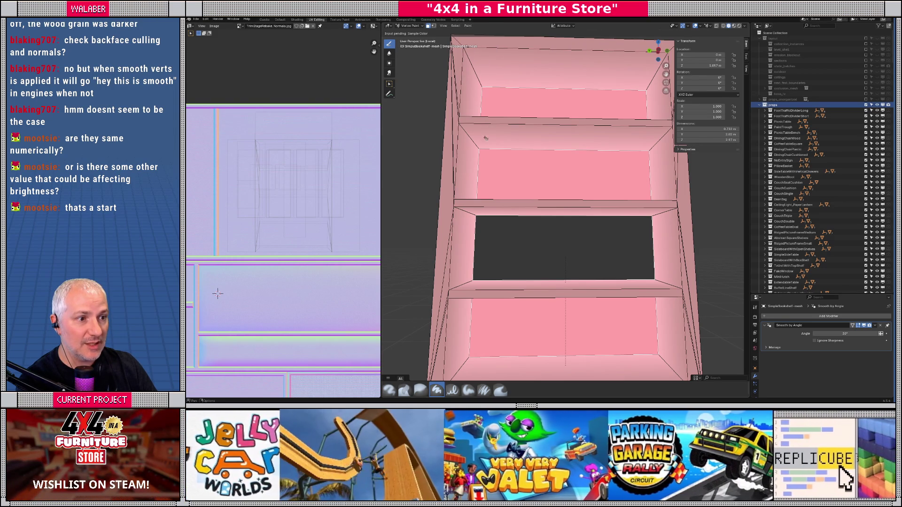
left_click(482, 155)
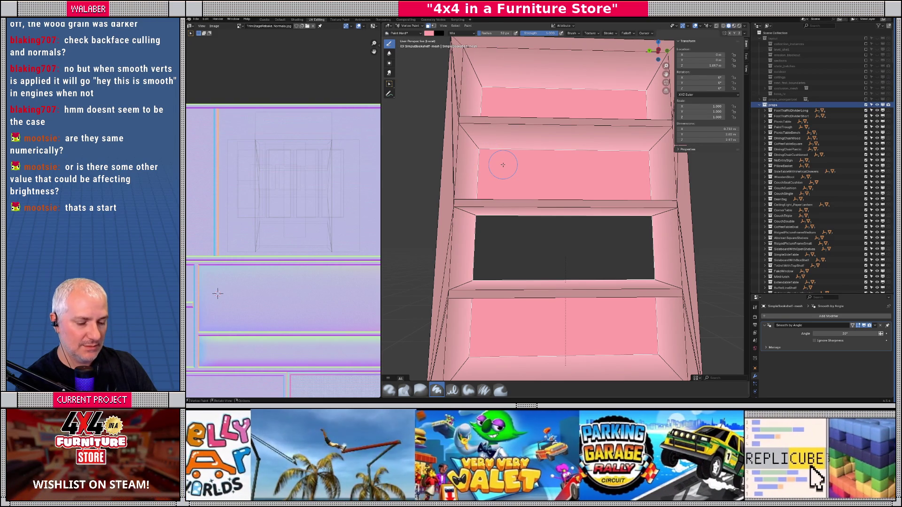
key("shift+k")
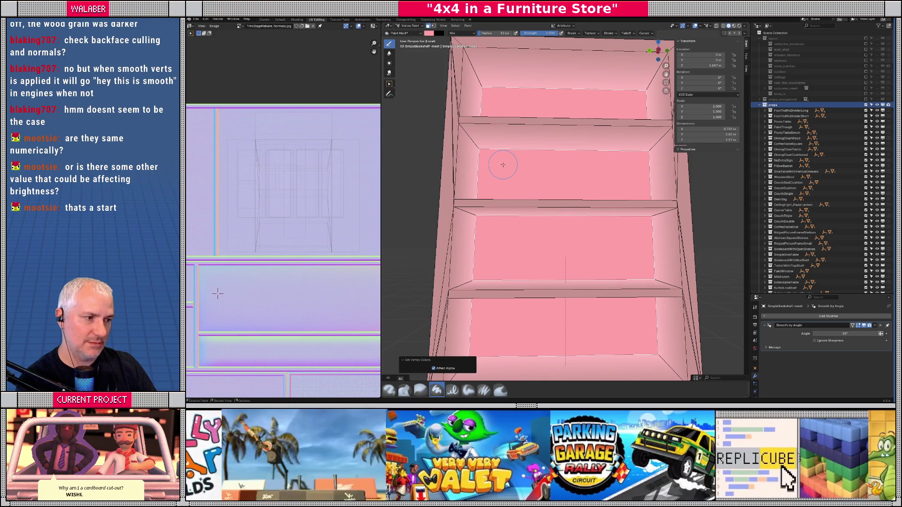
- Select all faces in Edit Mode and return to Vertex Paint with a near-front view
key("Tab")
scroll(517, 179, "down", 4)
key("a")
key("Tab")
left_click_drag(487, 197, 442, 92)
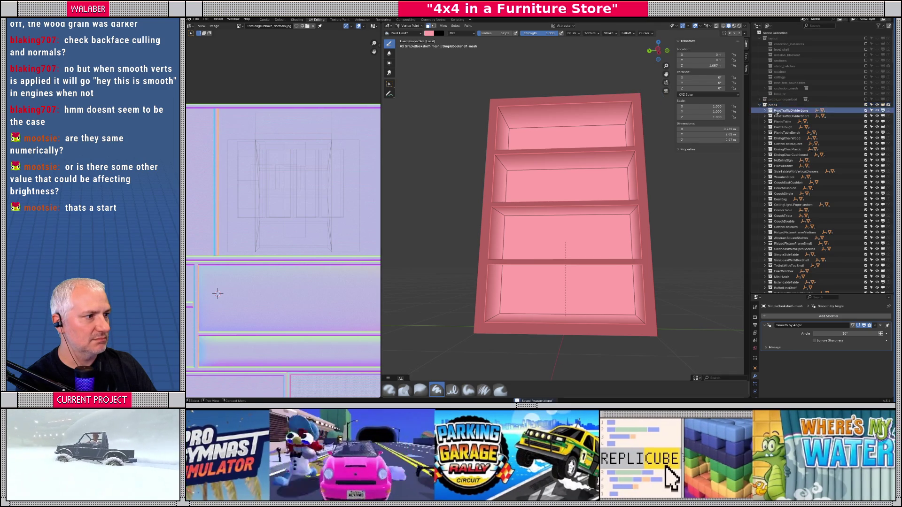
left_click(196, 20)
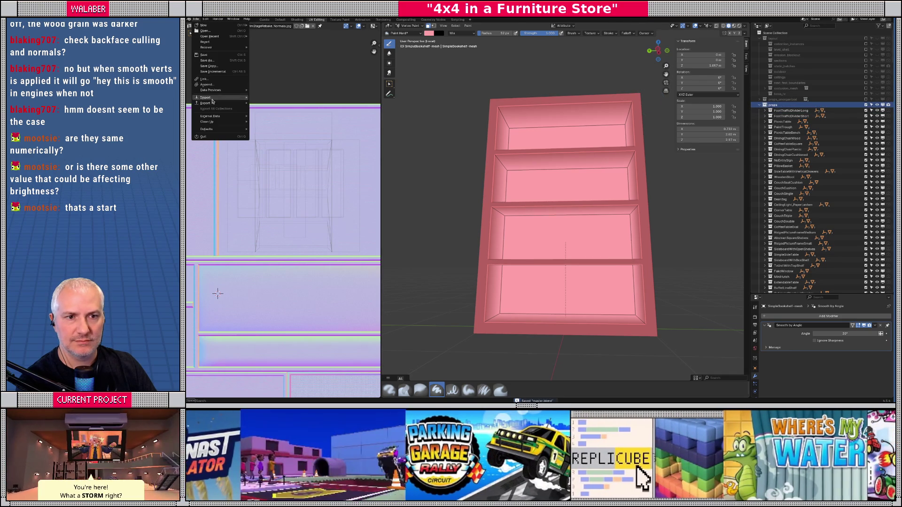
- Re-export to glTF 2.0 over props.gltf and return the mesh to Object Mode
mouse_move(225, 100)
left_click(291, 156)
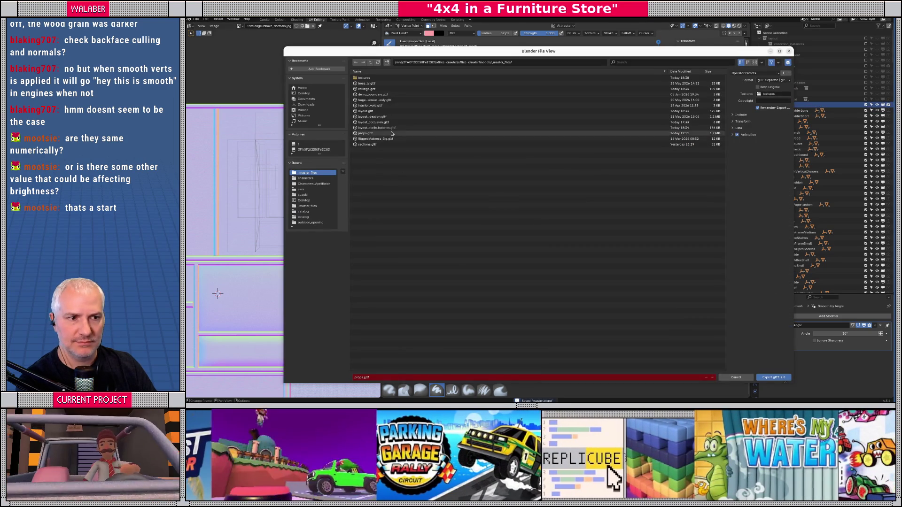
double_click(470, 134)
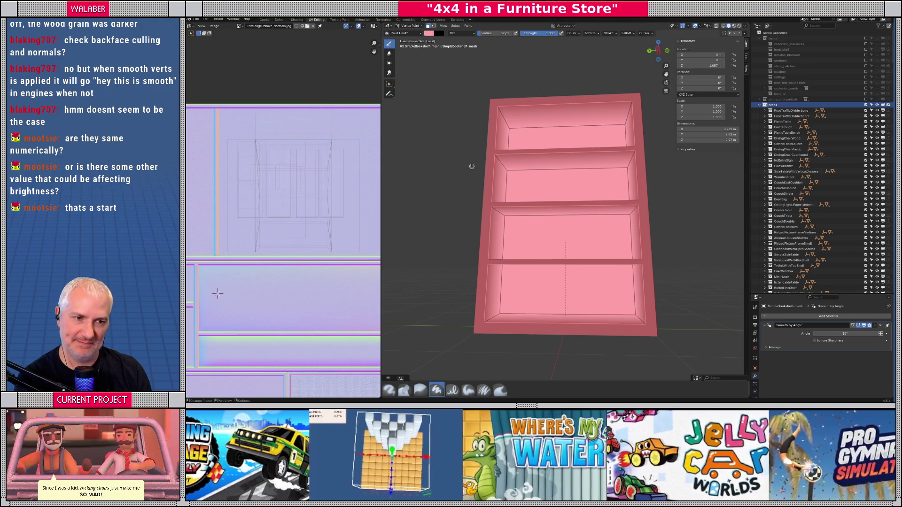
key("ctrl+Tab")
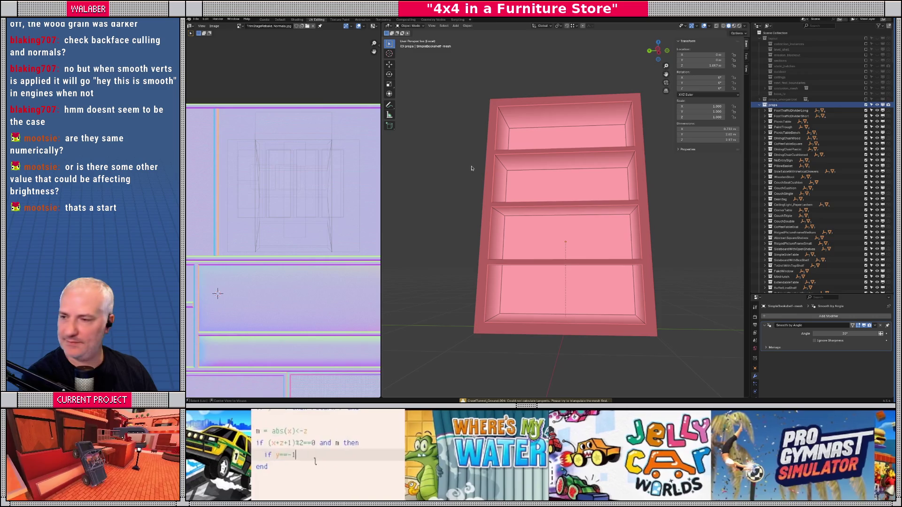
- In Godot, close and reopen SimpleBookshelf.tscn and zoom in on the uniformly pink shelf
key("alt+Tab")
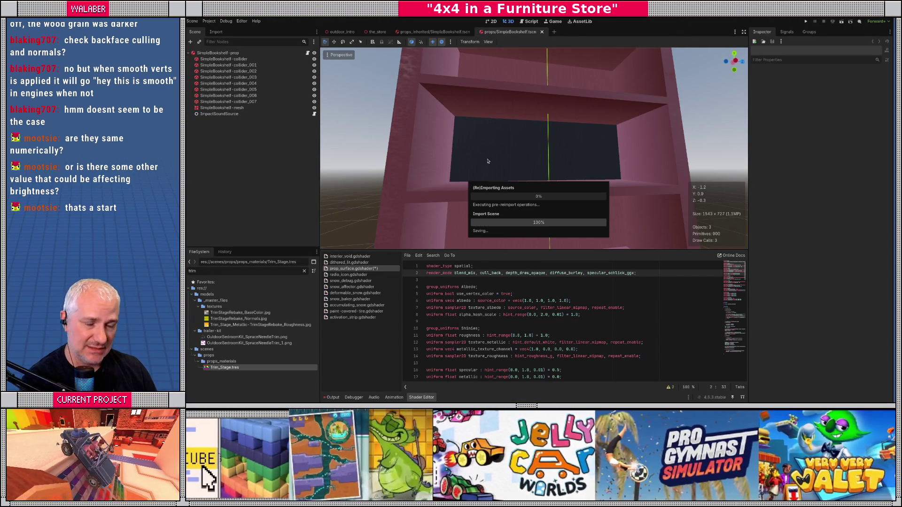
left_click(542, 33)
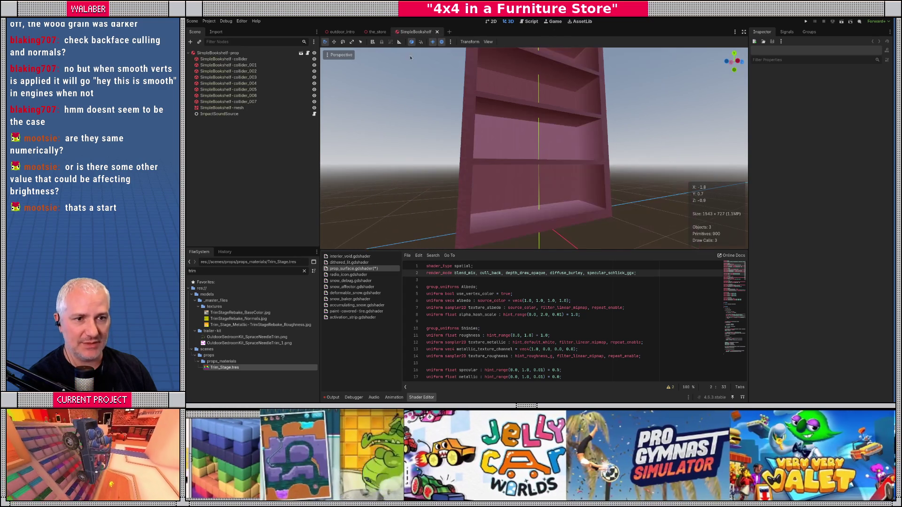
left_click(302, 53)
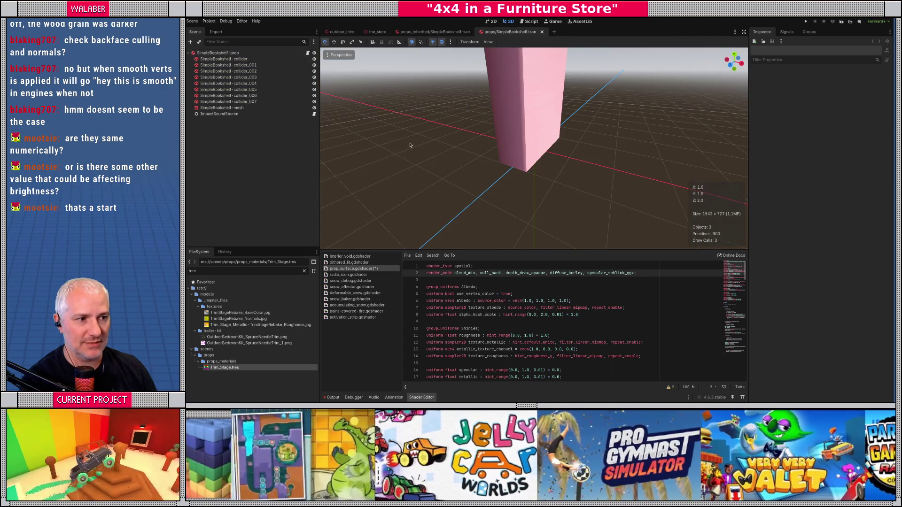
scroll(520, 169, "up", 5)
scroll(520, 169, "up", 5)
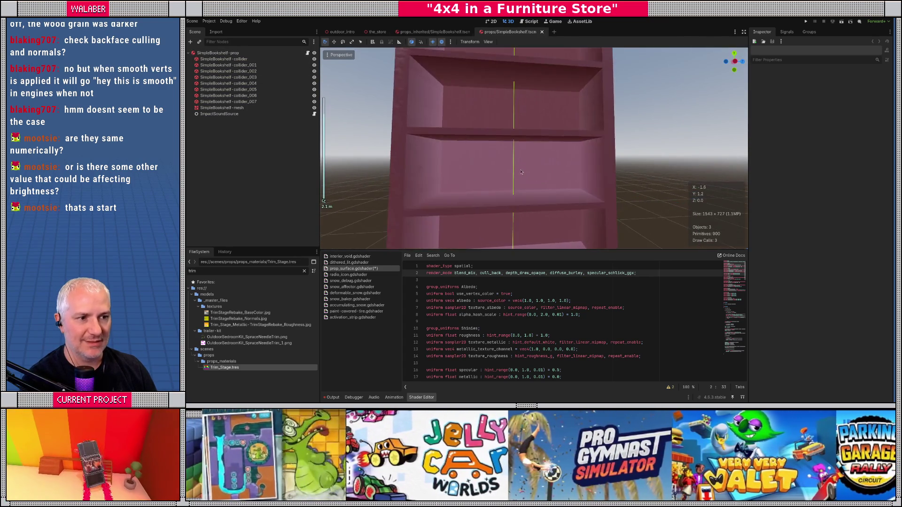
scroll(550, 179, "up", 3)
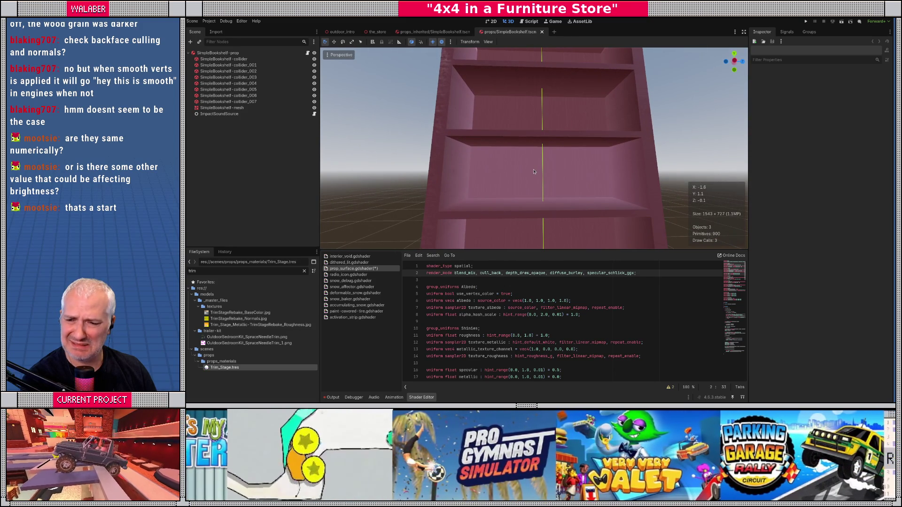
scroll(535, 172, "up", 3)
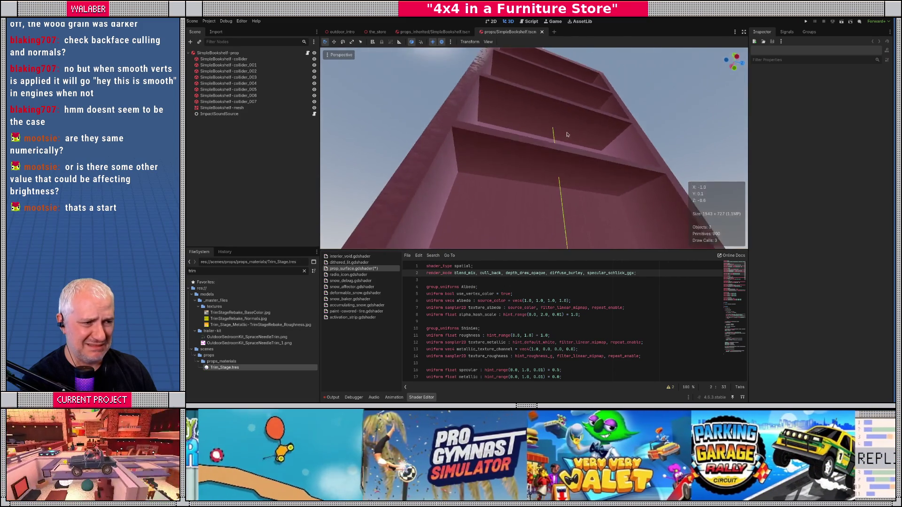
scroll(545, 175, "down", 3)
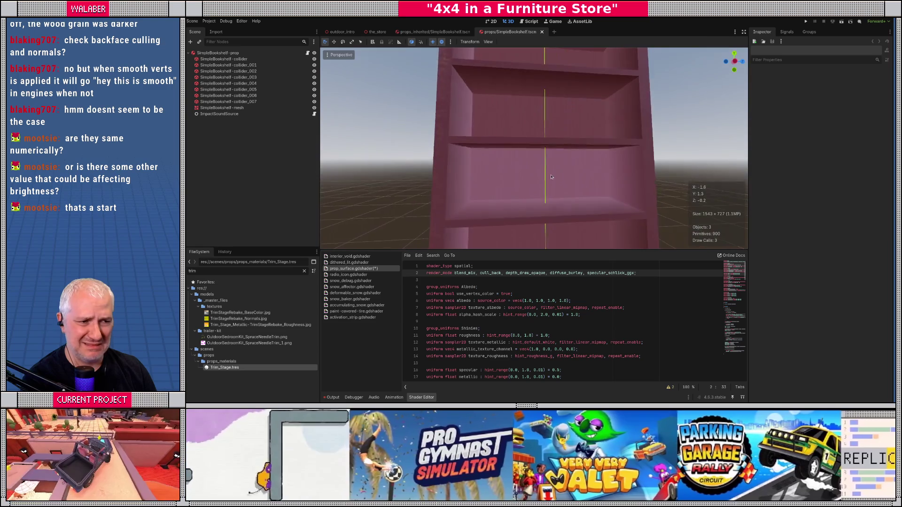
scroll(551, 178, "up", 1)
scroll(548, 181, "up", 2)
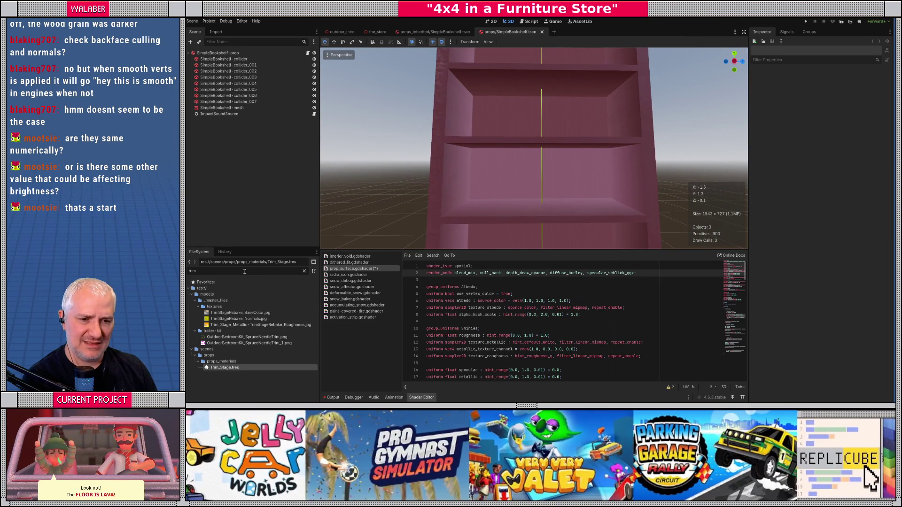
- Filter the FileSystem by 'props' and select props.gltf
double_click(241, 271)
type("prop")
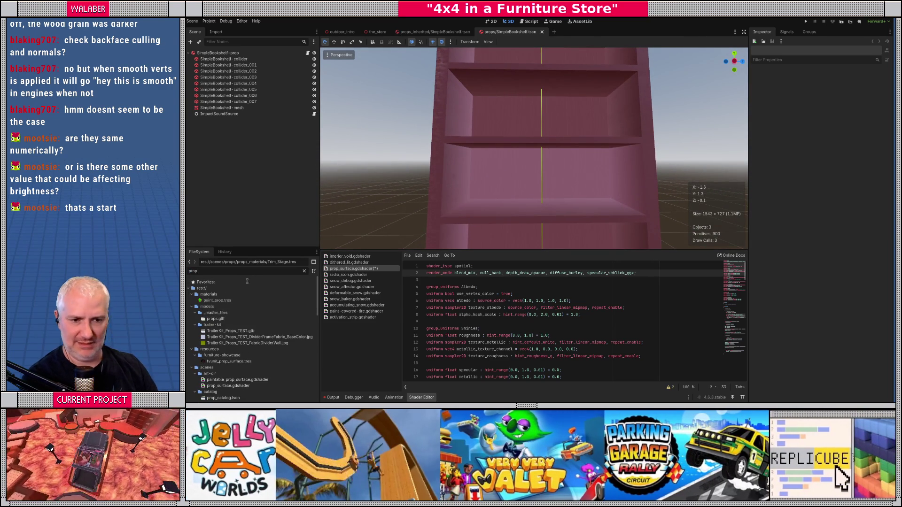
type("s")
left_click(215, 306)
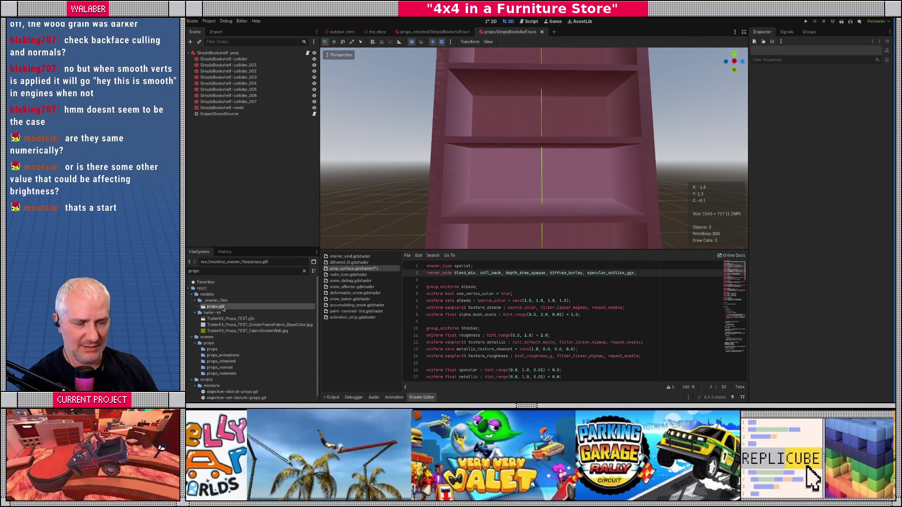
double_click(224, 308)
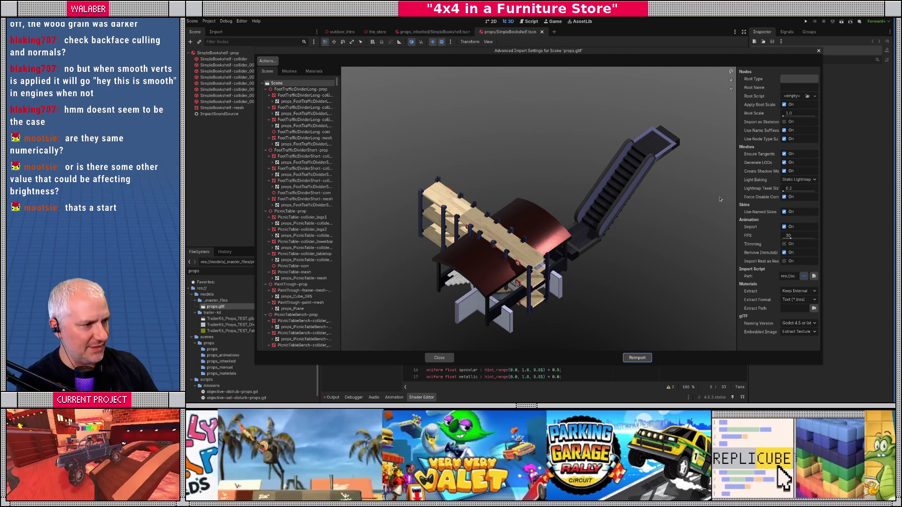
left_click_drag(736, 198, 657, 197)
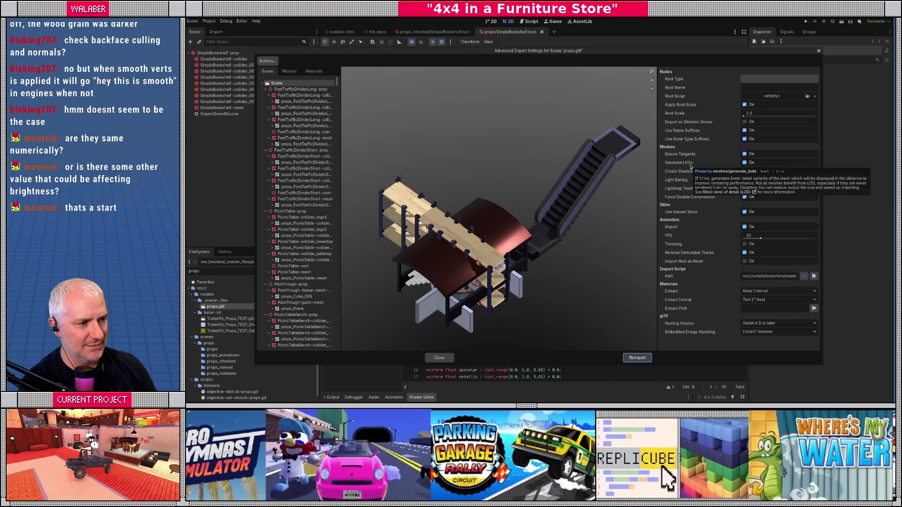
left_click(440, 358)
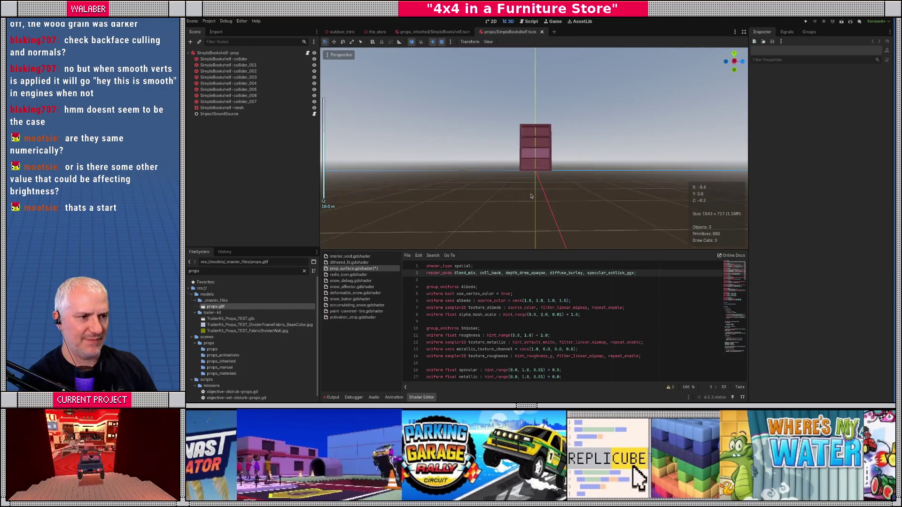
- Select the SimpleBookshelf-mesh node in the Scene tree to show its properties
scroll(536, 197, "down", 10)
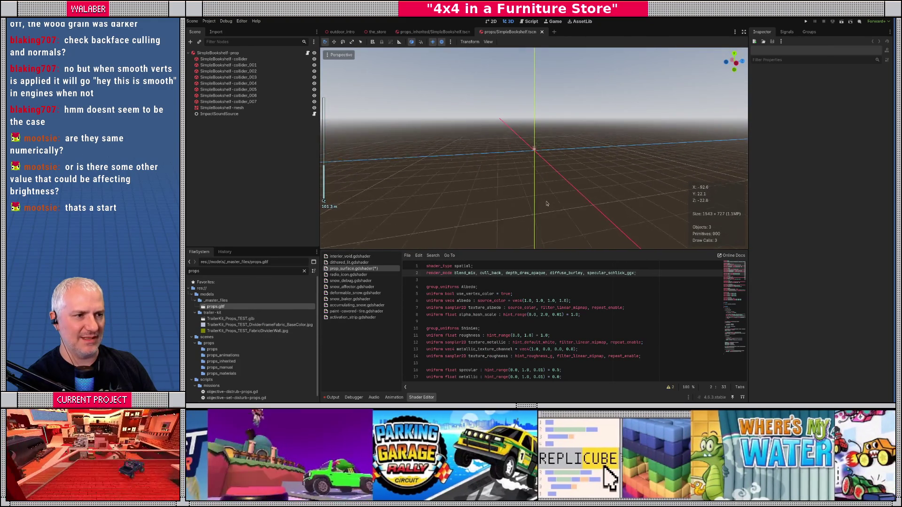
scroll(546, 203, "up", 6)
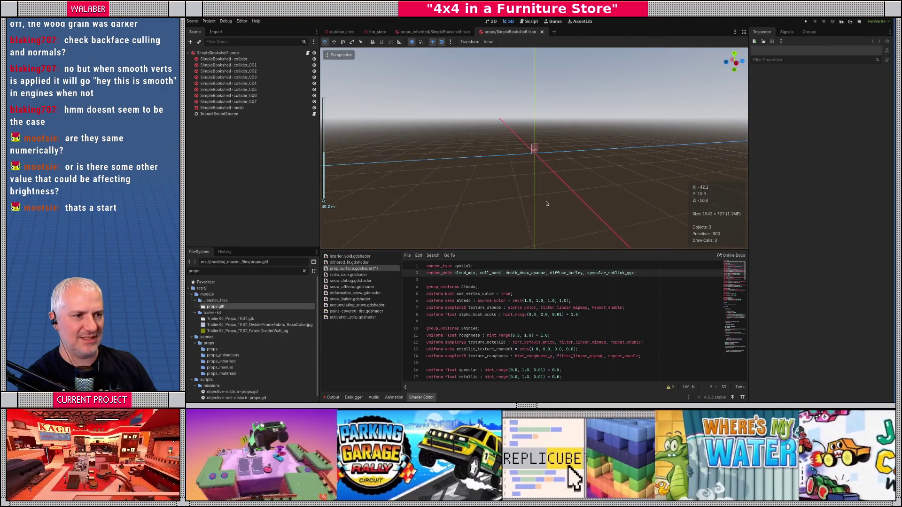
scroll(546, 203, "down", 6)
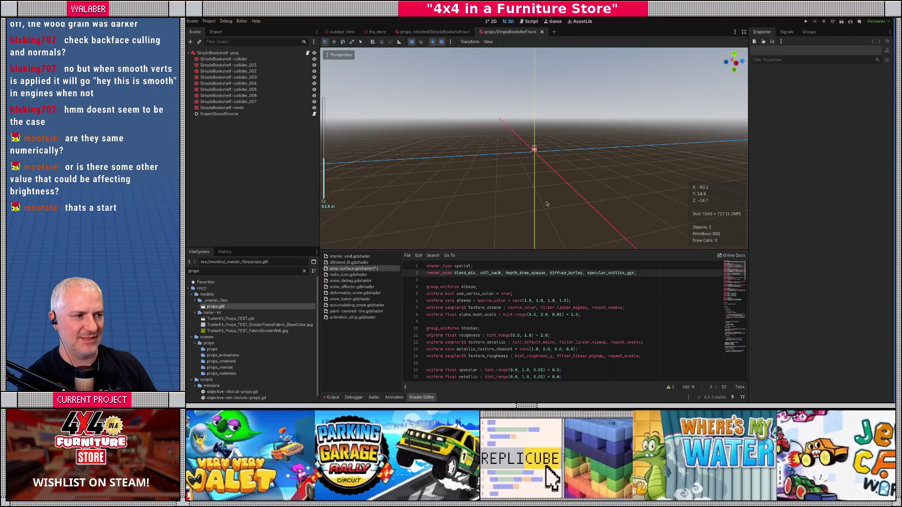
scroll(546, 203, "down", 4)
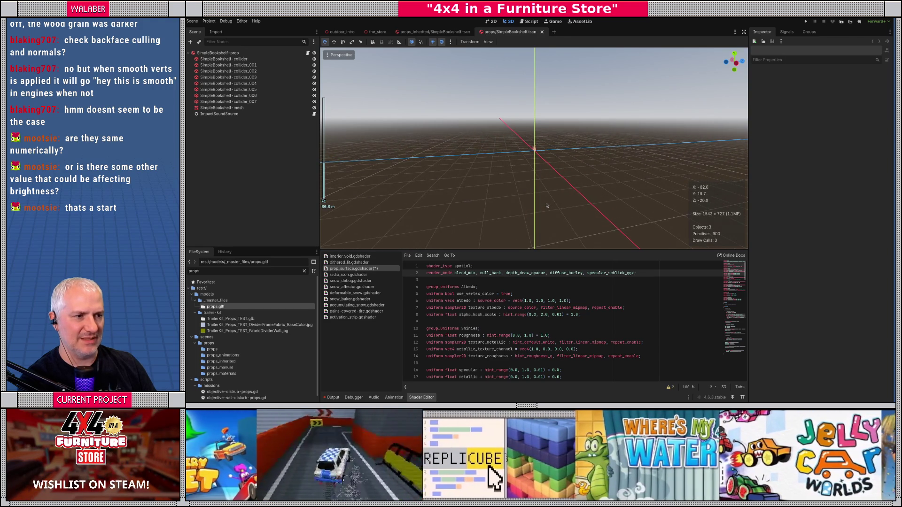
scroll(547, 202, "up", 20)
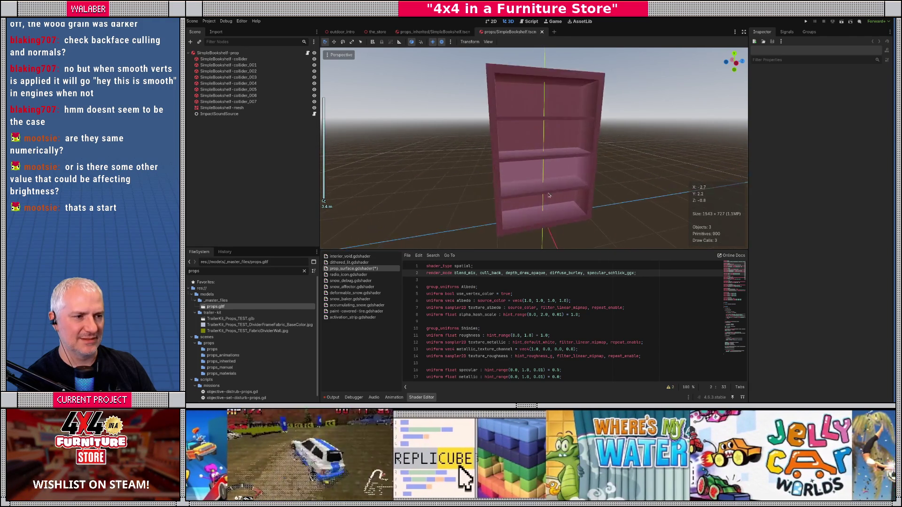
scroll(549, 194, "down", 15)
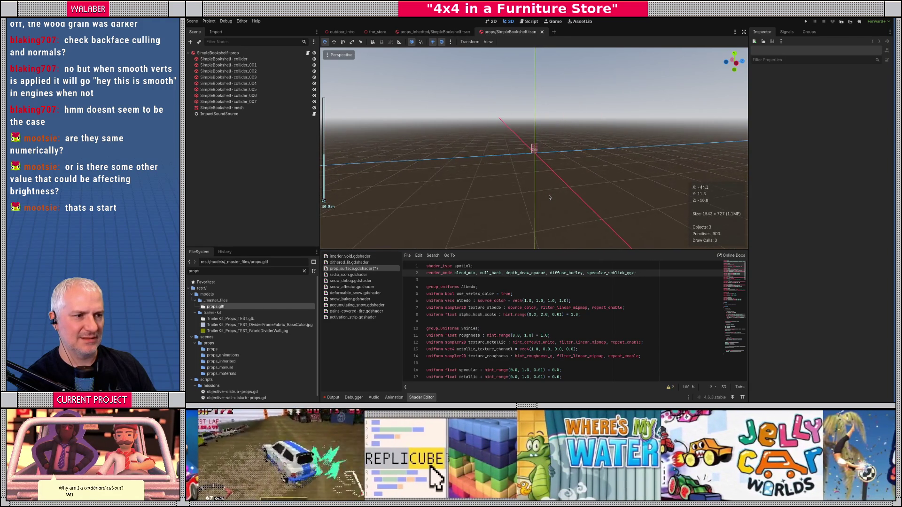
scroll(549, 197, "up", 18)
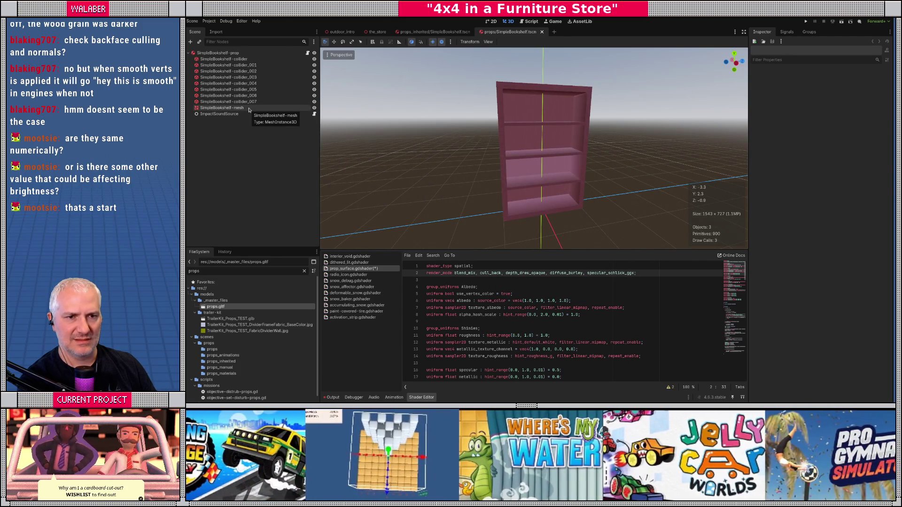
left_click(222, 108)
- Zoom and fly the camera back to frame the pink bookshelf in the 3D view
scroll(496, 187, "down", 20)
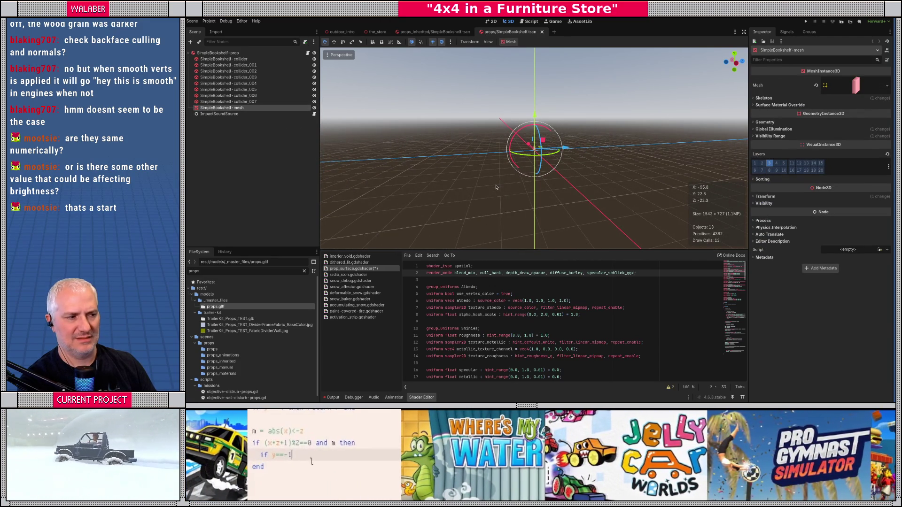
scroll(496, 187, "up", 15)
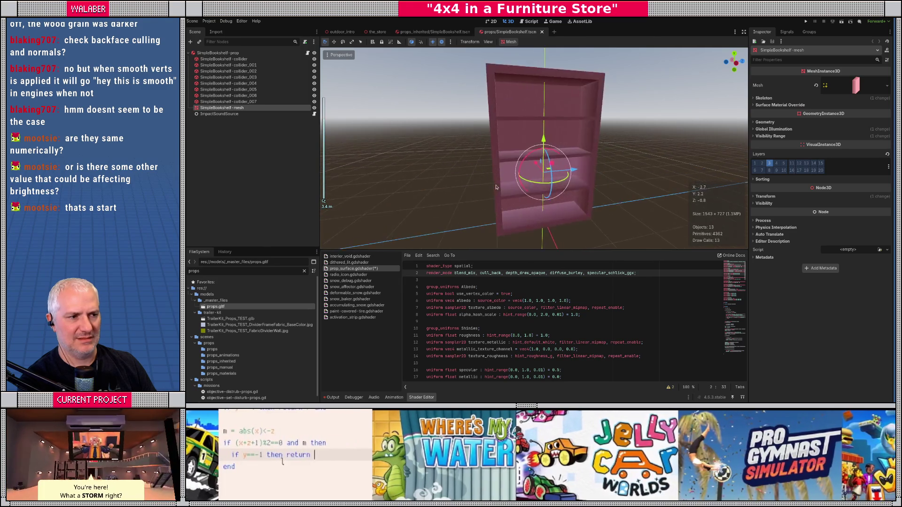
scroll(495, 187, "down", 15)
scroll(495, 188, "down", 10)
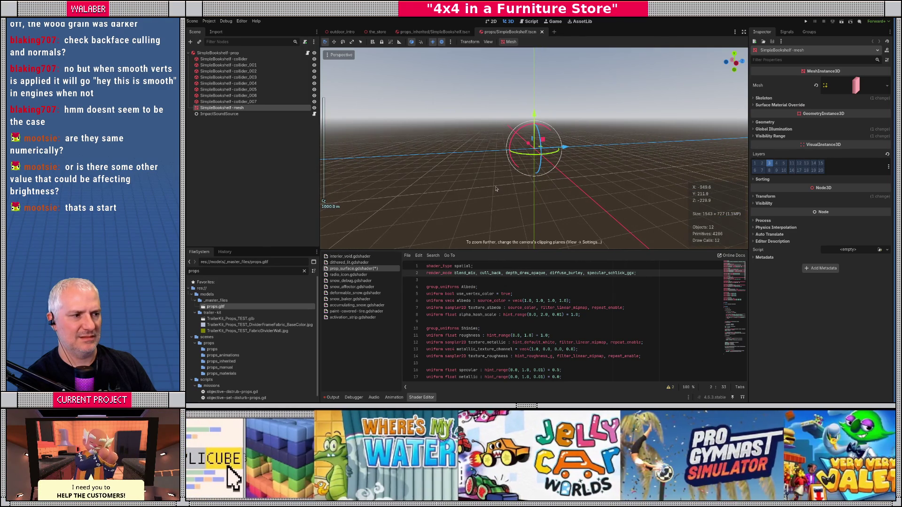
scroll(505, 185, "up", 20)
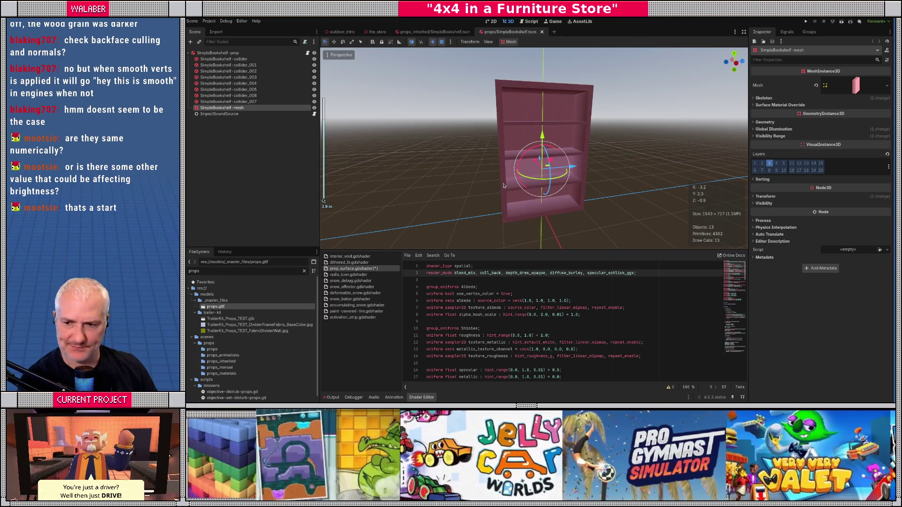
scroll(504, 186, "down", 4)
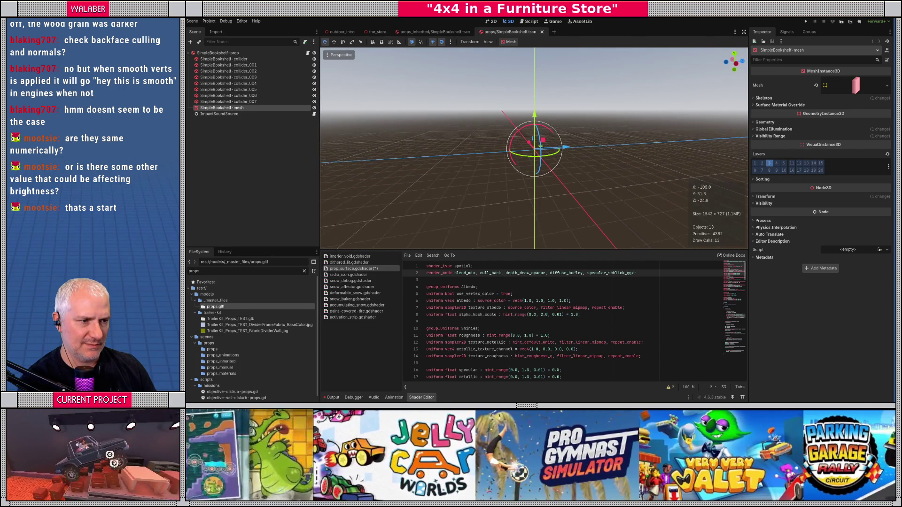
scroll(534, 148, "up", 2)
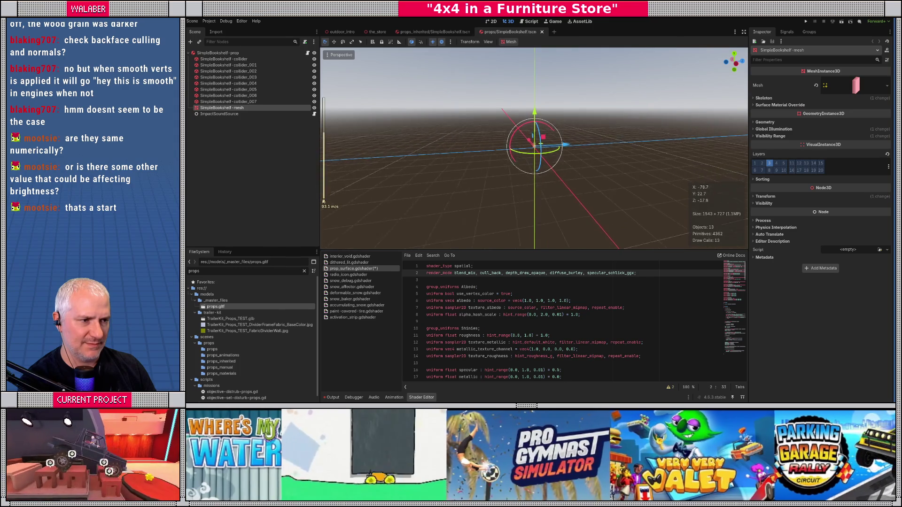
key("w")
key("w")
scroll(534, 148, "down", 5)
key("f")
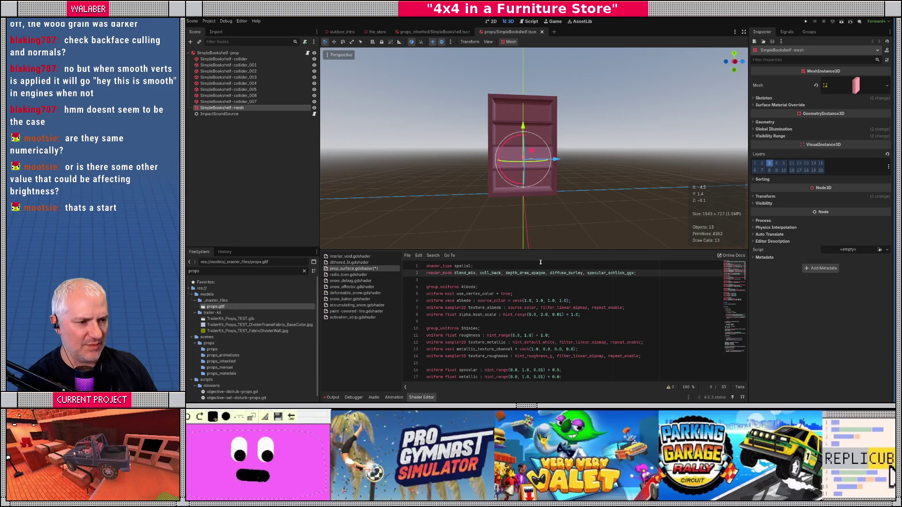
- Raise the splitter and scroll the shader down to the fragment function's albedo and vertex colour lines
left_click_drag(546, 242, 546, 188)
scroll(488, 274, "down", 10)
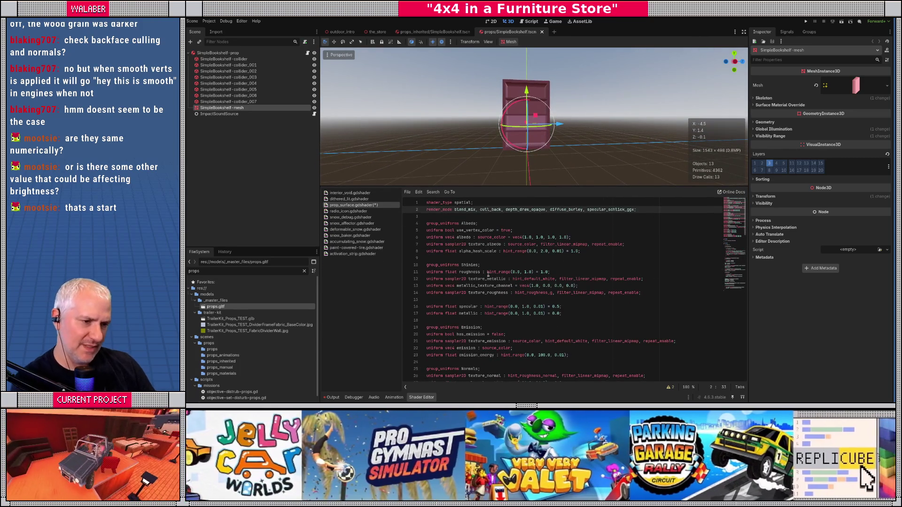
scroll(487, 274, "down", 10)
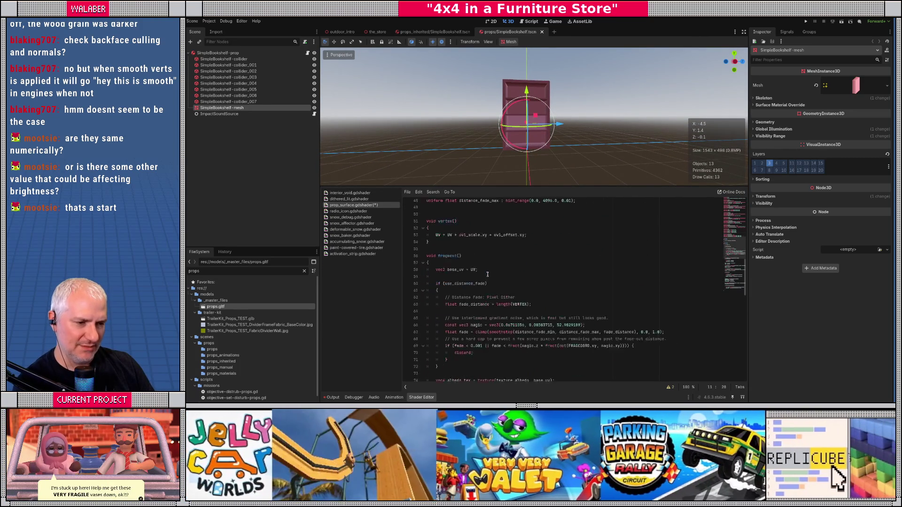
scroll(487, 275, "down", 1)
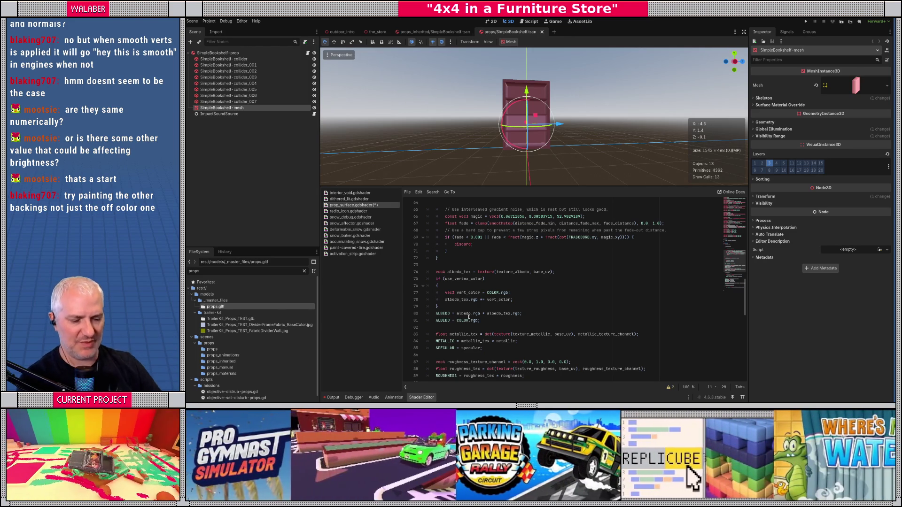
key("alt+Tab")
- Select the four shelf backing faces of the bookshelf mesh, then return to Object Mode
key("a")
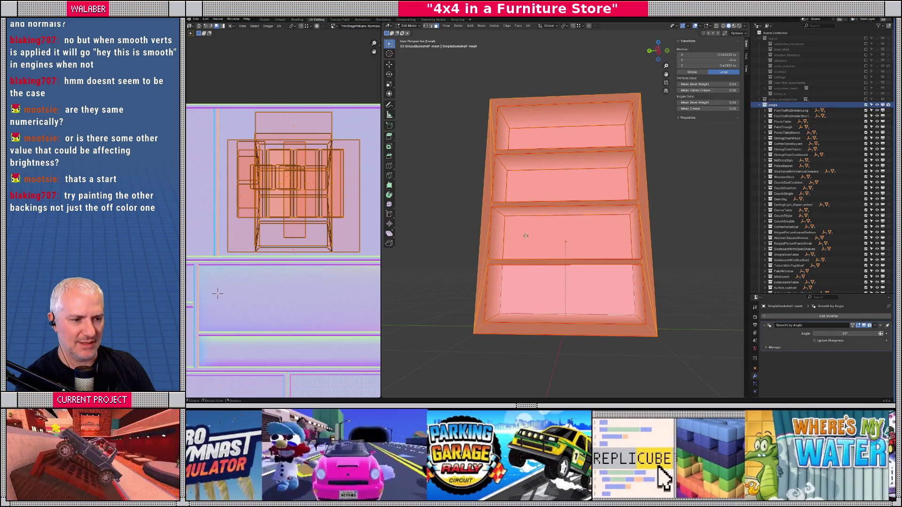
left_click(555, 278)
left_click(564, 235)
left_click(559, 184)
left_click(540, 136)
key("Tab")
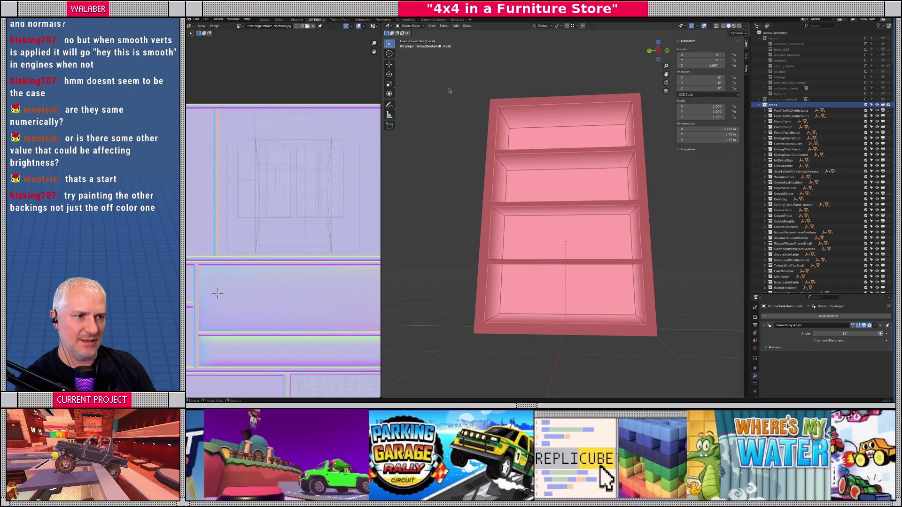
- In Vertex Paint mode, paint the selected backings with a darker colour value
left_click(409, 26)
left_click(410, 50)
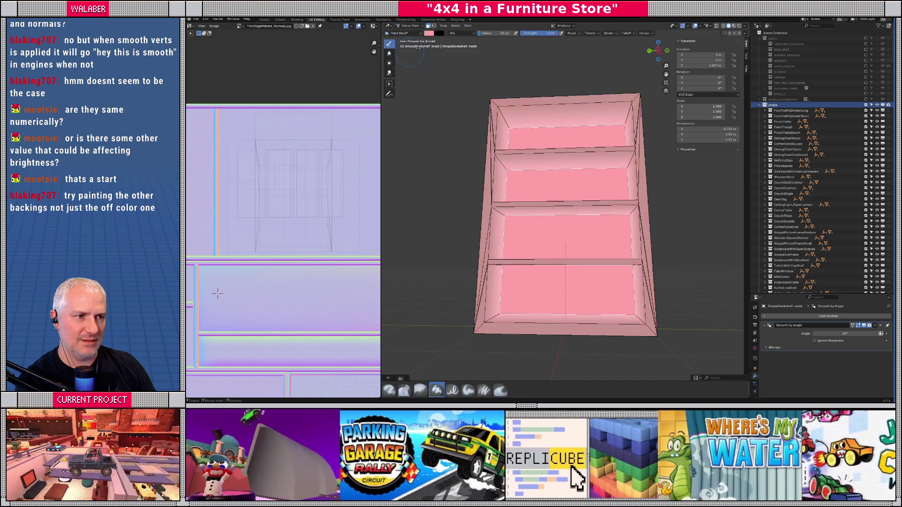
left_click(429, 34)
left_click_drag(474, 40, 474, 64)
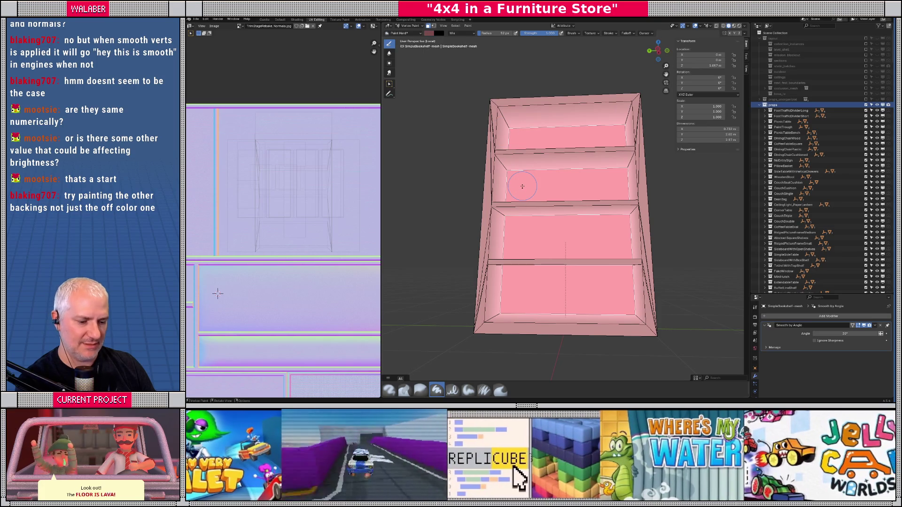
mouse_move(522, 186)
left_mouse_down()
mouse_move(521, 282)
mouse_move(498, 197)
mouse_move(471, 200)
mouse_move(449, 189)
left_mouse_up()
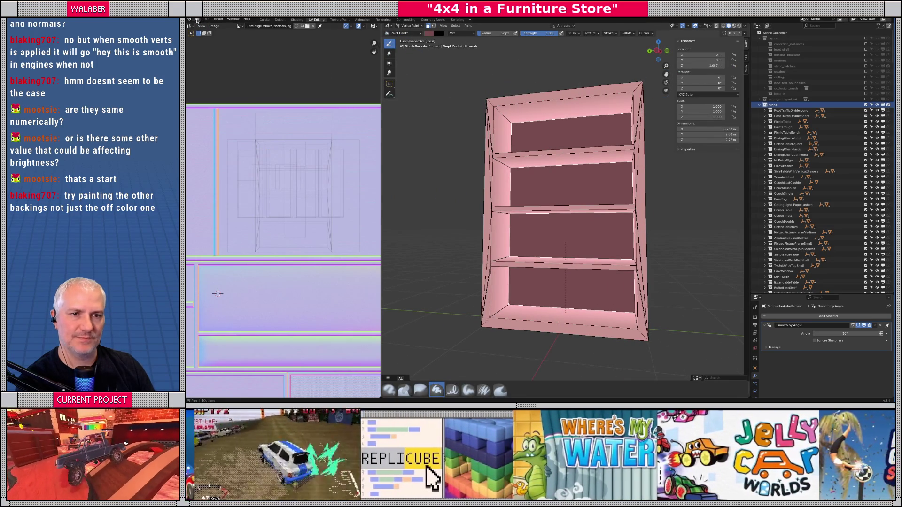
- Start a glTF 2.0 export from the File > Export menu
left_click(196, 19)
mouse_move(209, 103)
left_click(292, 159)
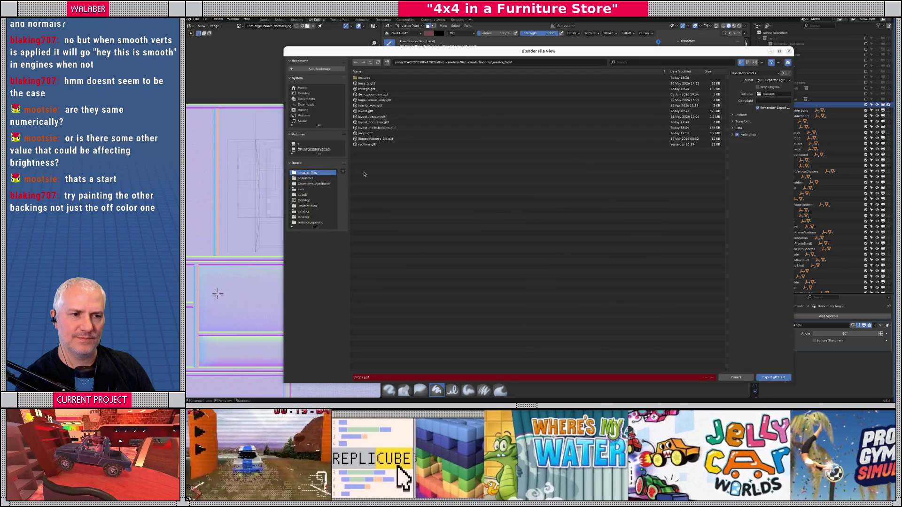
- Overwrite props.gltf with the glTF export of the painted bookshelf
double_click(370, 136)
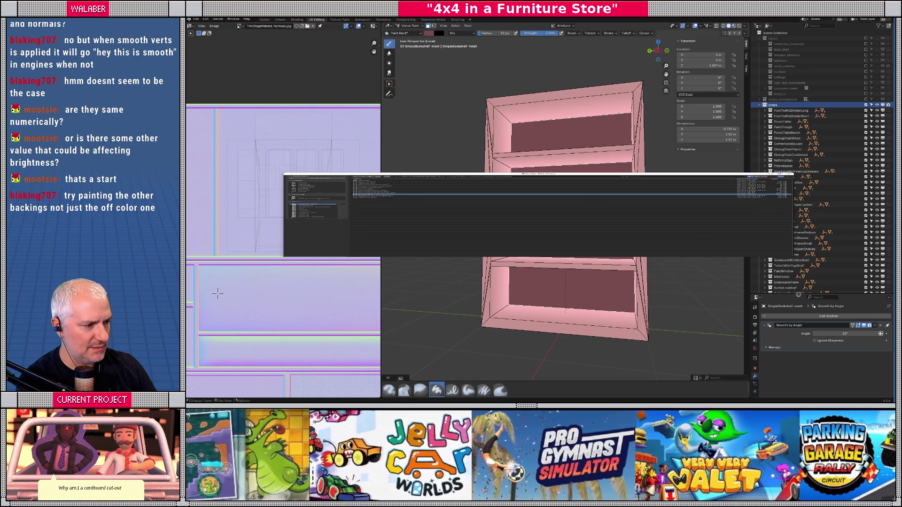
left_click_drag(795, 295, 796, 155)
- Expand Color Attributes in the mesh's Object Data properties and orbit the painted bookshelf
left_click(755, 268)
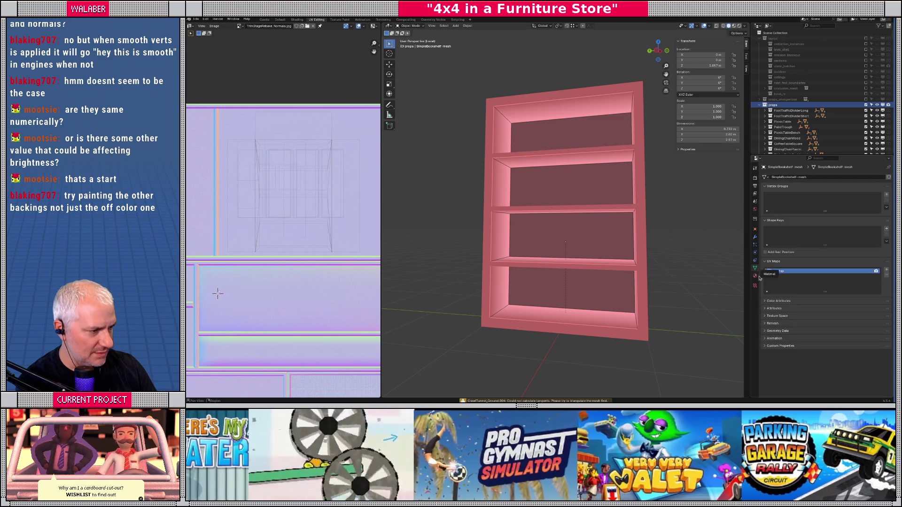
left_click(774, 301)
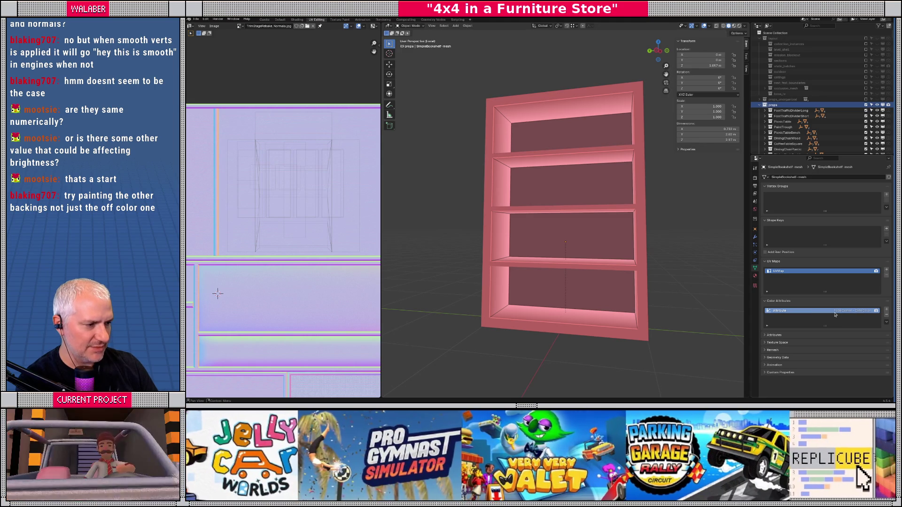
left_click_drag(591, 237, 540, 241)
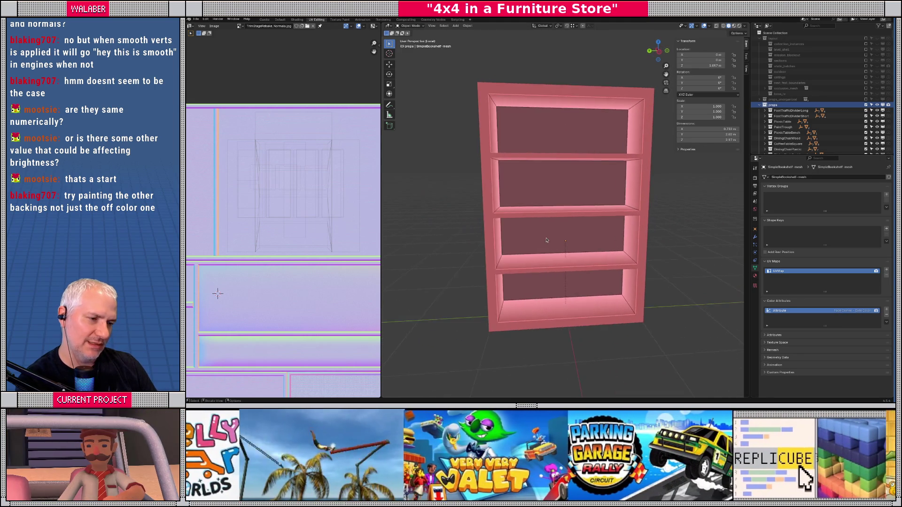
scroll(547, 239, "up", 6)
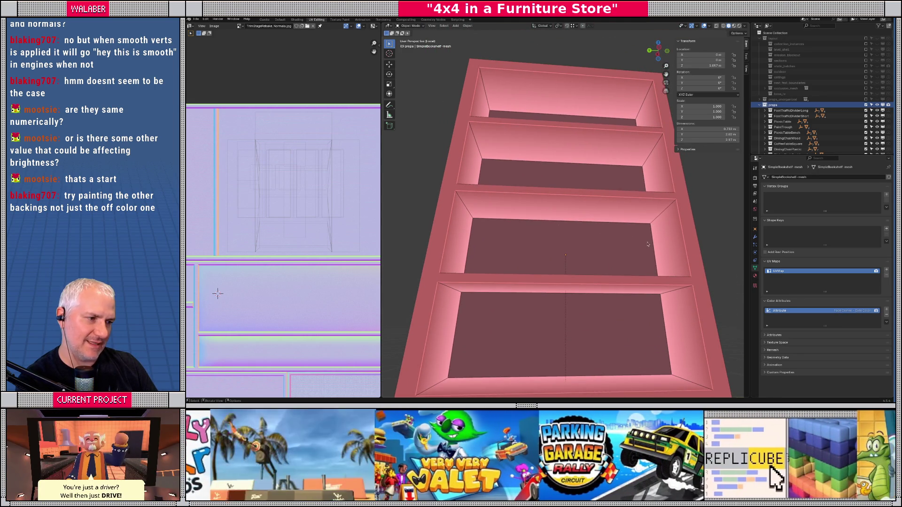
- Inspect the bookshelf's front and left side, then close the outdated SimpleBookshelf scene in Godot
left_click_drag(503, 253, 472, 276)
left_click_drag(647, 270, 629, 270)
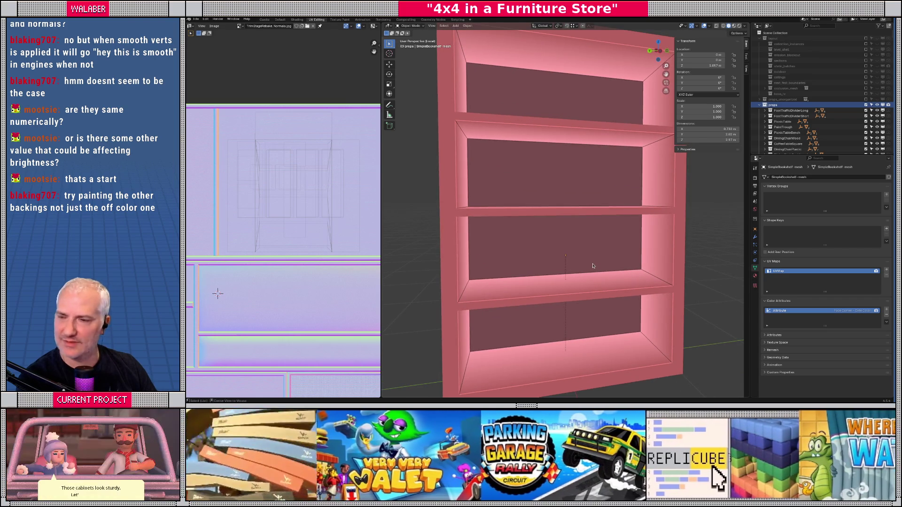
key("alt+Tab")
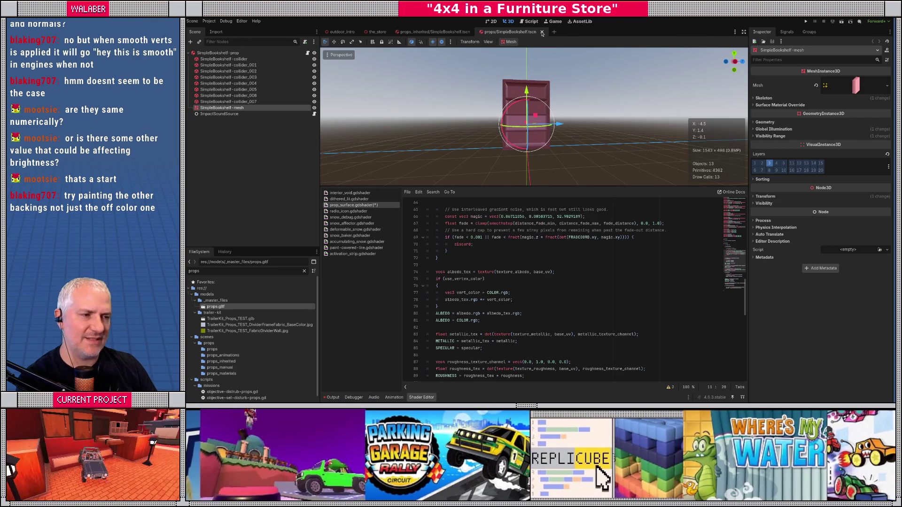
left_click(542, 32)
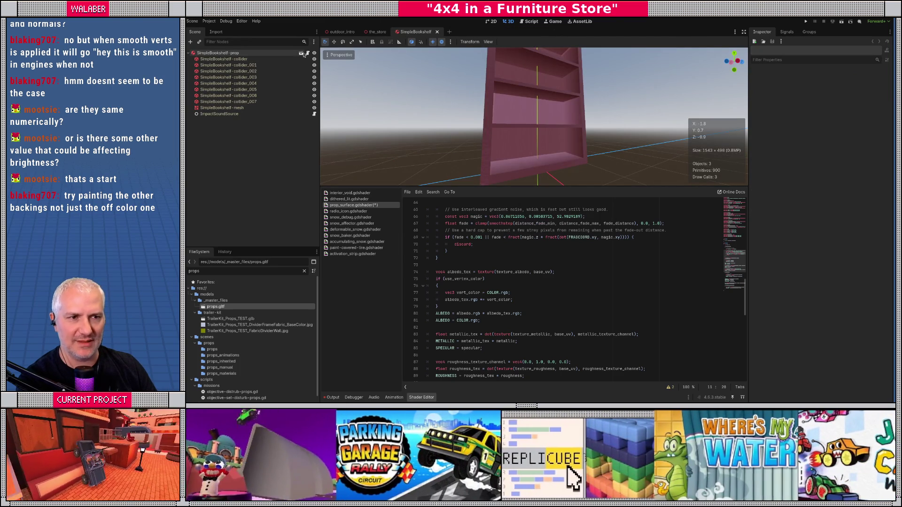
- Reopen the SimpleBookshelf scene and orbit around the newly imported pink bookshelf
left_click(302, 53)
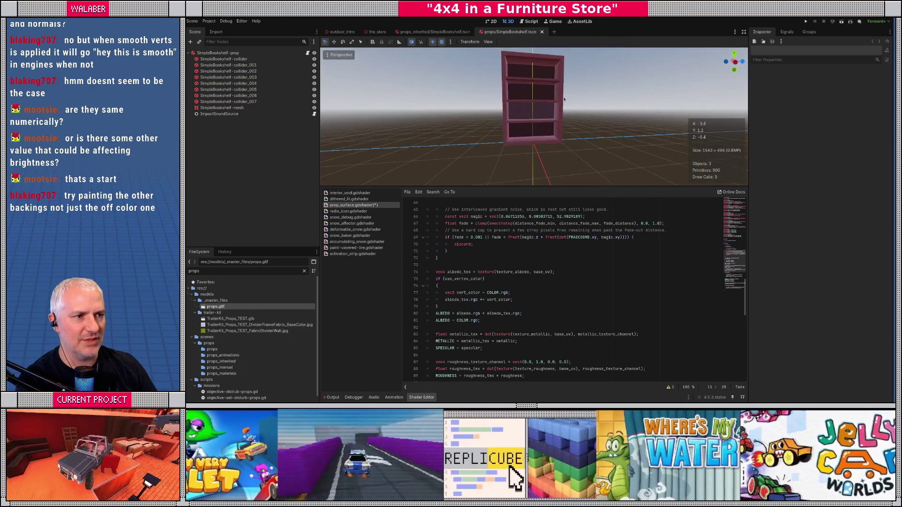
scroll(565, 136, "up", 5)
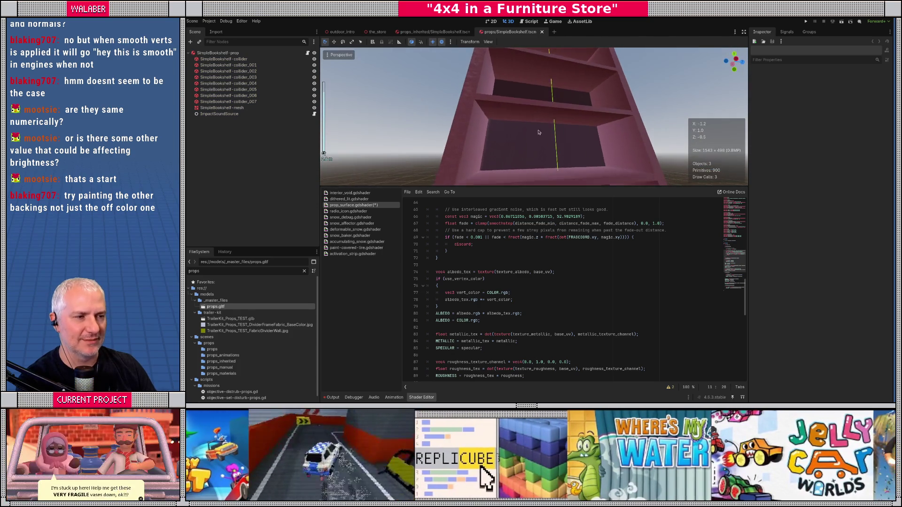
mouse_move(582, 136)
left_mouse_down()
mouse_move(475, 123)
mouse_move(519, 151)
left_mouse_up()
scroll(536, 162, "down", 3)
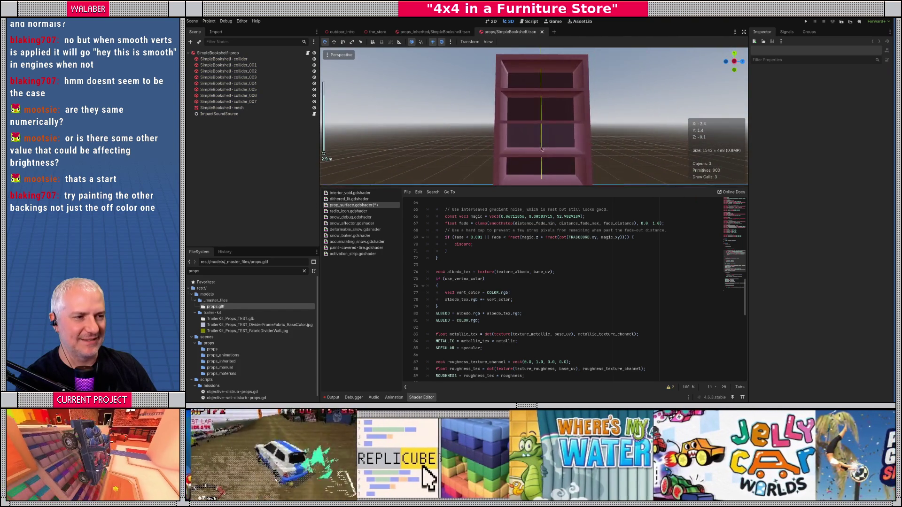
- Comment out the METALLIC, SPECULAR and ROUGHNESS lines in the shader
left_click(439, 326)
scroll(438, 327, "down", 1)
left_click(435, 320)
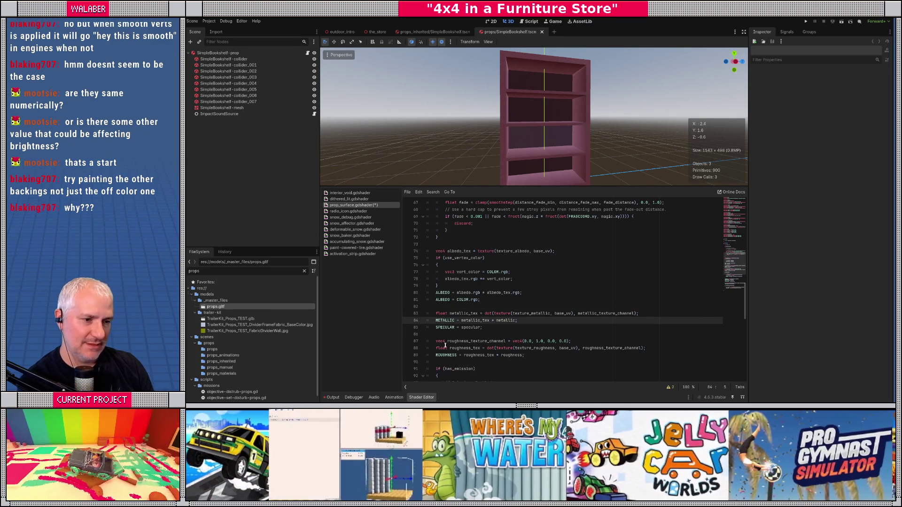
type("//")
key("Down")
key("Home")
type("//")
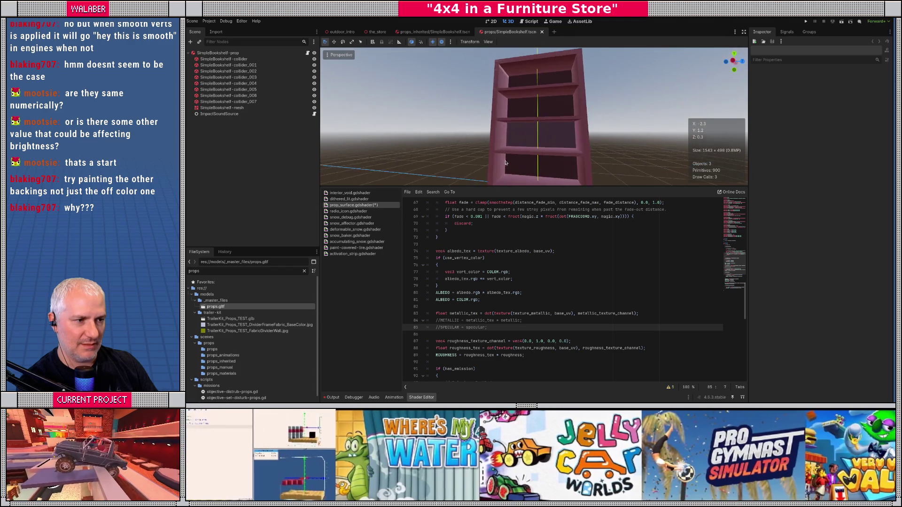
left_click(434, 355)
type("//")
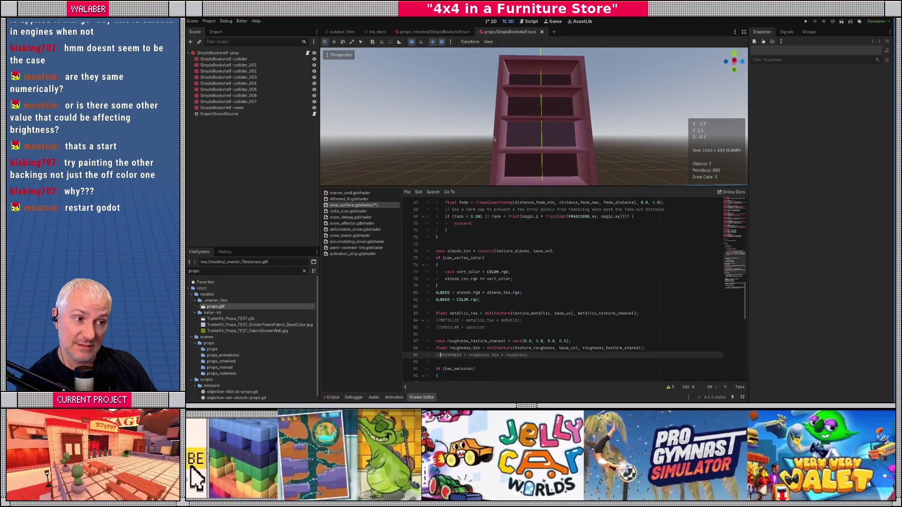
- Comment out the NORMAL_MAP line with Ctrl+K
scroll(501, 143, "up", 3)
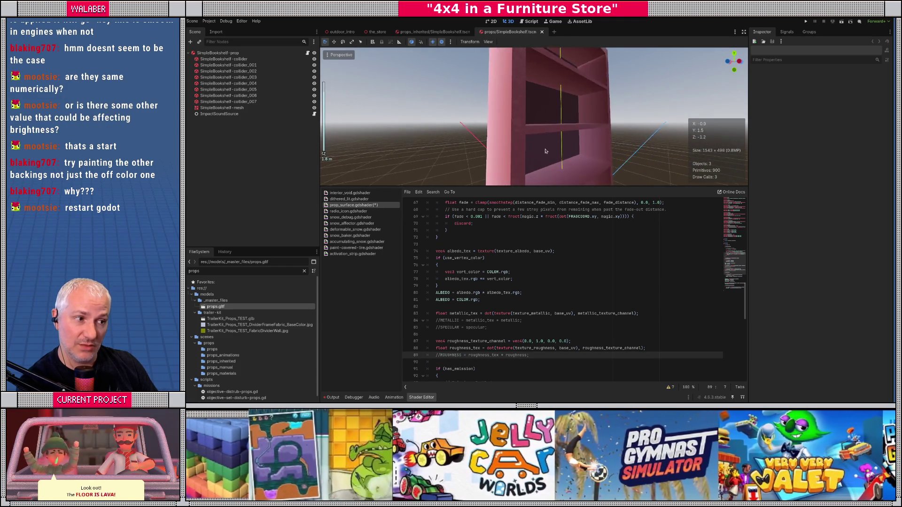
scroll(505, 145, "down", 5)
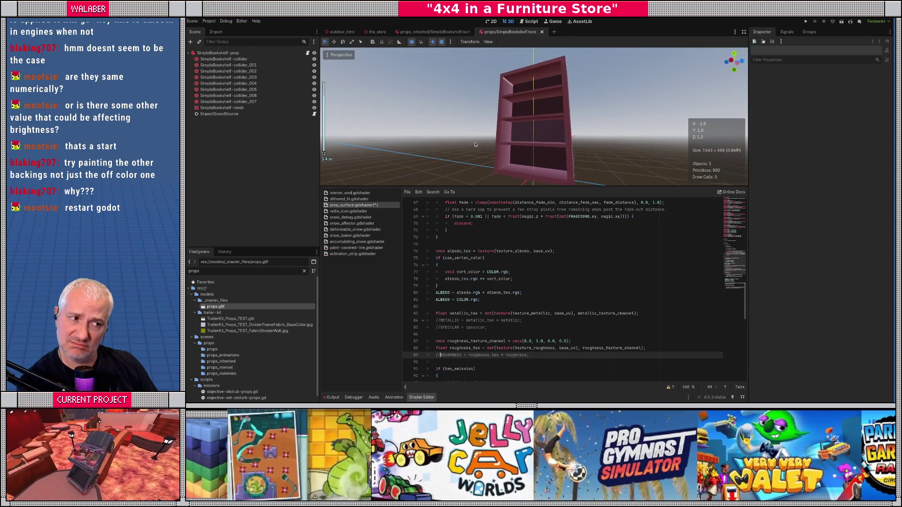
scroll(436, 325, "down", 4)
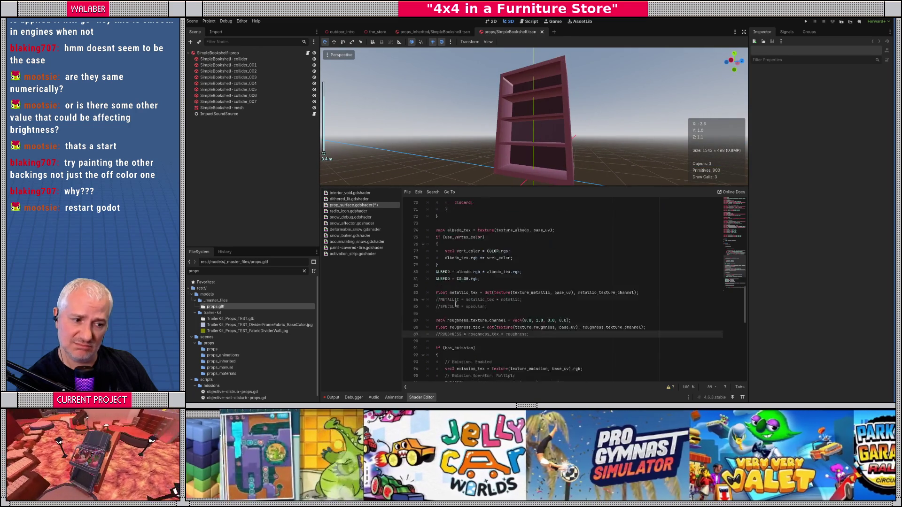
scroll(436, 325, "down", 1)
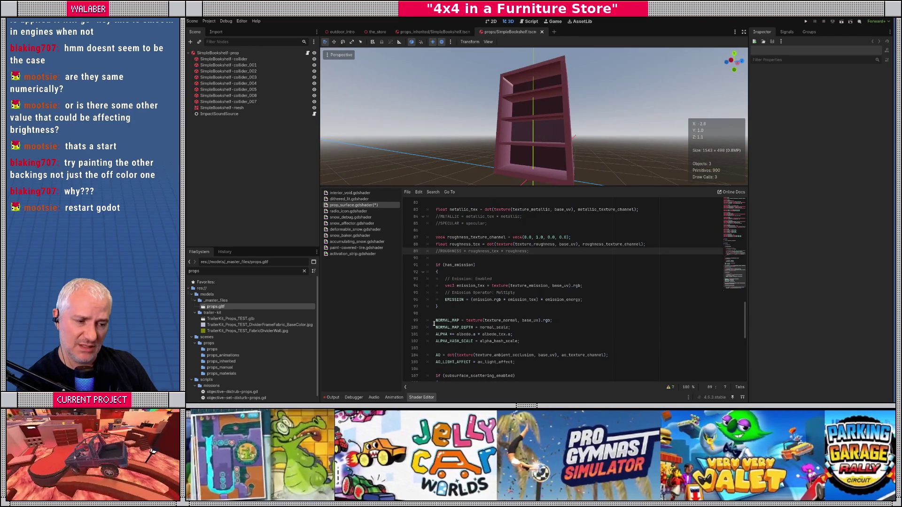
left_click(435, 321)
key("ctrl+k")
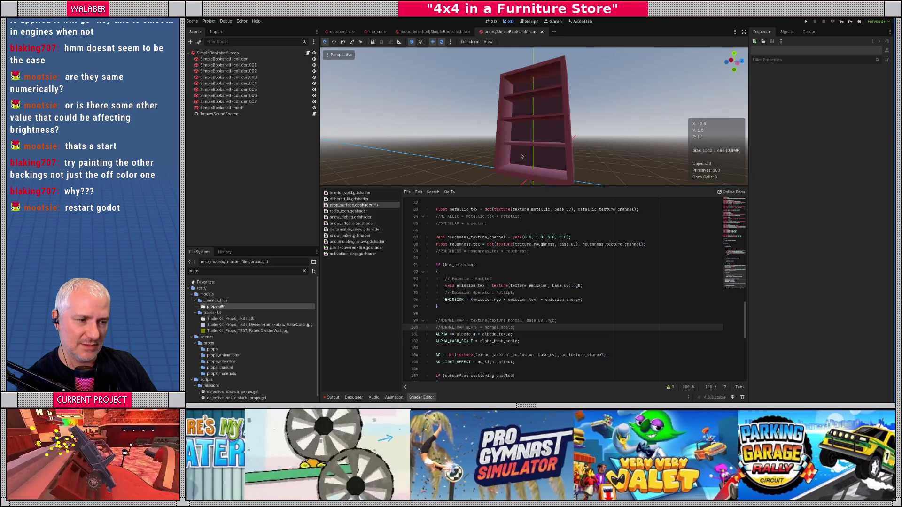
- Uncomment the NORMAL_MAP_DEPTH, NORMAL_MAP, ROUGHNESS, METALLIC and SPECULAR lines
scroll(522, 156, "up", 3)
scroll(526, 159, "down", 3)
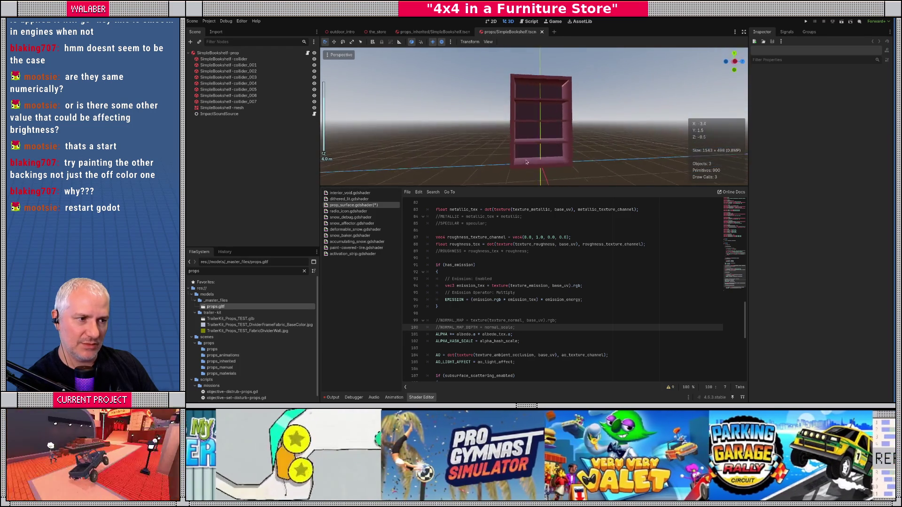
scroll(521, 161, "up", 3)
key("BackSpace")
key("BackSpace")
key("Up")
key("Delete")
key("Delete")
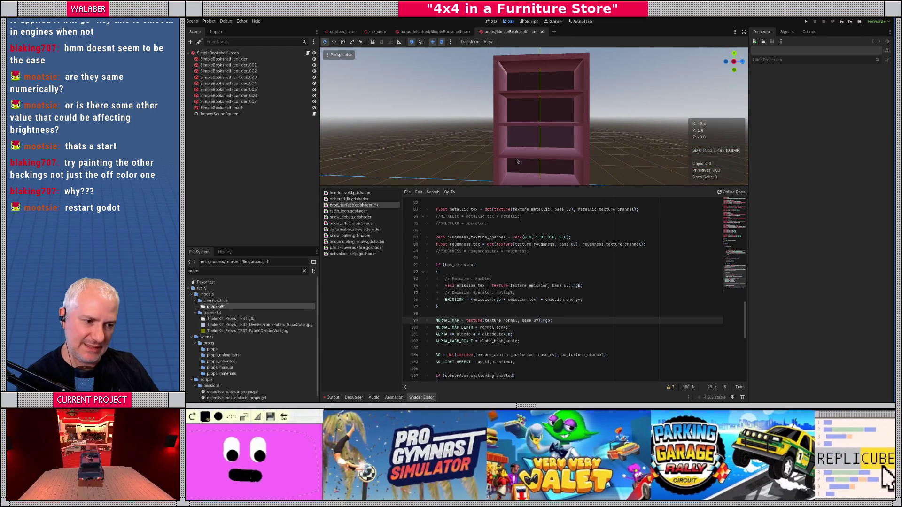
key("Up")
key("Up")
key("Up")
key("Delete")
key("Delete")
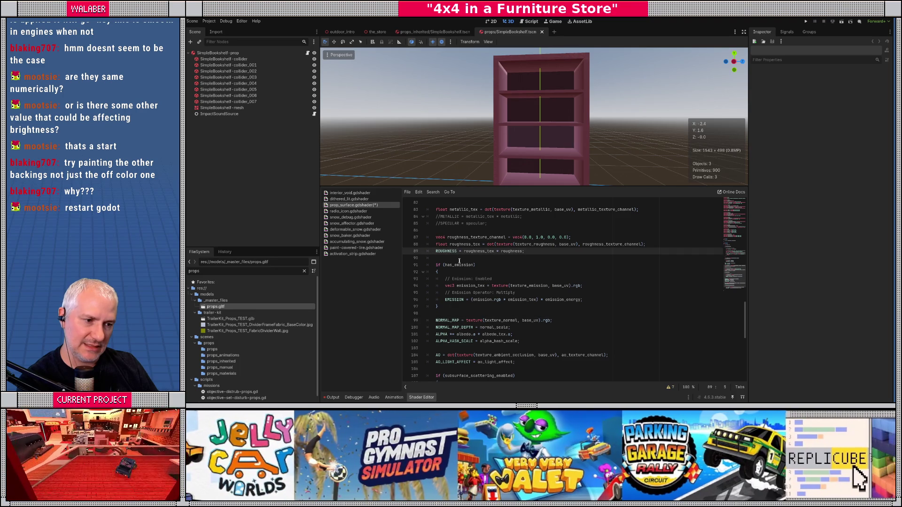
key("Up")
key("Up")
key("Up")
key("Delete")
key("Delete")
key("Up")
key("Delete")
key("Delete")
- View the bookshelf from a more frontal angle to compare the restored shading
scroll(459, 261, "up", 4)
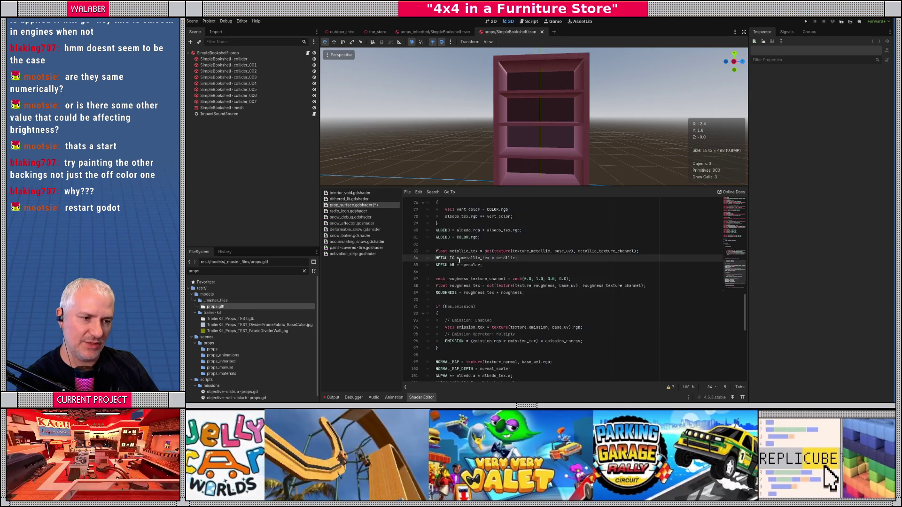
scroll(460, 261, "up", 1)
scroll(519, 155, "up", 2)
scroll(519, 155, "up", 4)
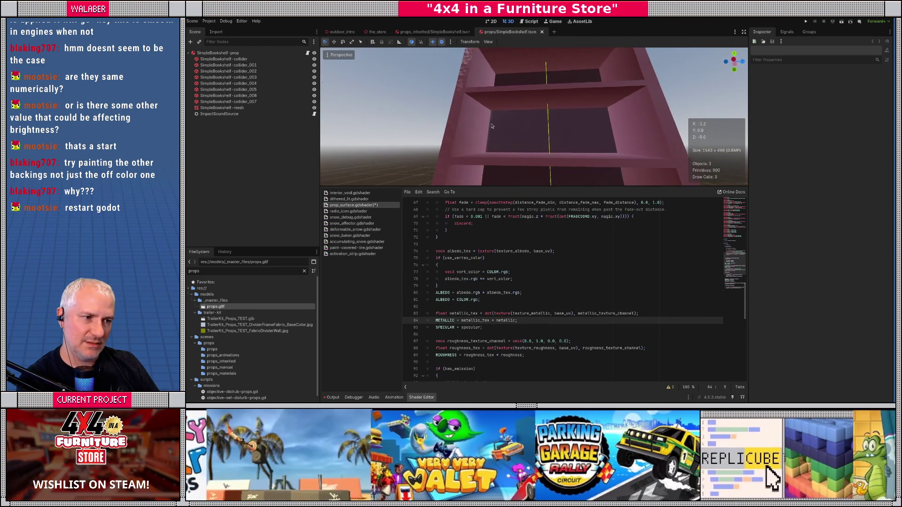
left_click_drag(489, 126, 495, 136)
scroll(495, 136, "down", 5)
scroll(437, 307, "down", 5)
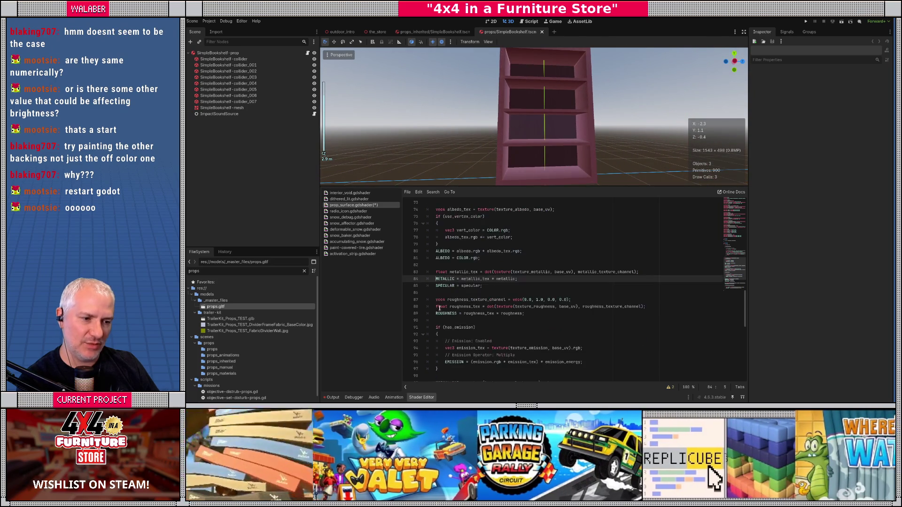
- Insert 'NORMAL = normalize(NORMAL);' on line 98, just above the NORMAL_MAP line
left_click(434, 319)
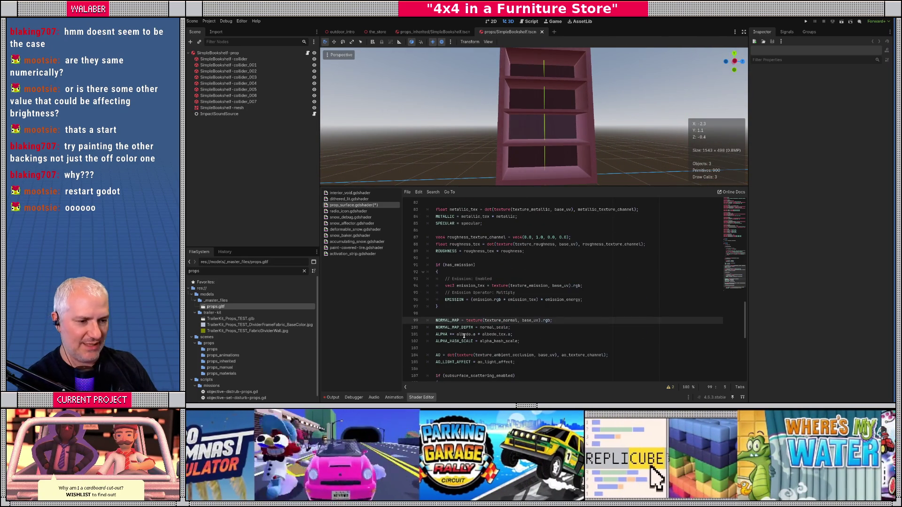
left_click(450, 313)
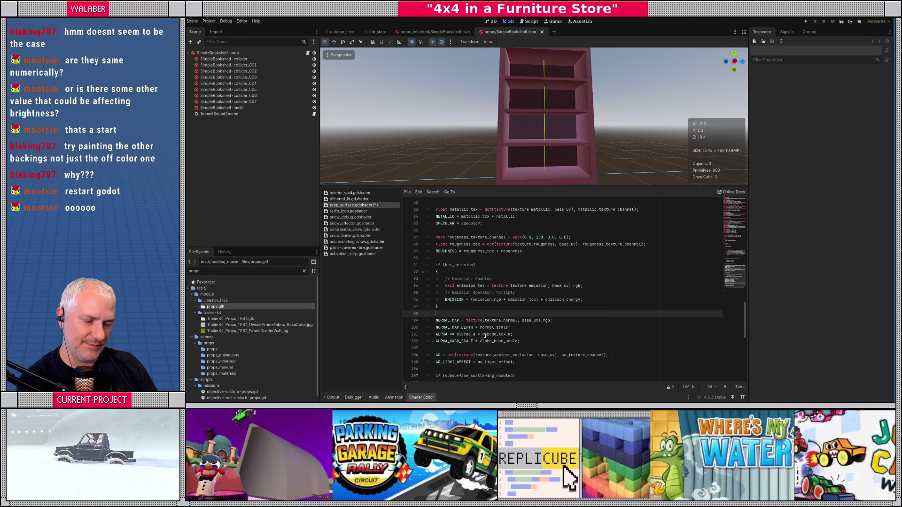
type("NOR")
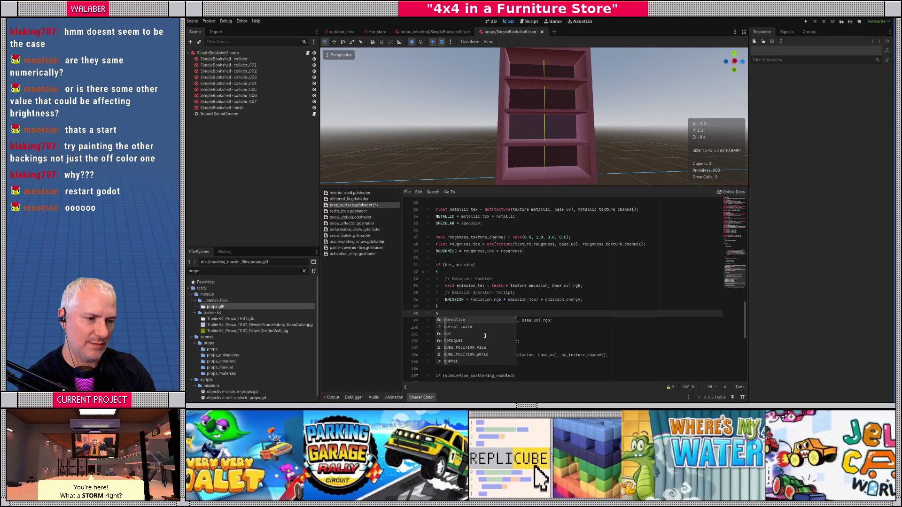
type("MAL ")
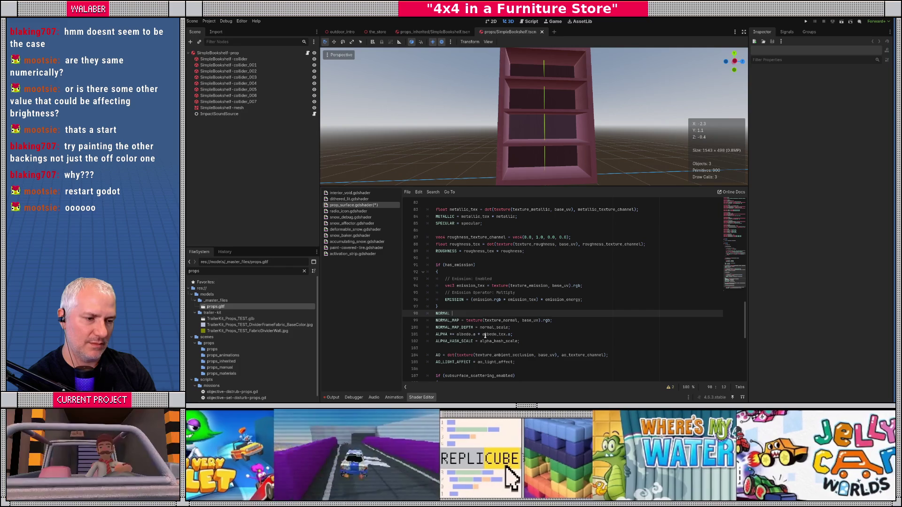
type("= norm")
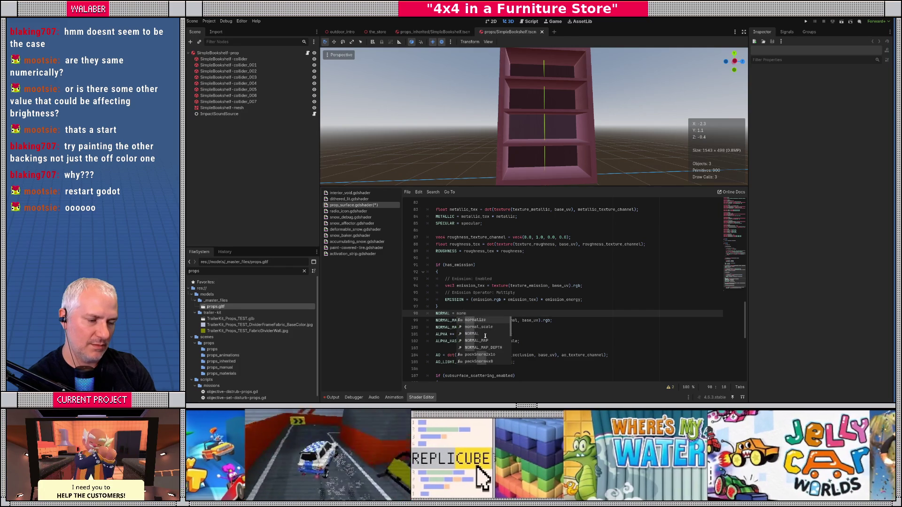
key("Return")
type("(NORMAL);")
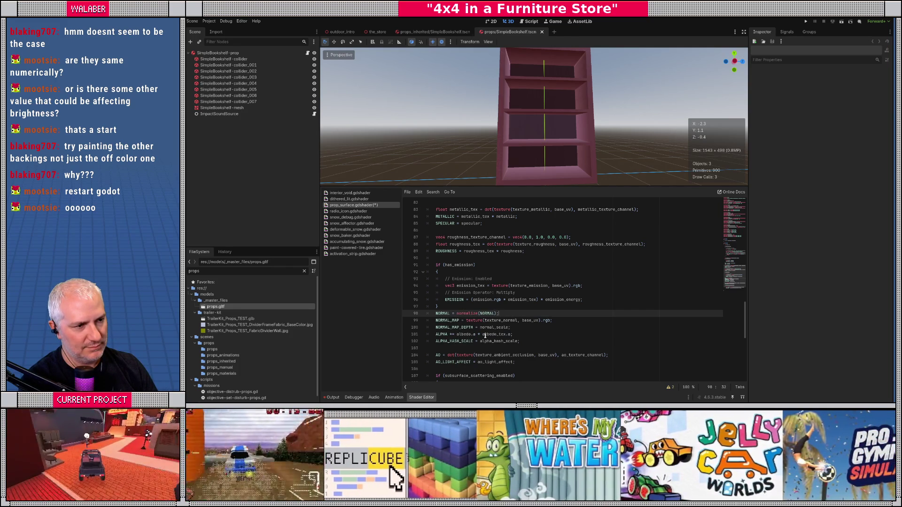
- View the bookshelf from a more frontal angle, then switch over to Blender
scroll(437, 161, "up", 5)
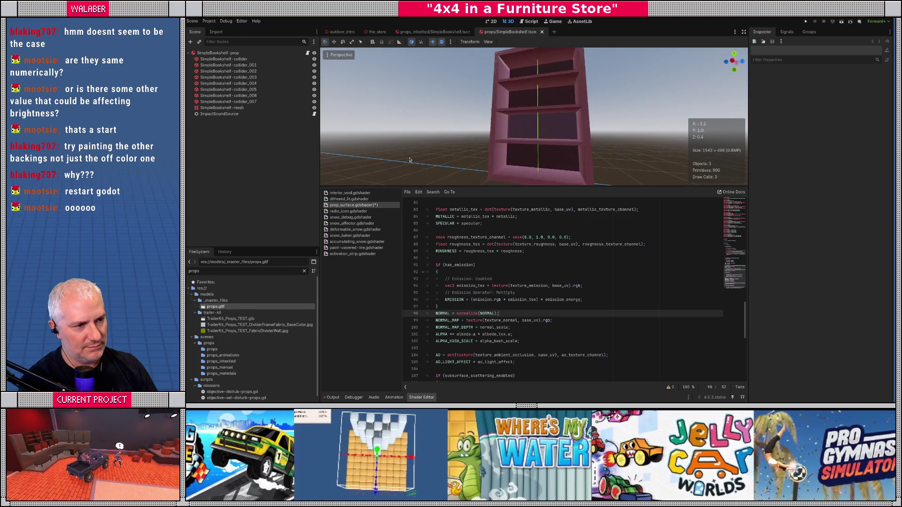
scroll(431, 158, "up", 3)
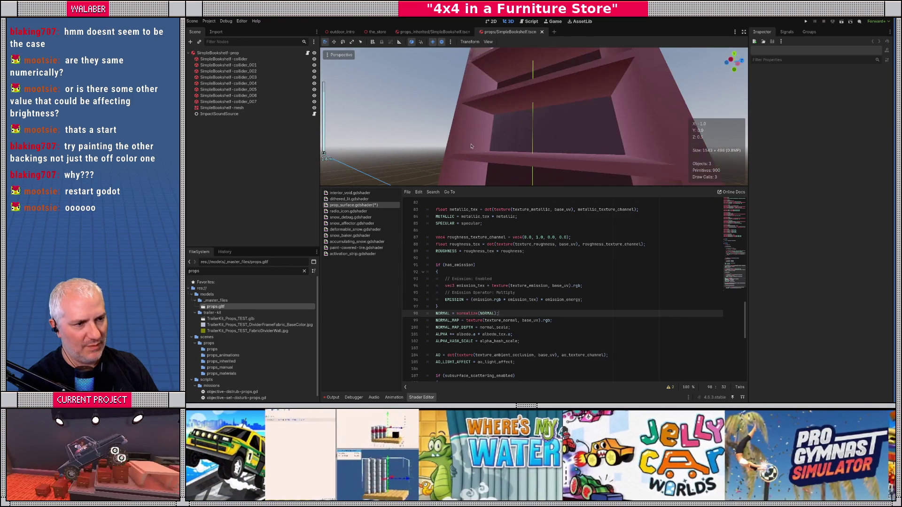
left_click_drag(647, 142, 593, 142)
scroll(560, 177, "down", 2)
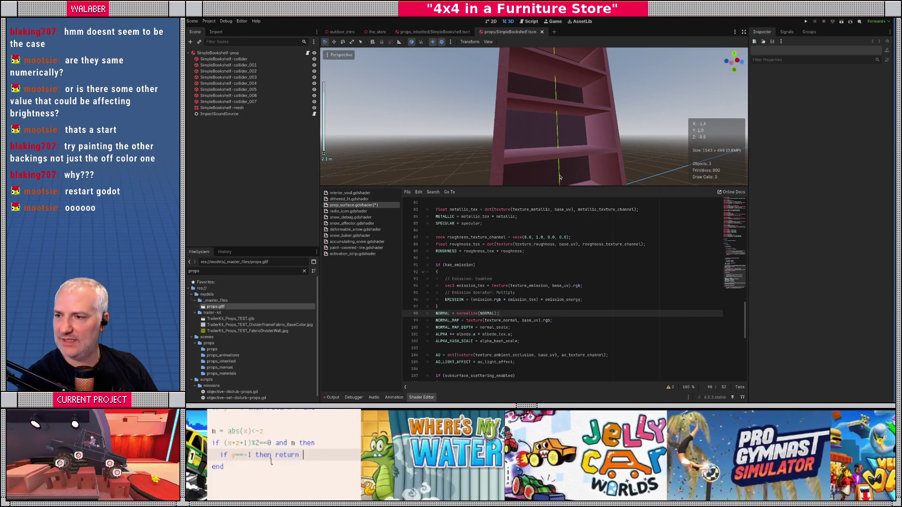
key("alt+Tab")
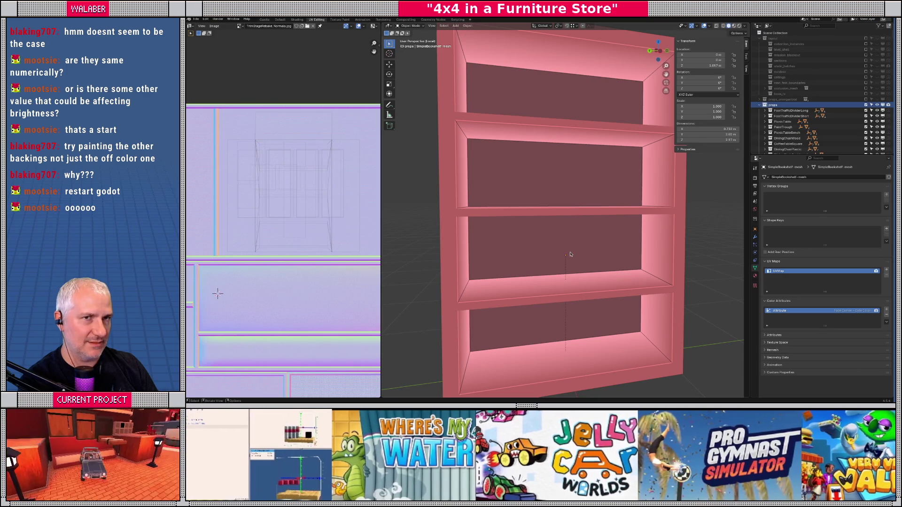
- In Edit Mode, move the third back panel's UV island to a new position
key("KP_6")
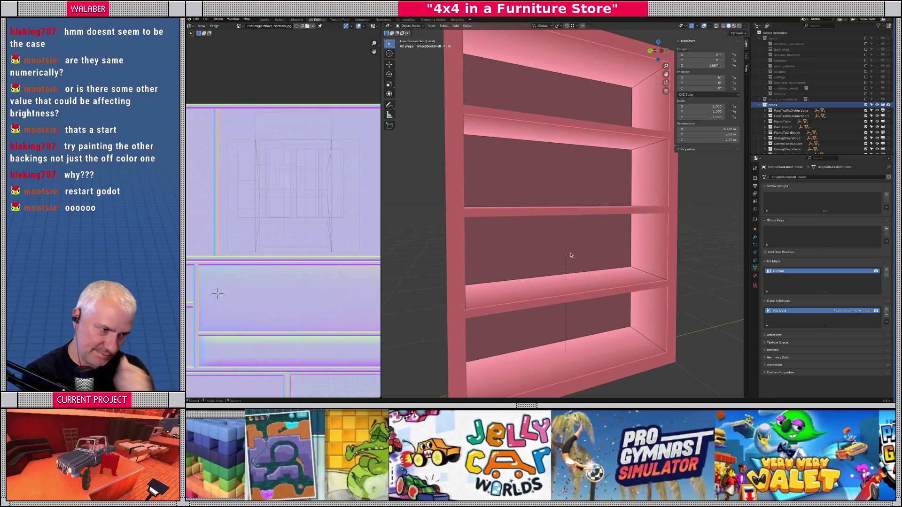
left_click(560, 251)
key("Tab")
left_click(560, 250)
key("g")
left_click(343, 168)
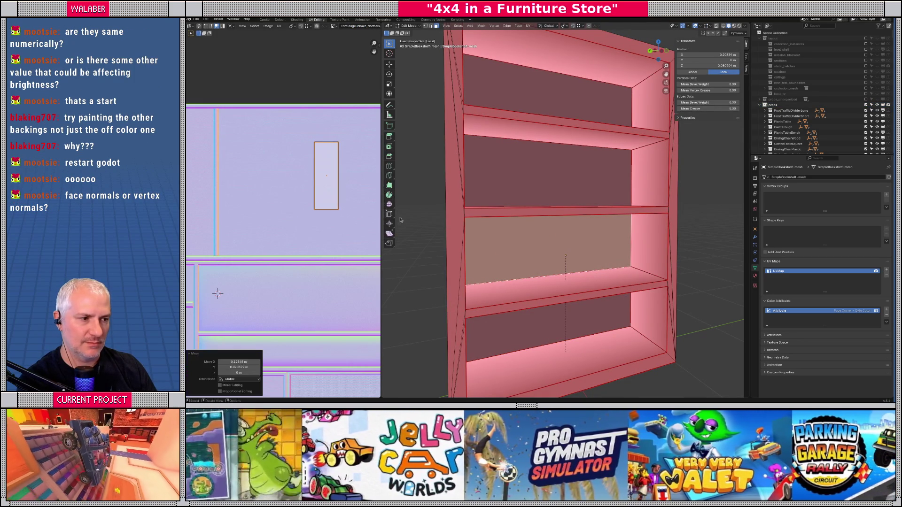
- Merge the bookshelf mesh's overlapping vertices by distance
mouse_move(578, 252)
left_mouse_down()
mouse_move(559, 249)
mouse_move(571, 238)
left_mouse_up()
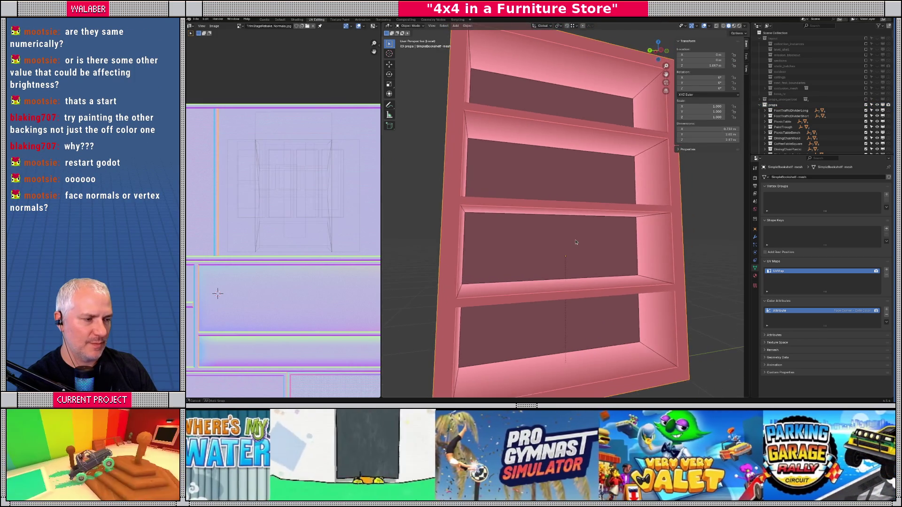
key("a")
key("m")
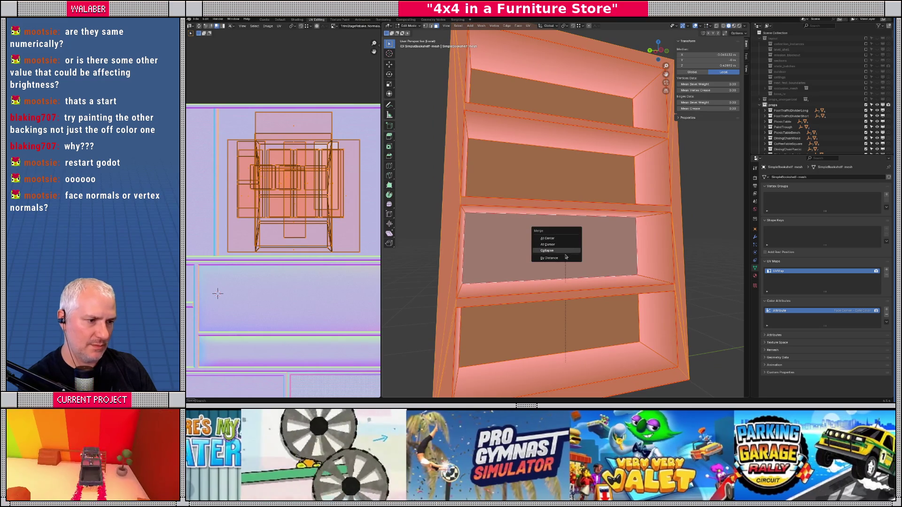
left_click(564, 258)
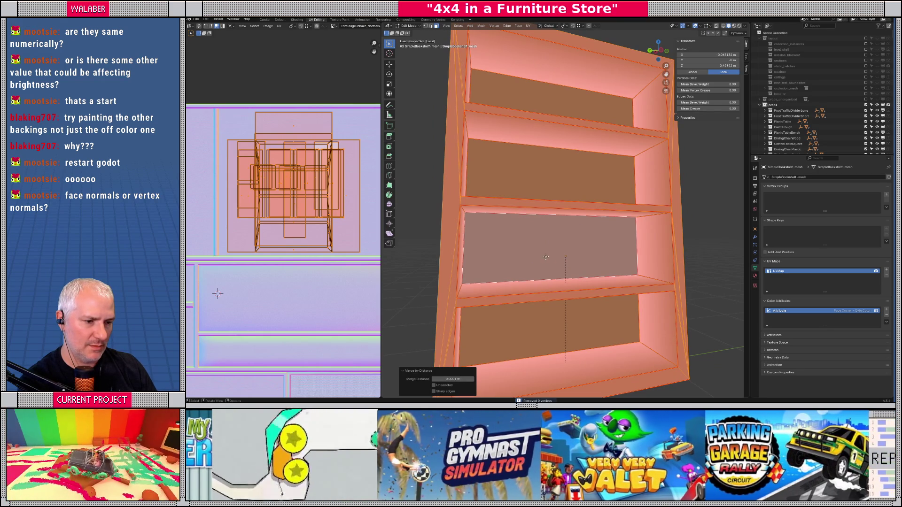
key("Tab")
mouse_move(527, 255)
left_mouse_down()
mouse_move(506, 243)
mouse_move(465, 252)
mouse_move(577, 244)
left_mouse_up()
- Turn on the Face Normals overlay in Edit Mode and inspect the back panels
key("Tab")
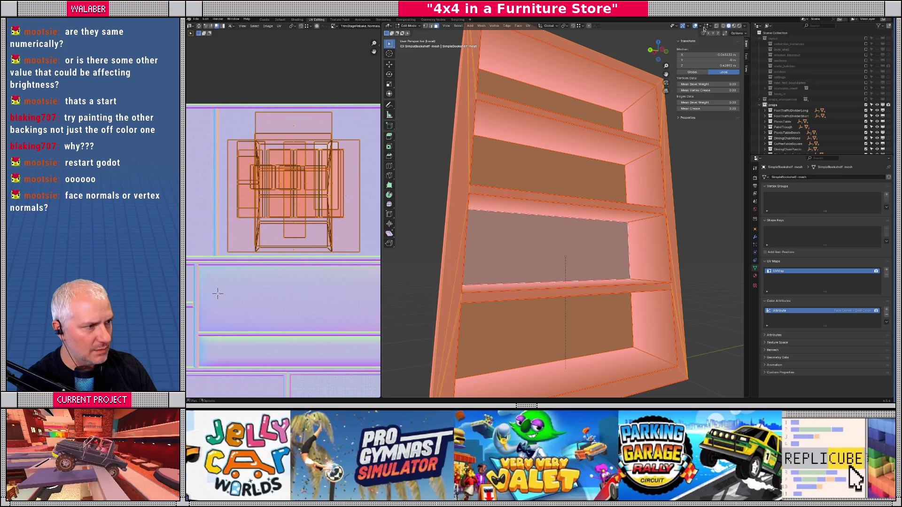
left_click(712, 26)
left_click(688, 124)
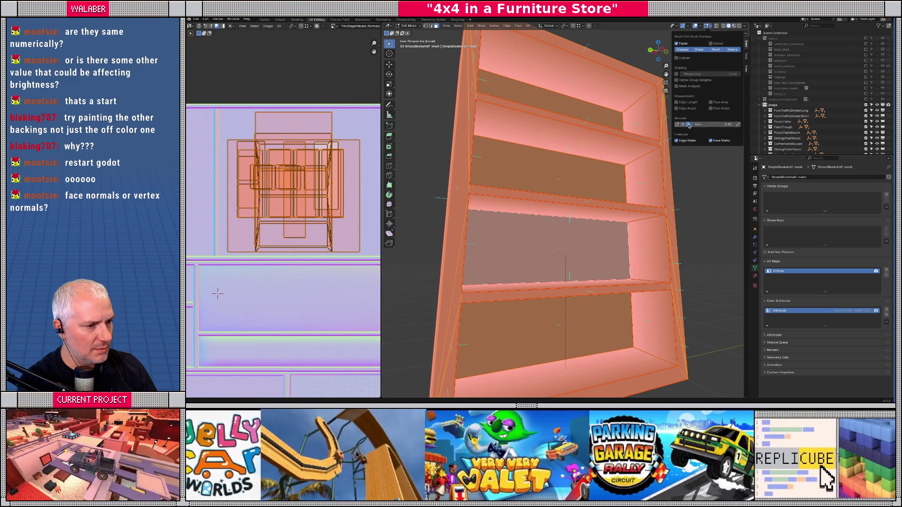
mouse_move(554, 235)
left_mouse_down()
mouse_move(517, 221)
mouse_move(521, 202)
mouse_move(516, 230)
mouse_move(566, 233)
mouse_move(558, 238)
left_mouse_up()
- Check the back-panel faces by selecting them, clear the selection, and return to Godot
key("alt+Tab")
key("alt+Tab")
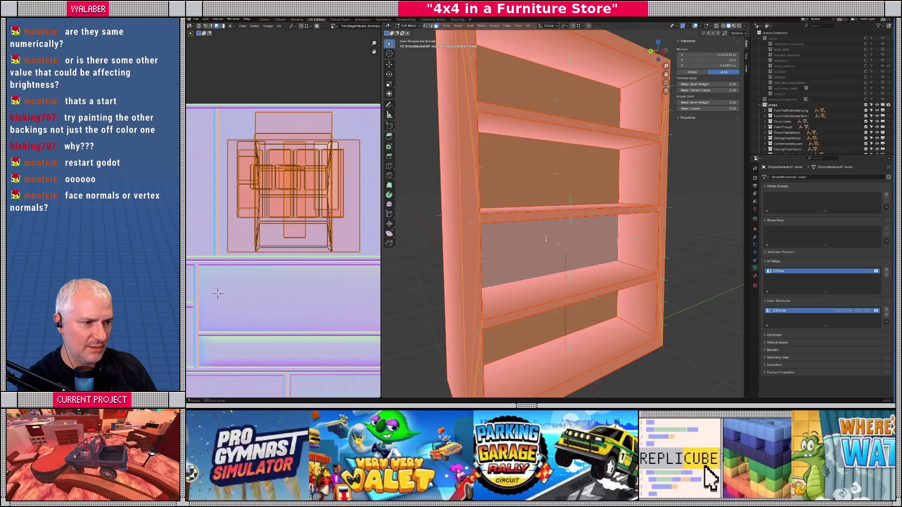
left_click(532, 209)
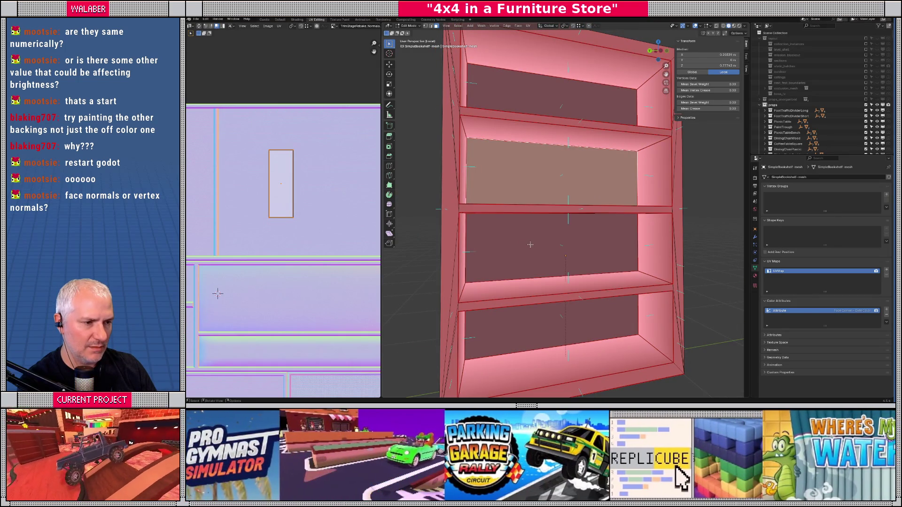
left_click(529, 226, "shift")
left_click(536, 95)
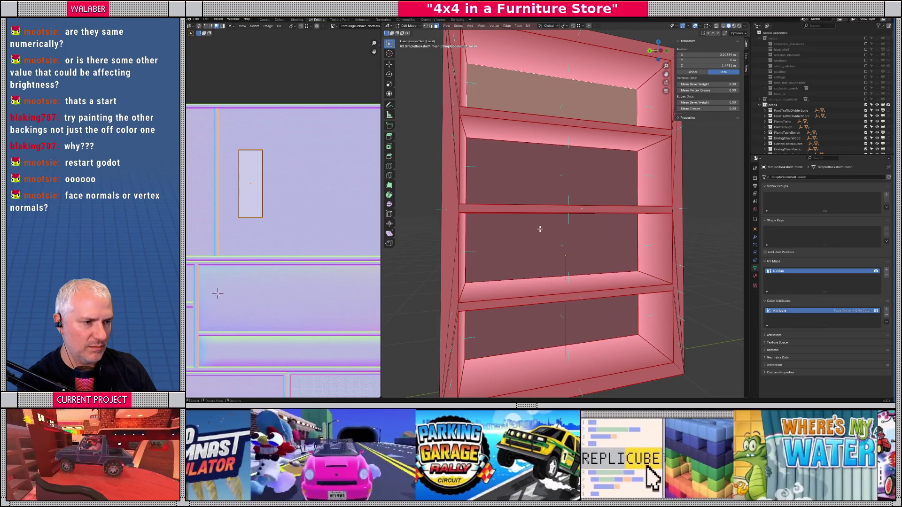
key("alt+a")
left_click_drag(455, 256, 482, 250)
key("alt+Tab")
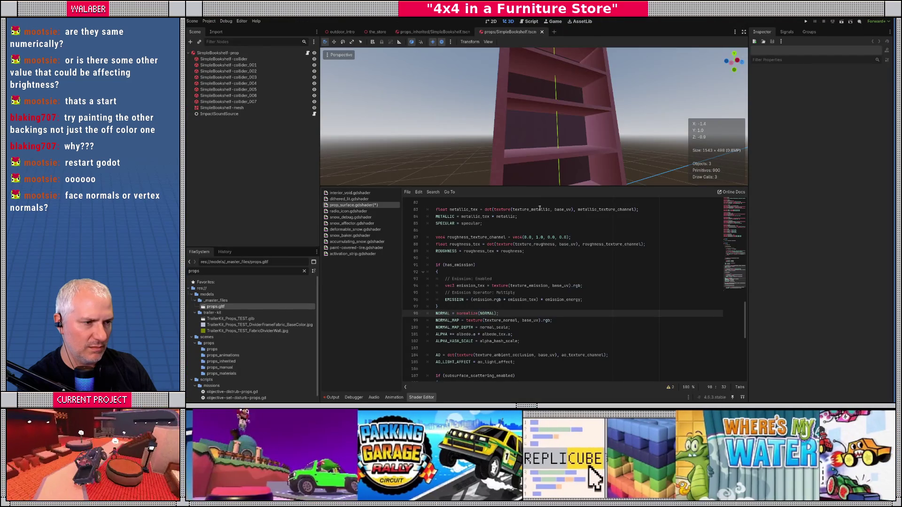
- Enlarge the 3D view above the shader code and place the cursor on the NORMAL_MAP line 99
left_click_drag(539, 188, 533, 212)
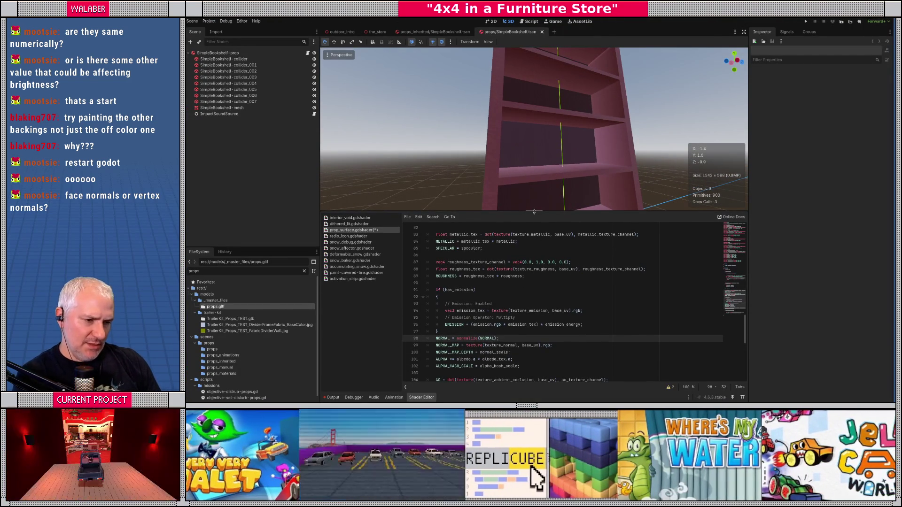
scroll(469, 312, "down", 2)
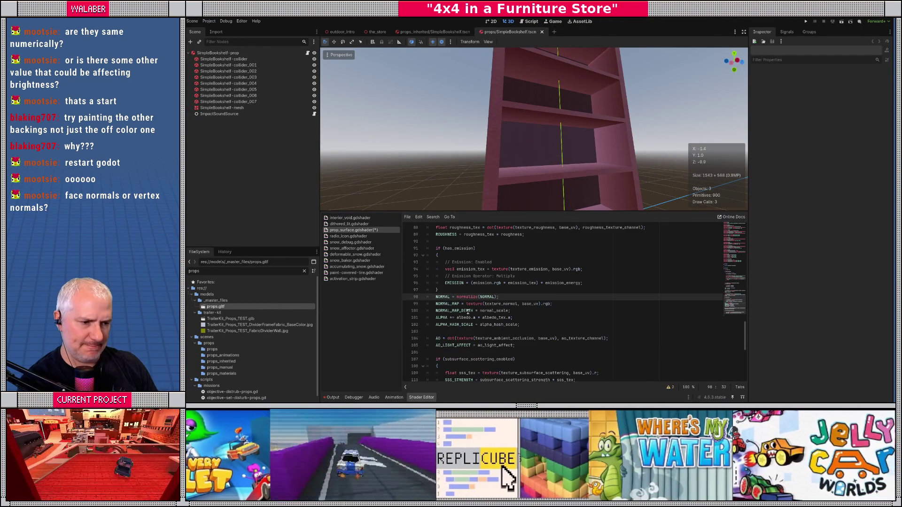
left_click(464, 304)
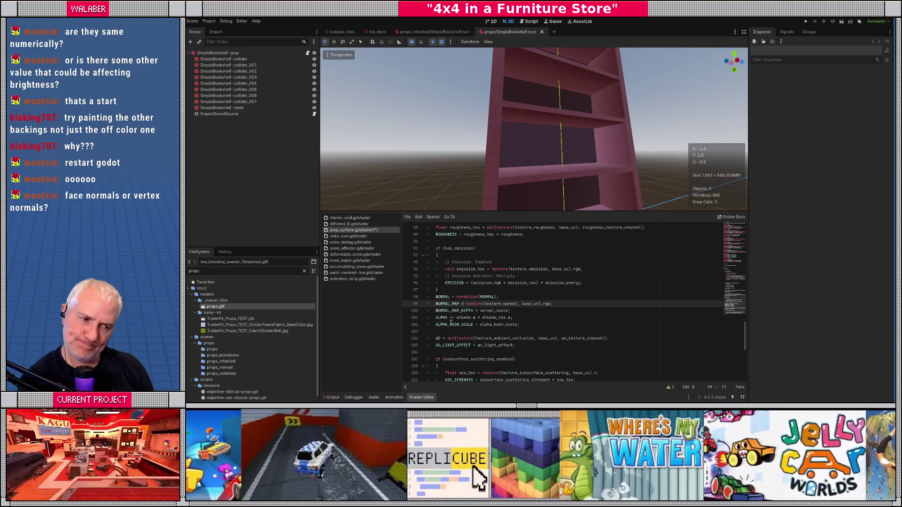
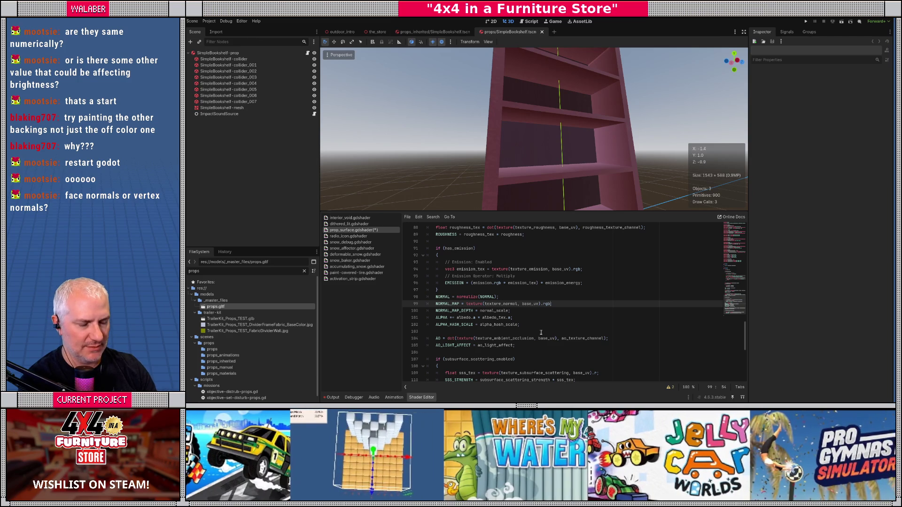
- Drop the normal sample's blue channel by wrapping it as vec3(..., 0.0) on line 99
key("BackSpace")
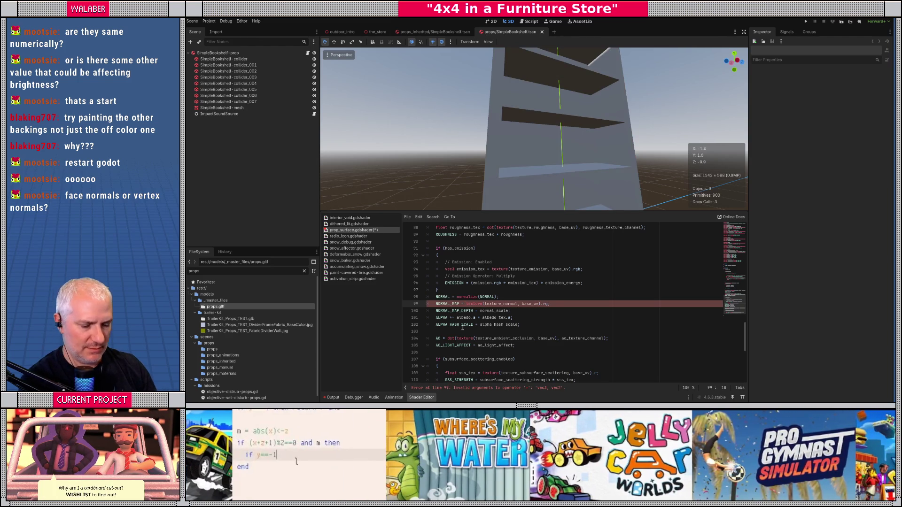
type("vec3(")
key("End")
key("Left")
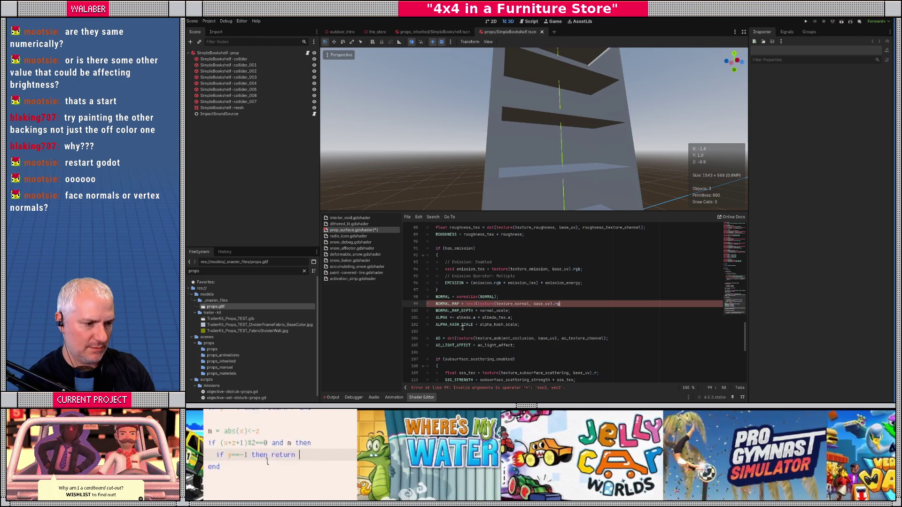
type("0.0)")
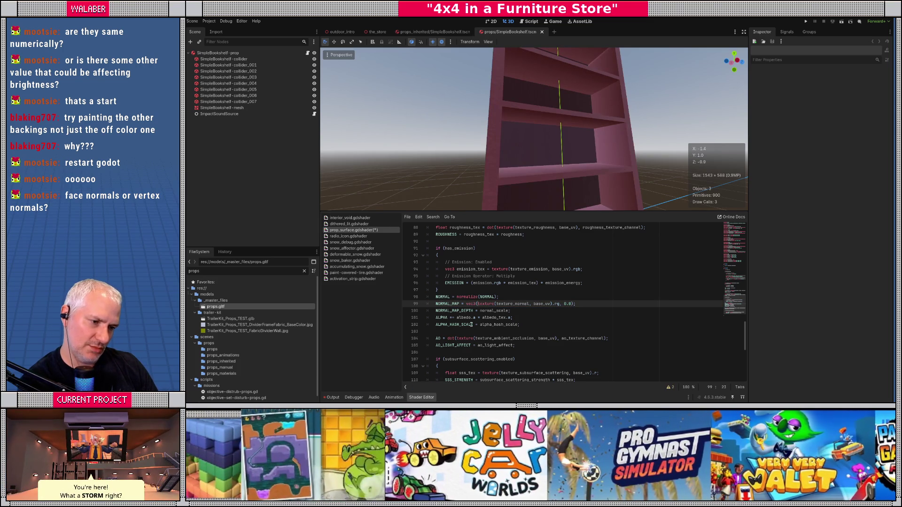
- Clamp the red-green normal sample to 0.0–1.0 and orbit the preview toward the shelves
type("clamp(")
key("Right")
key("Right")
key("Right")
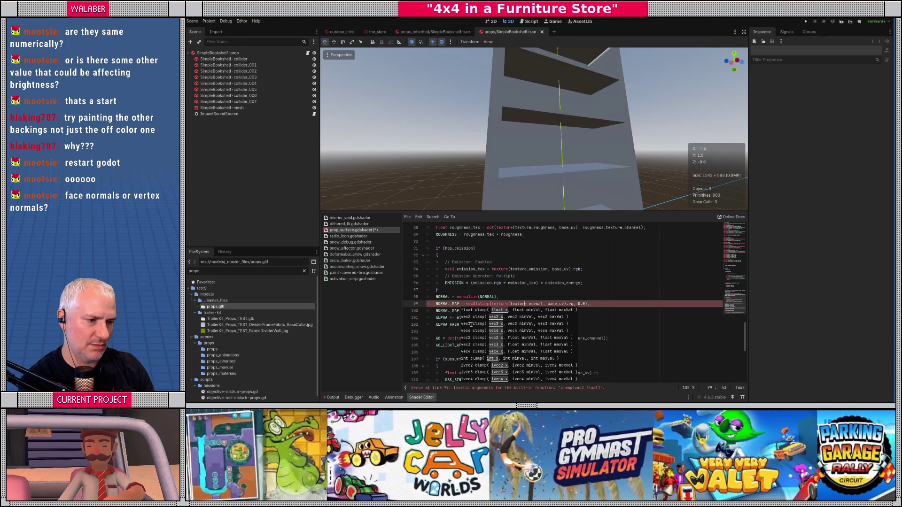
type(", ")
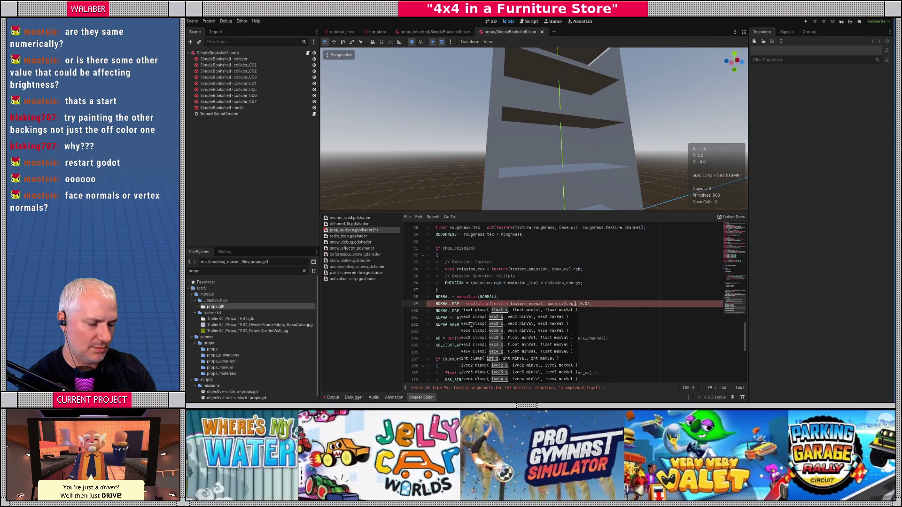
type("0.0, 1.0), 0.0")
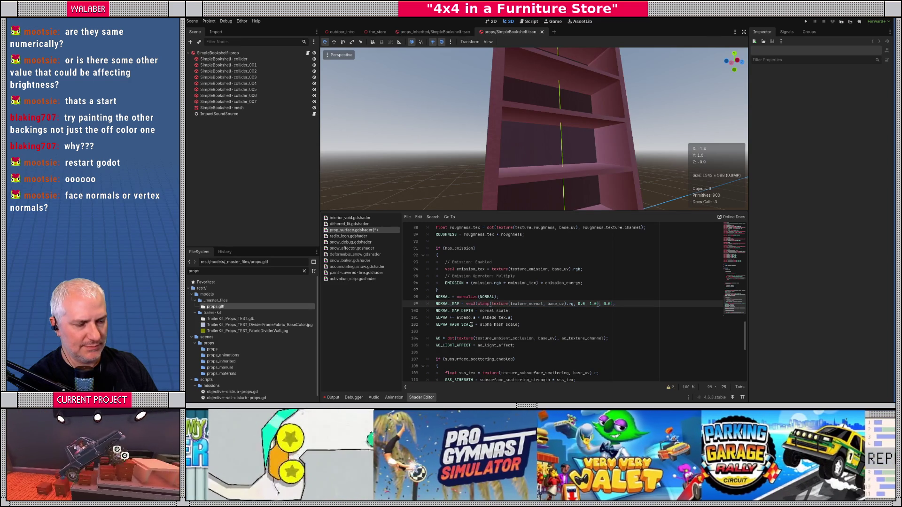
mouse_move(534, 183)
left_mouse_down()
mouse_move(493, 203)
mouse_move(568, 184)
mouse_move(519, 197)
left_mouse_up()
key("alt+Tab")
- From the front X-ray view, select and delete the stray shelf back face
key("KP_1")
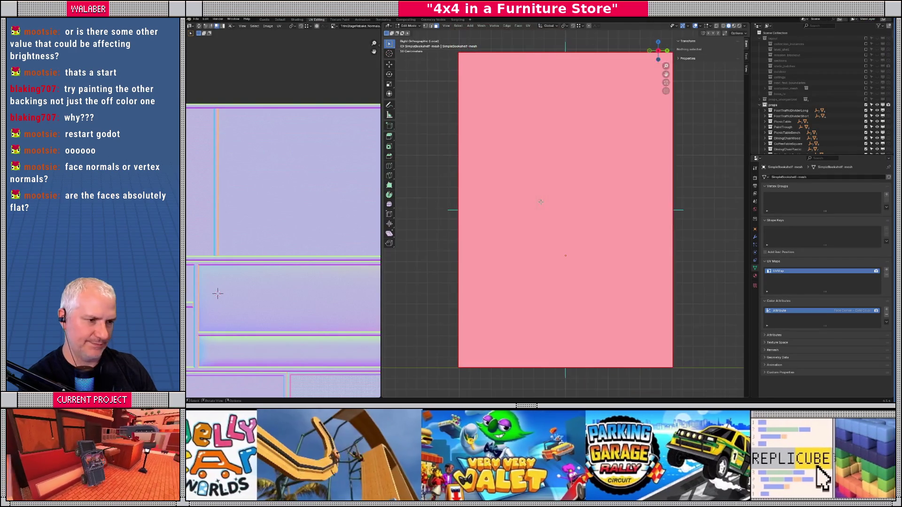
key("alt+z")
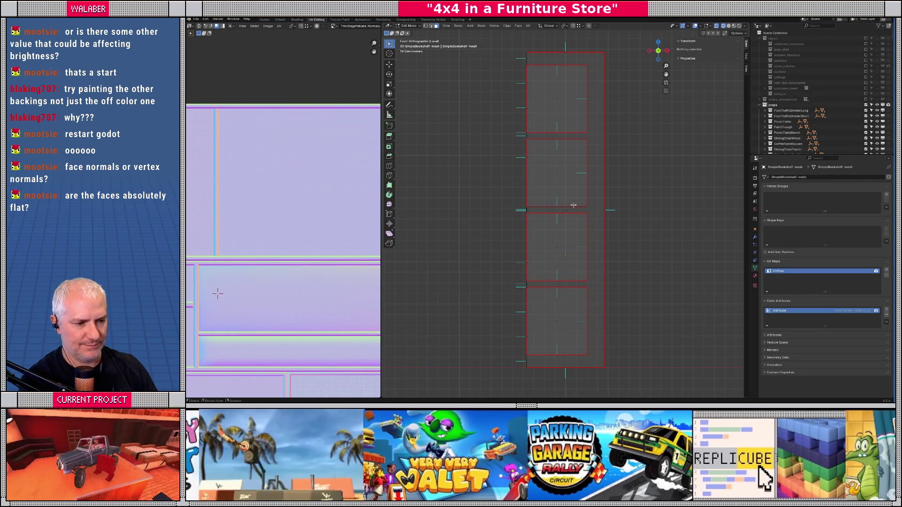
mouse_move(535, 212)
left_mouse_down()
mouse_move(585, 244)
mouse_move(575, 242)
left_mouse_up()
key("alt+z")
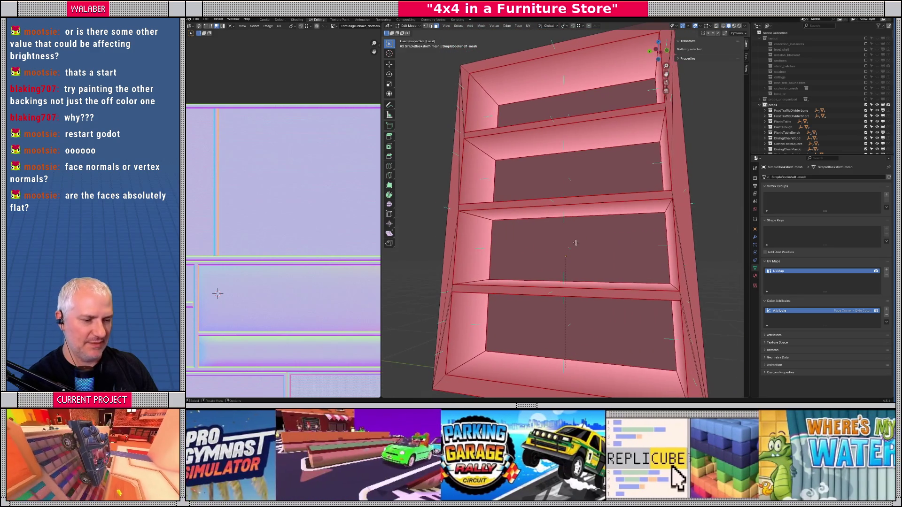
left_click(543, 253)
key("x")
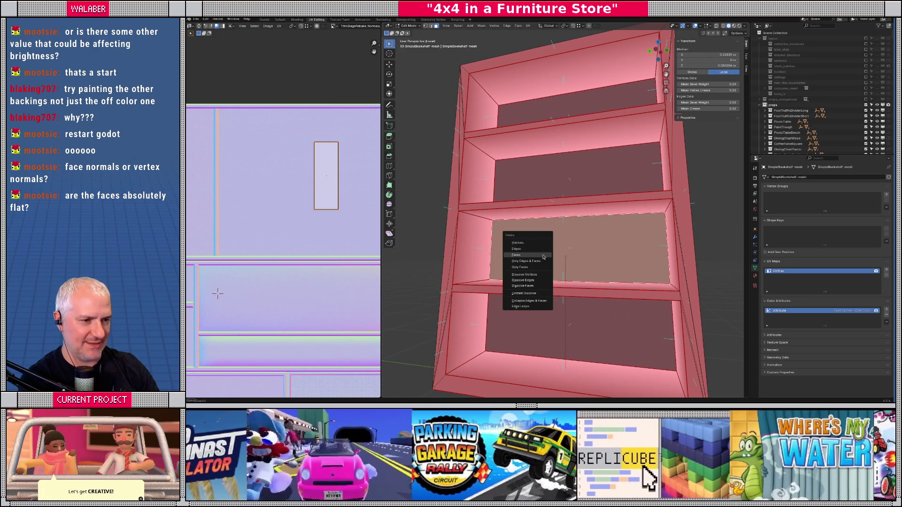
left_click(543, 256)
mouse_move(543, 256)
left_mouse_down()
mouse_move(500, 234)
mouse_move(522, 258)
mouse_move(566, 276)
mouse_move(555, 263)
left_mouse_up()
- Select the shelf back panels and switch the bookshelf to Vertex Paint mode
left_click(498, 249)
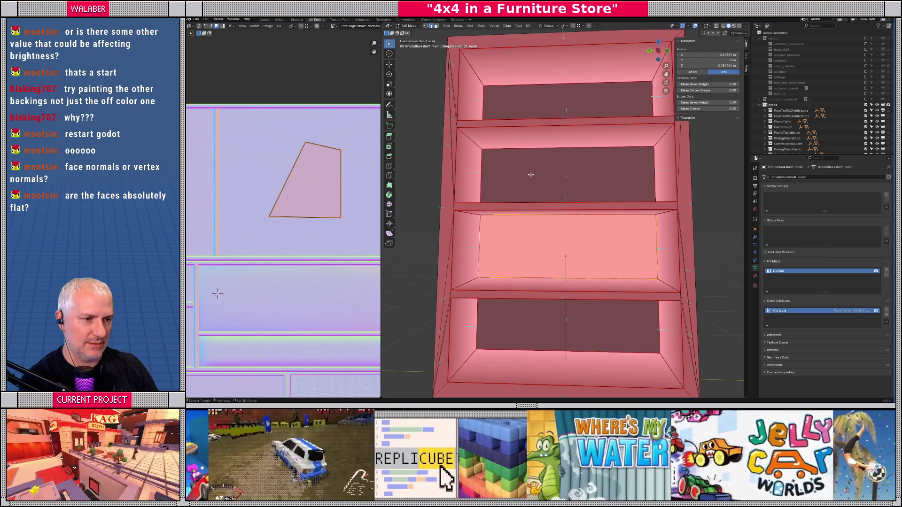
left_click_drag(561, 185, 557, 185)
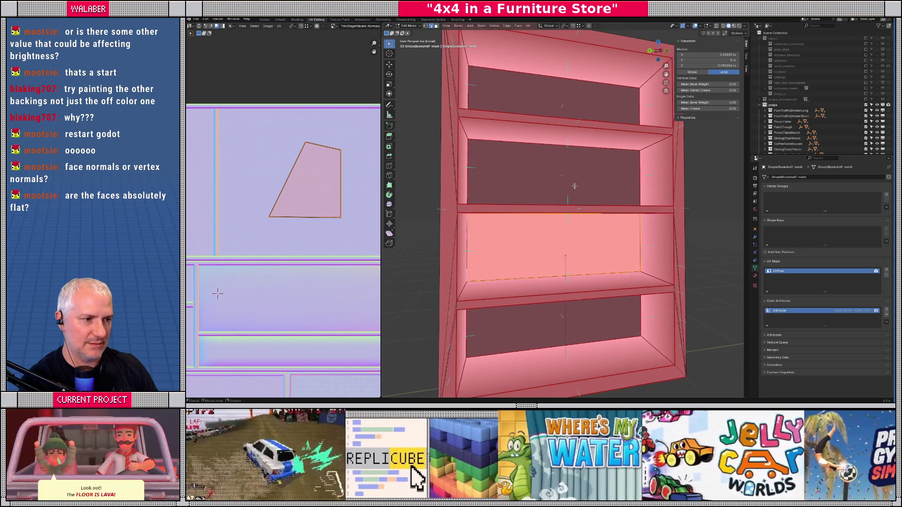
left_click(558, 179, "shift")
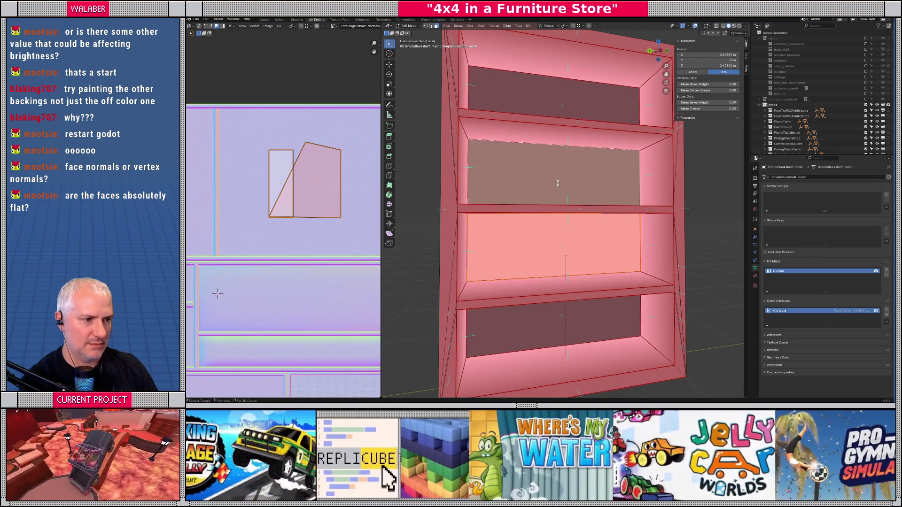
left_click(408, 27)
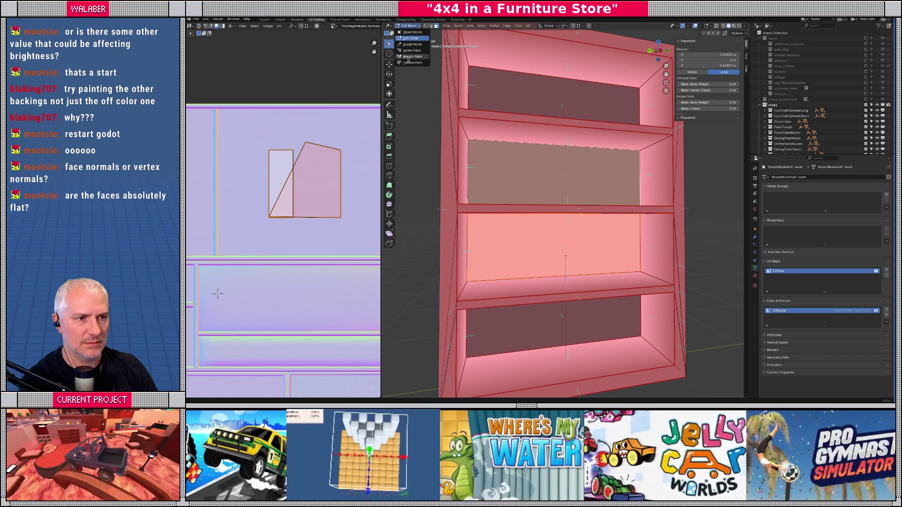
left_click(408, 51)
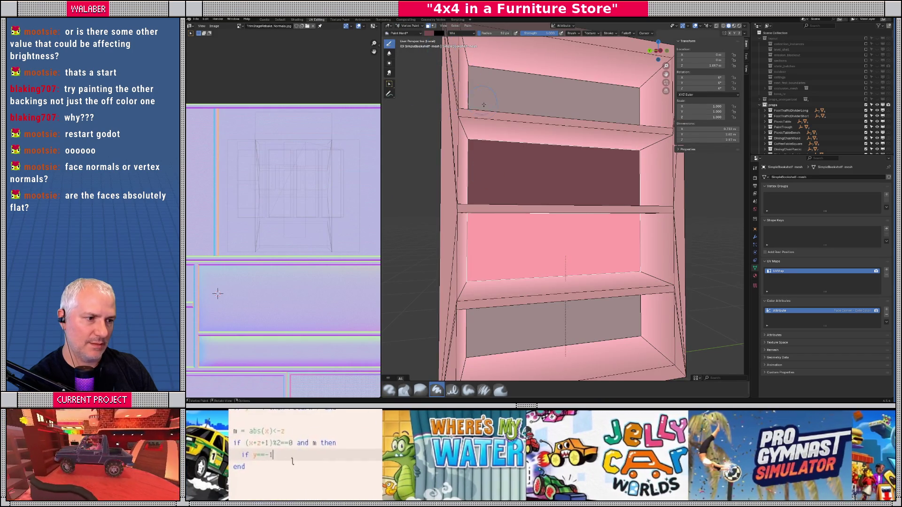
- Brighten the pink brush colour and fill the top and bottom shelf backings with it
left_click(429, 33)
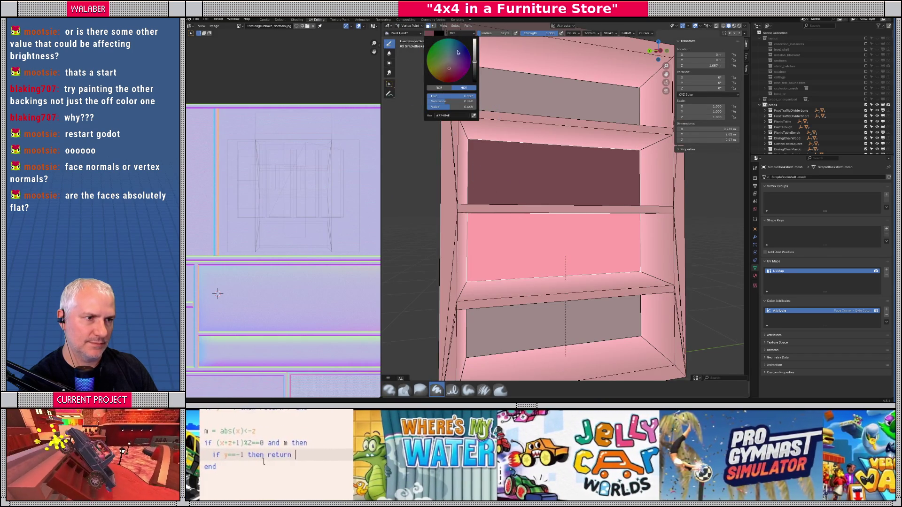
left_click_drag(474, 61, 475, 51)
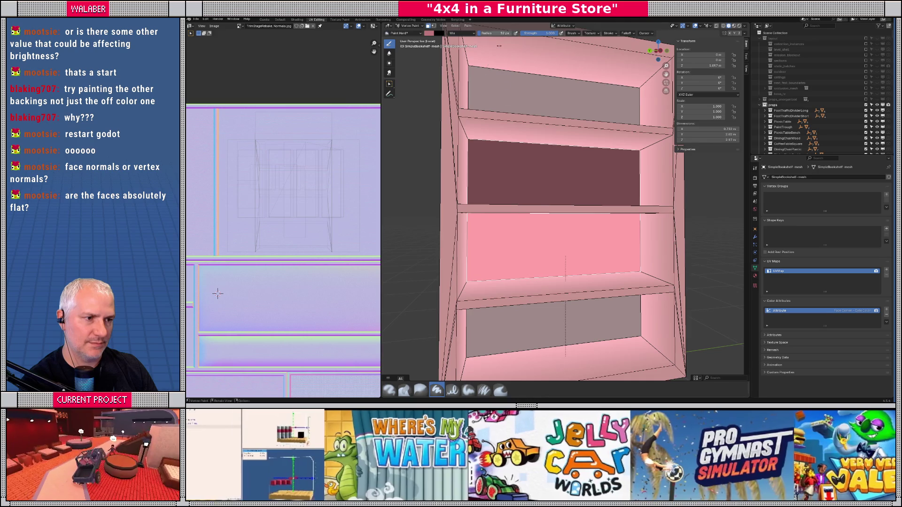
key("Tab")
left_click(528, 113)
left_click(536, 313)
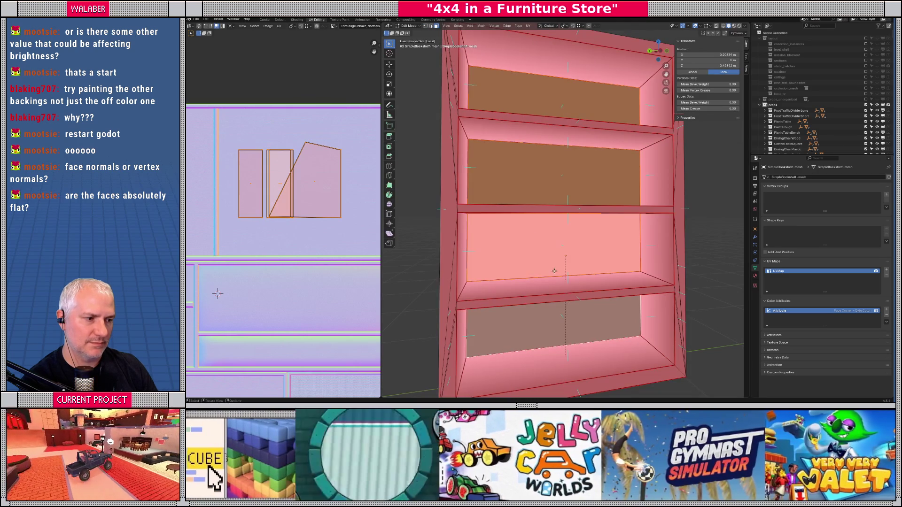
key("Tab")
key("shift+k")
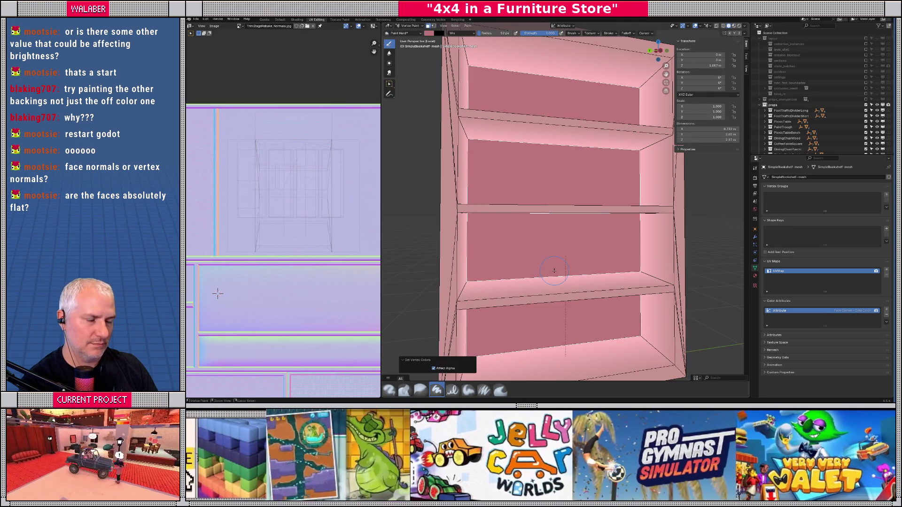
scroll(555, 271, "down", 5)
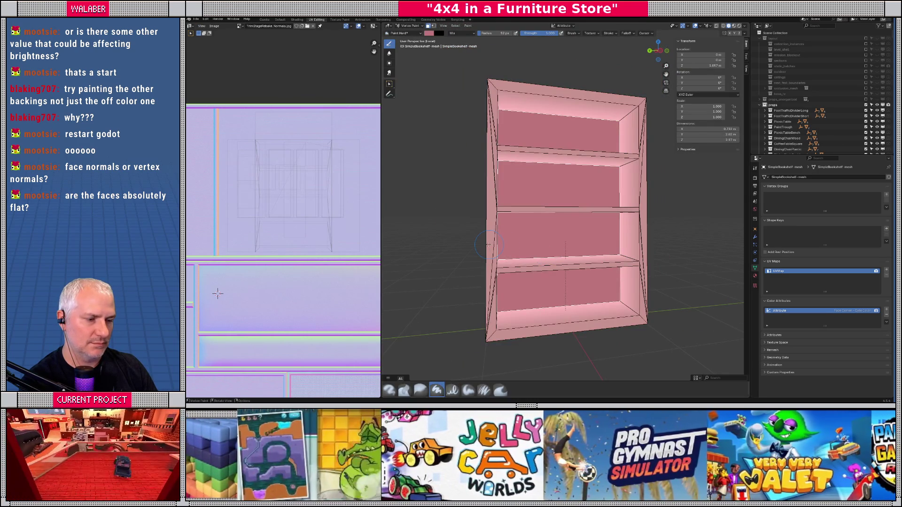
- Leave the export menu, turn the bookshelf toward the view, and enter Edit Mode for its UVs
key("Tab")
key("Tab")
mouse_move(488, 244)
left_mouse_down()
mouse_move(439, 235)
mouse_move(488, 236)
left_mouse_up()
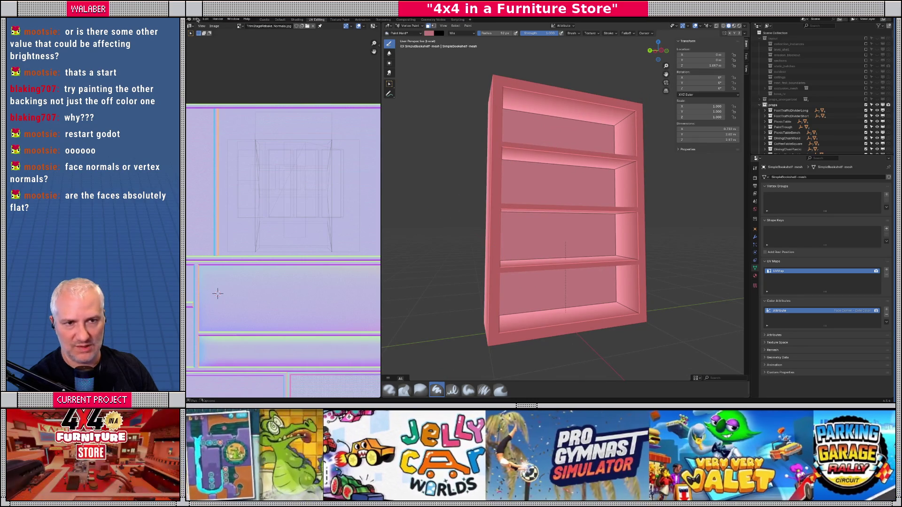
left_click(197, 19)
mouse_move(225, 102)
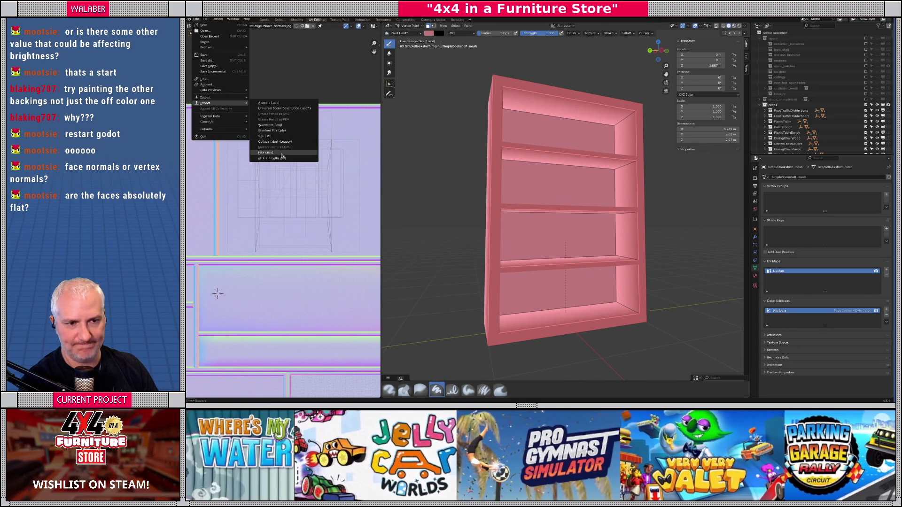
left_click_drag(516, 141, 534, 138)
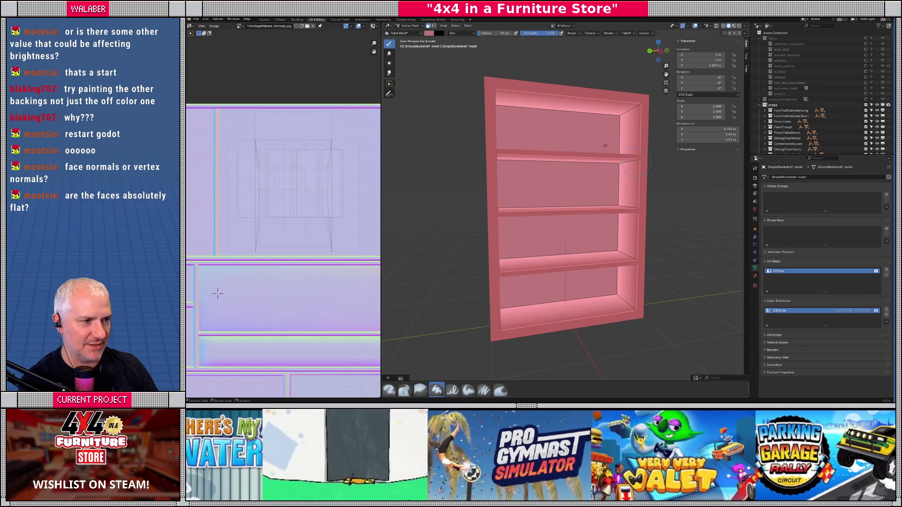
key("Tab")
- Select the three back-panel faces and shift a UV vertex horizontally in the UV editor
left_click(555, 136)
left_click(559, 183, "shift")
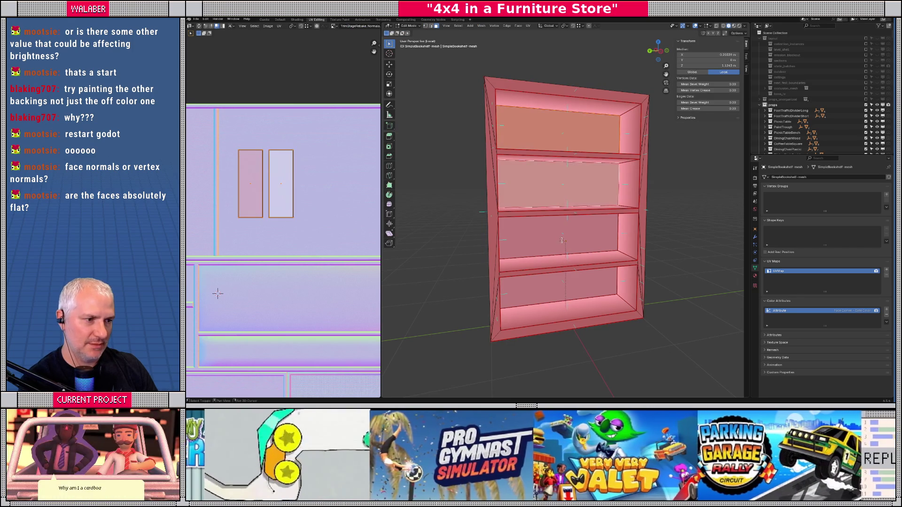
left_click(561, 235, "shift")
scroll(289, 220, "up", 2)
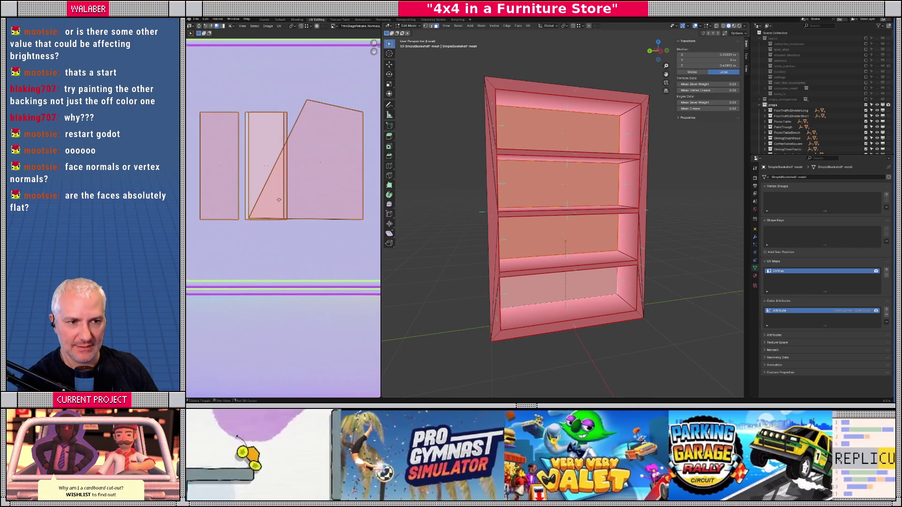
left_click(249, 221)
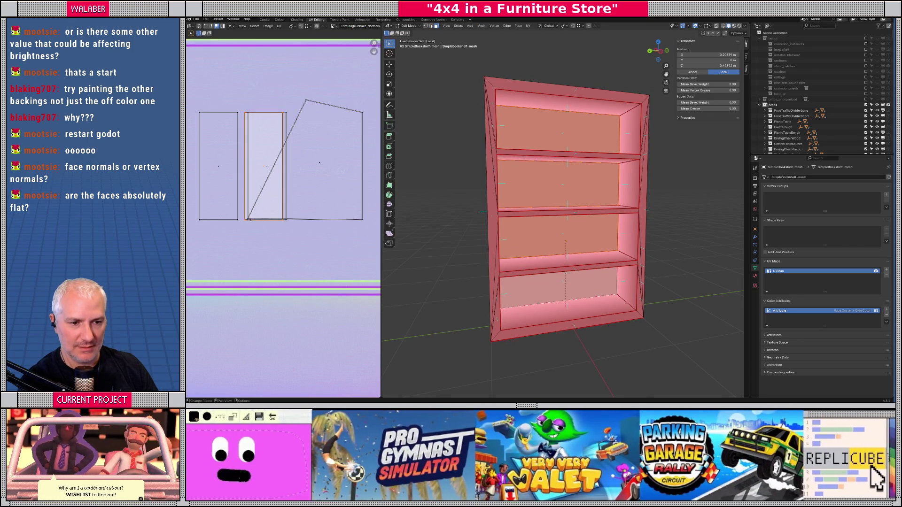
scroll(248, 222, "up", 3)
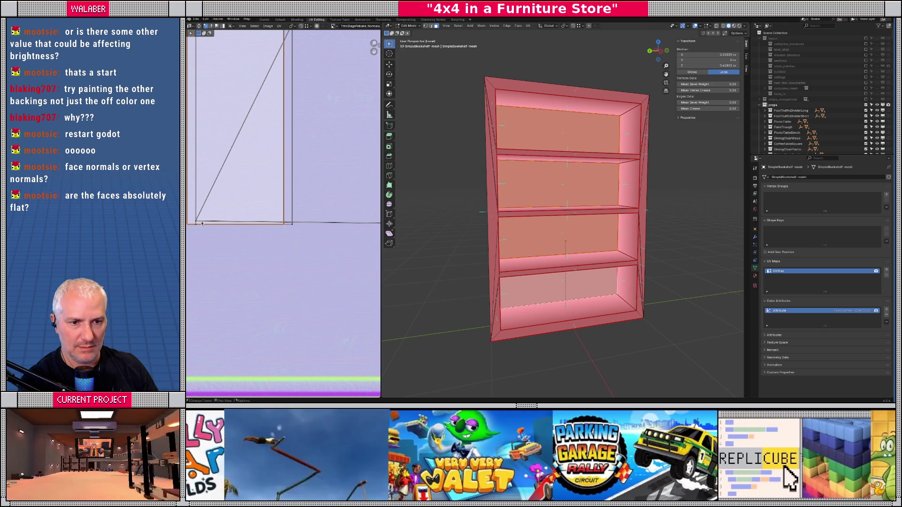
scroll(254, 218, "down", 3)
scroll(292, 214, "down", 1)
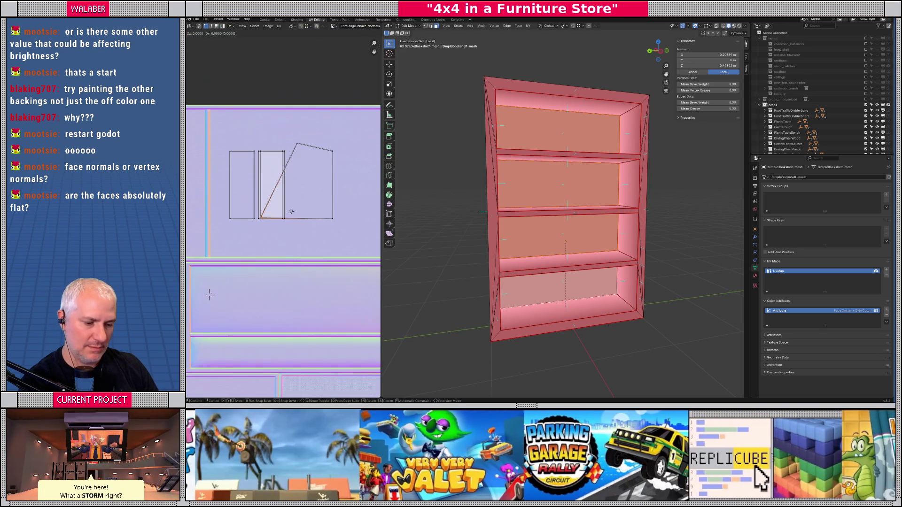
key("g")
key("x")
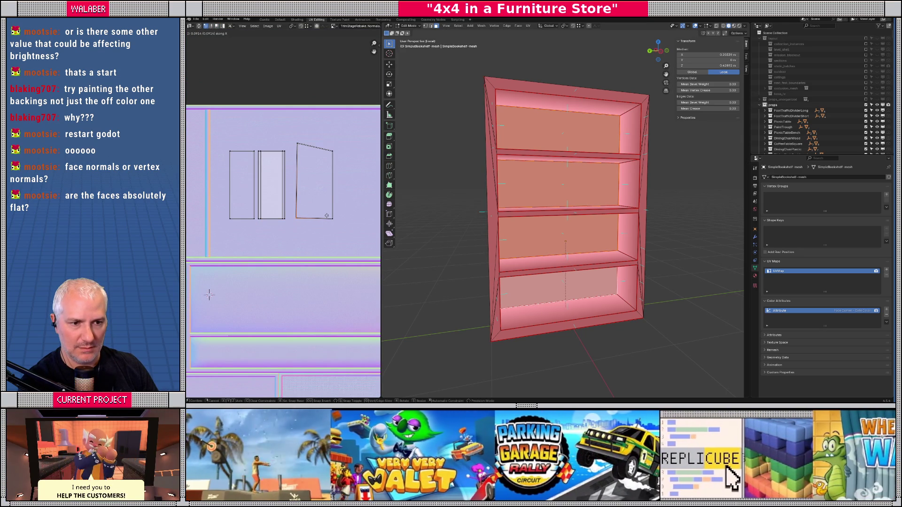
left_click(327, 216)
- Square the right island's corners with vertical and horizontal moves, then return to Vertex Paint
left_click(297, 143)
key("g")
key("y")
left_click(323, 184)
left_click(297, 218)
key("g")
key("y")
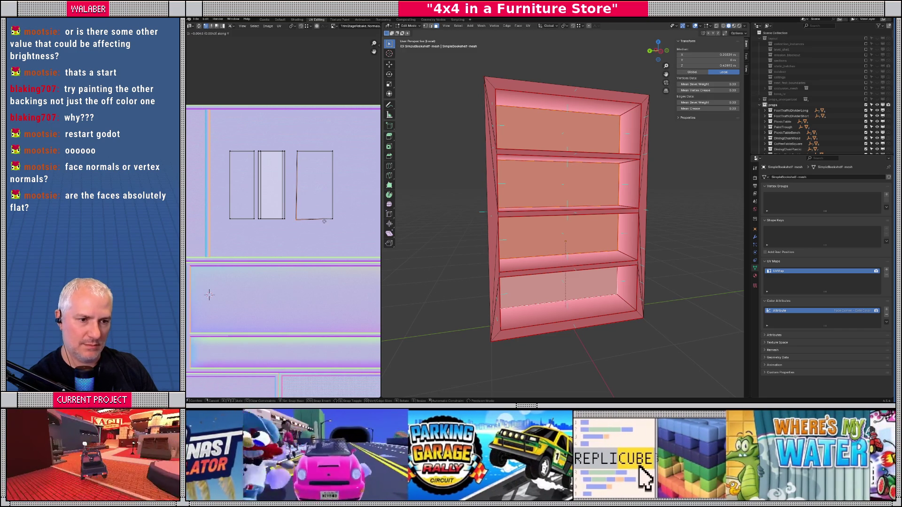
left_click(330, 222)
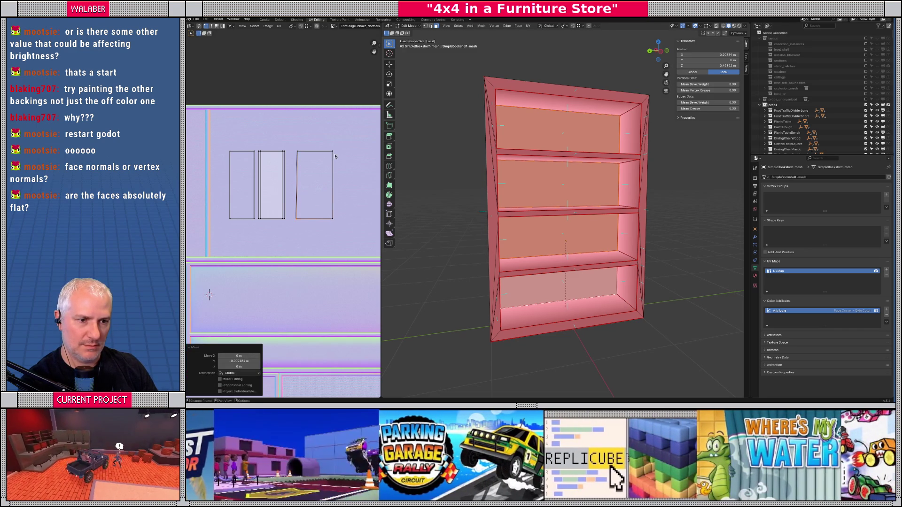
left_click(333, 152)
key("g")
key("x")
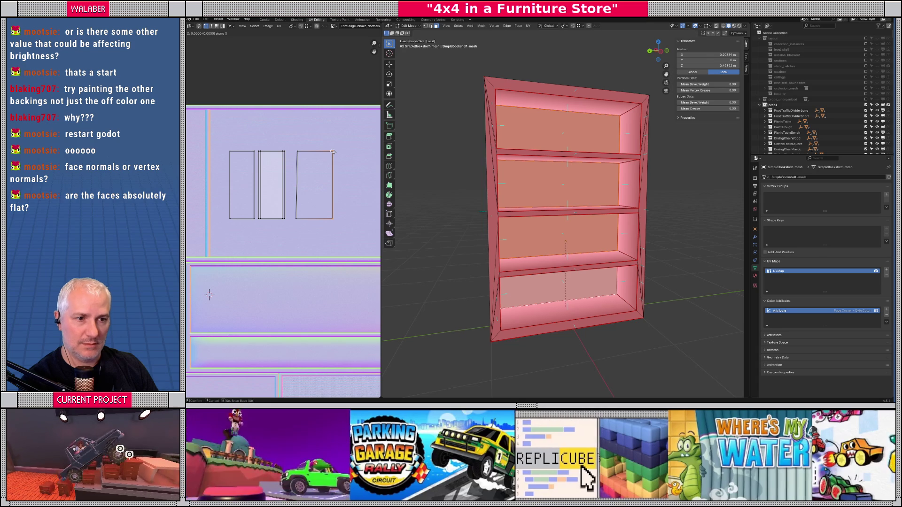
left_click(322, 152)
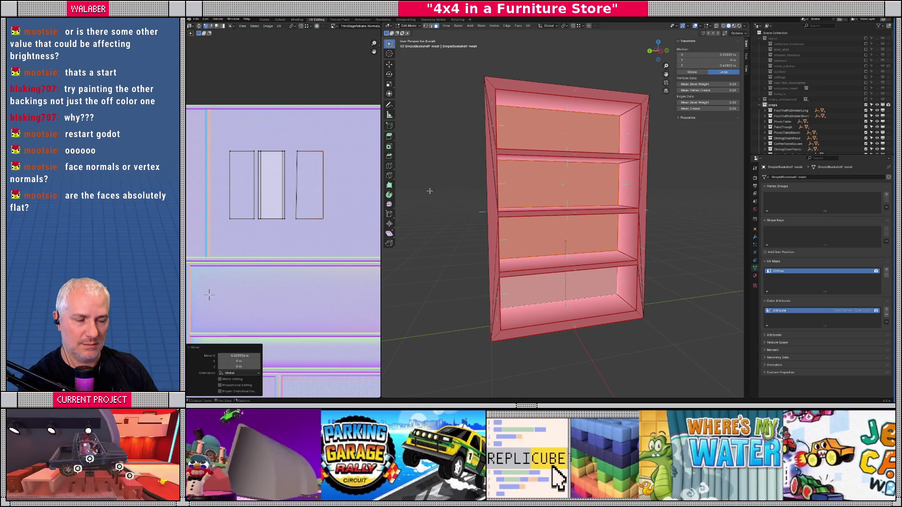
key("ctrl+Tab")
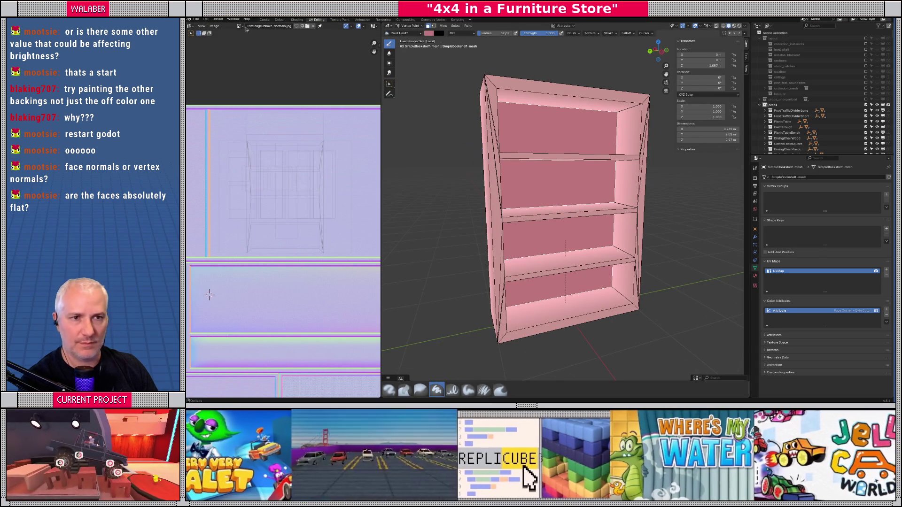
- Export the scene as glTF 2.0 over props.gltf and switch to Godot
left_click(195, 20)
mouse_move(206, 102)
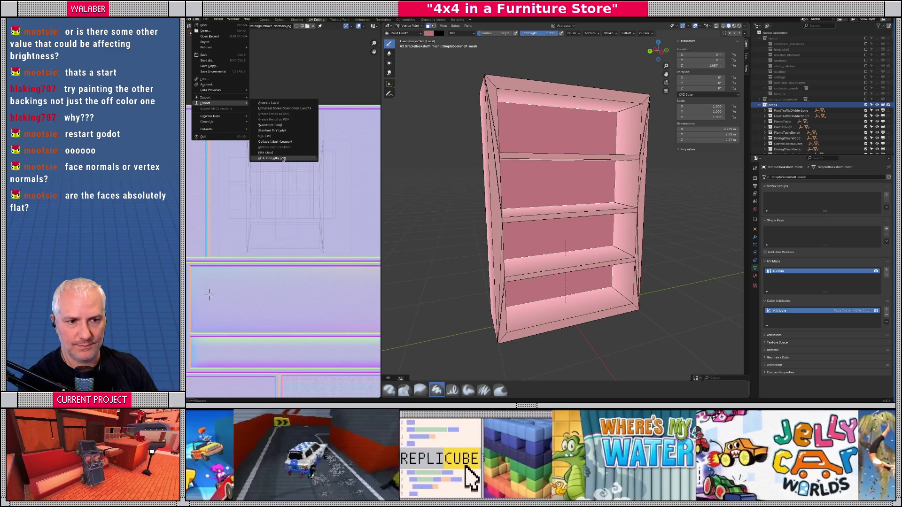
left_click(283, 158)
left_click(366, 133)
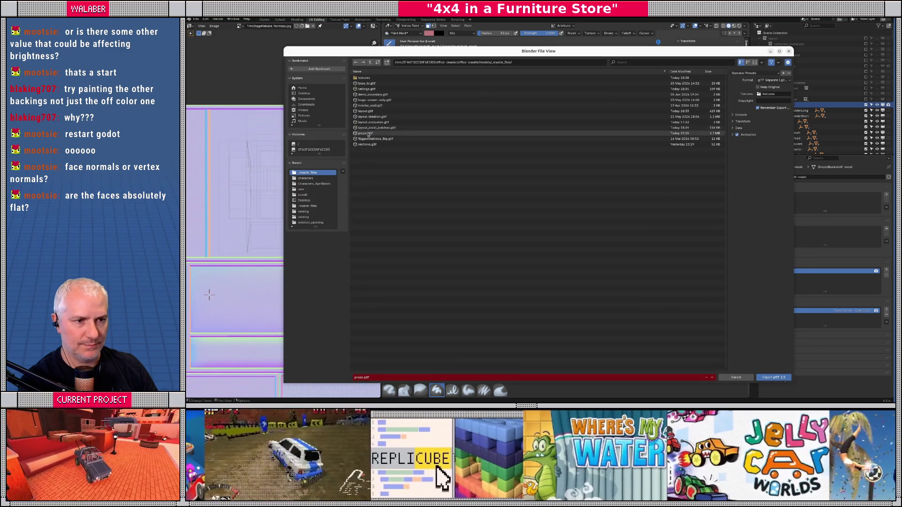
double_click(367, 135)
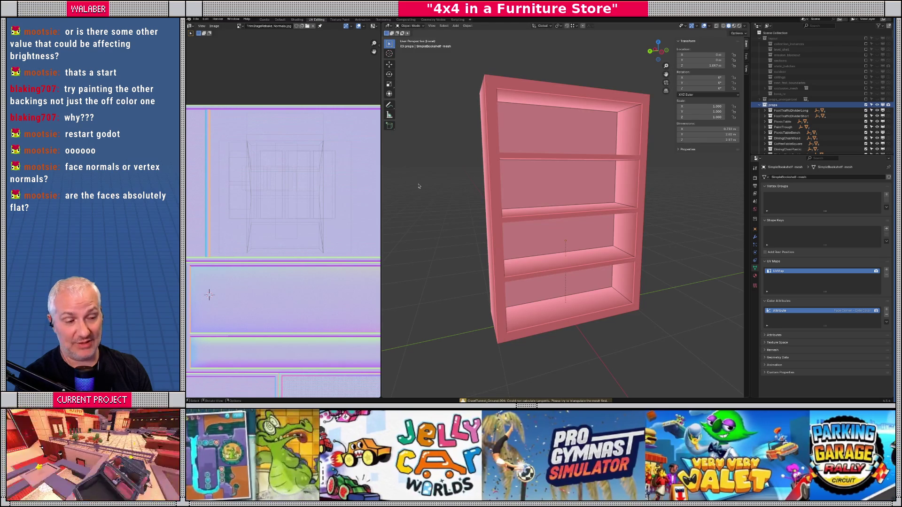
key("alt+Tab")
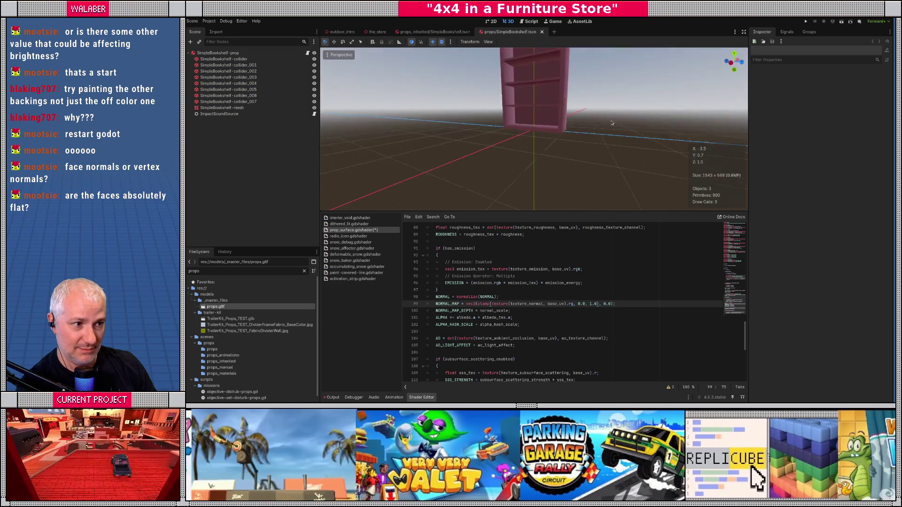
scroll(571, 140, "up", 5)
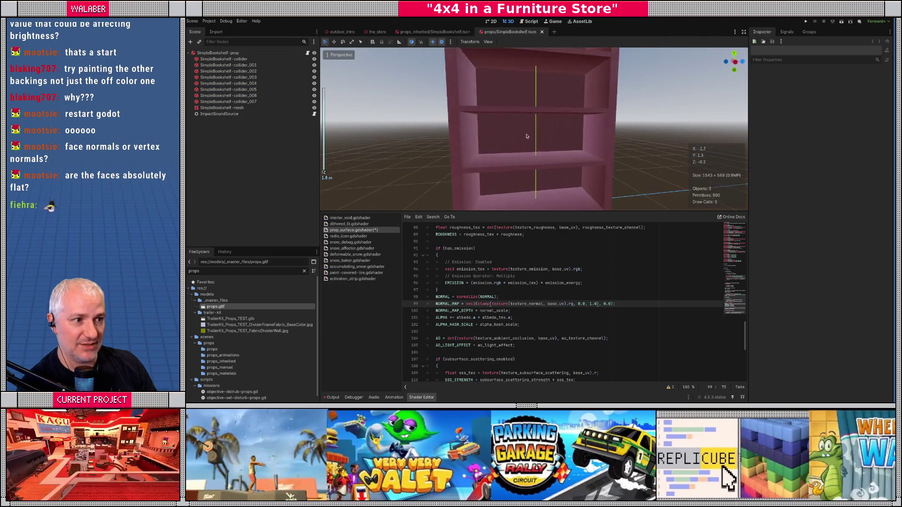
scroll(559, 151, "down", 3)
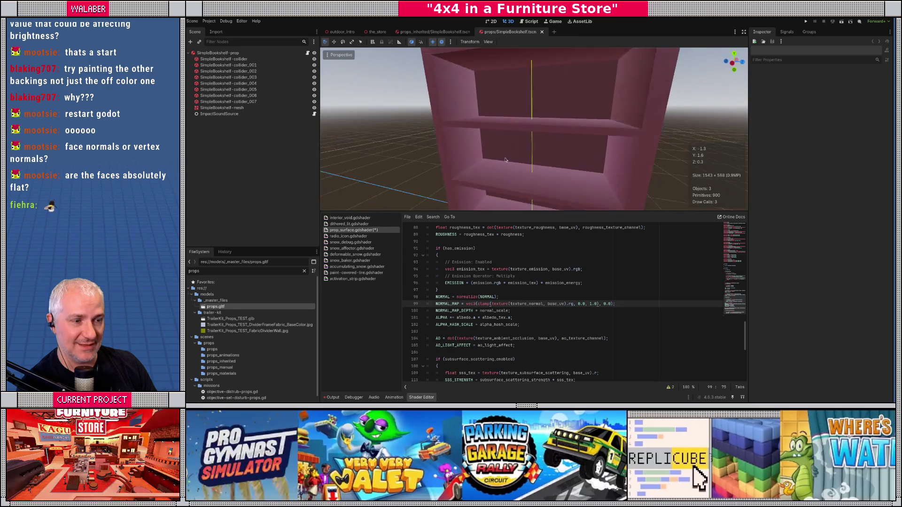
scroll(564, 148, "up", 3)
scroll(571, 143, "down", 3)
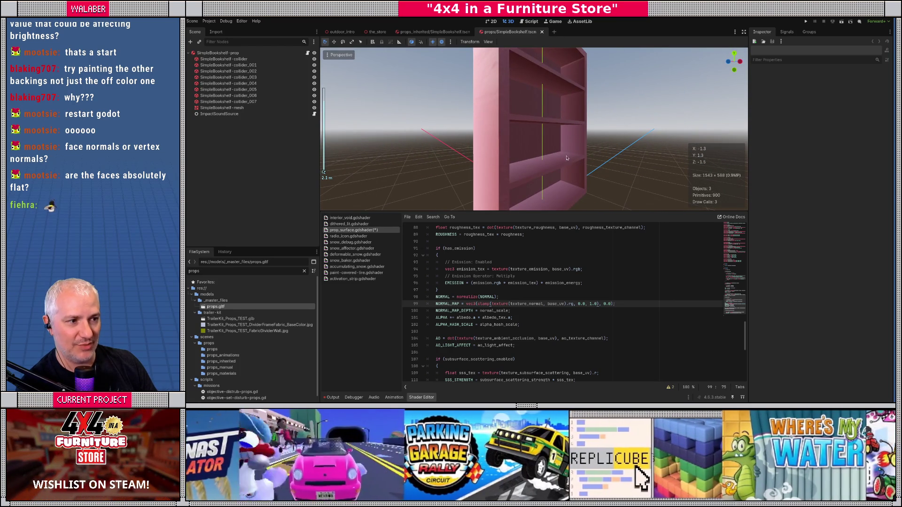
mouse_move(564, 156)
left_mouse_down()
mouse_move(494, 151)
mouse_move(568, 147)
left_mouse_up()
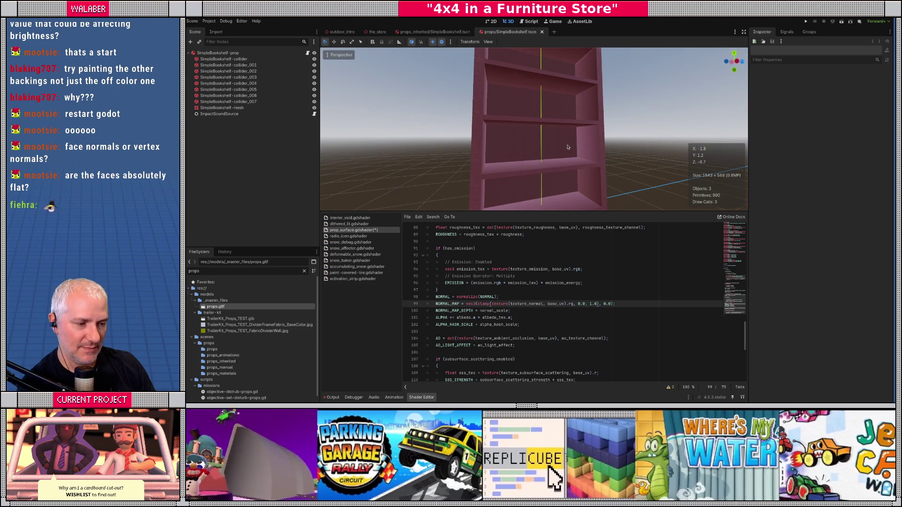